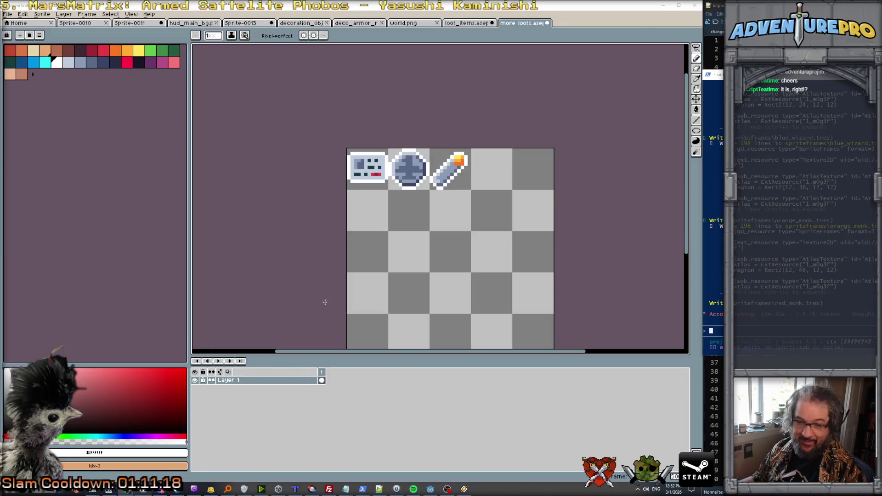
Step: Draw a blue square outline in the empty fourth cell of the sprite sheet
scroll(480, 161, up, 2)
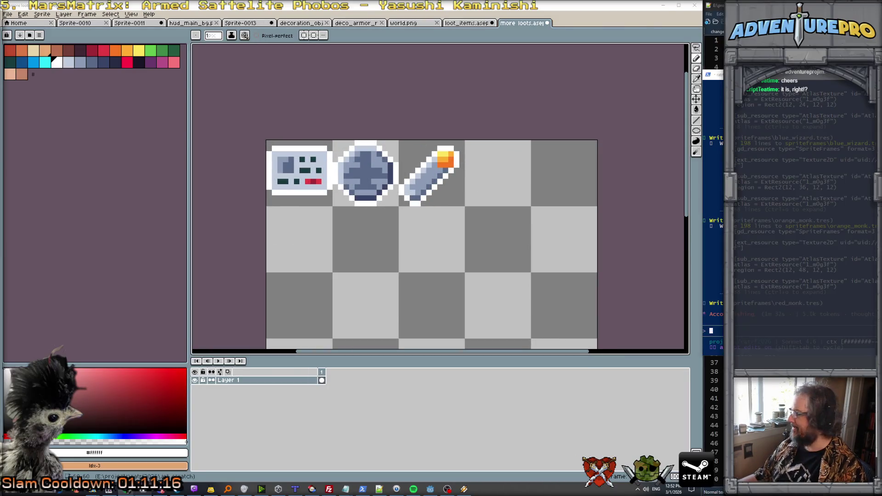
scroll(472, 181, up, 1)
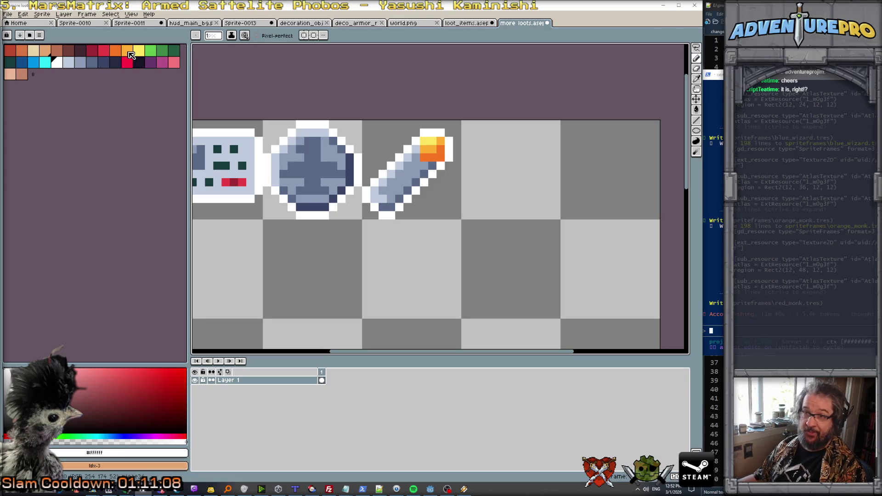
click(36, 61)
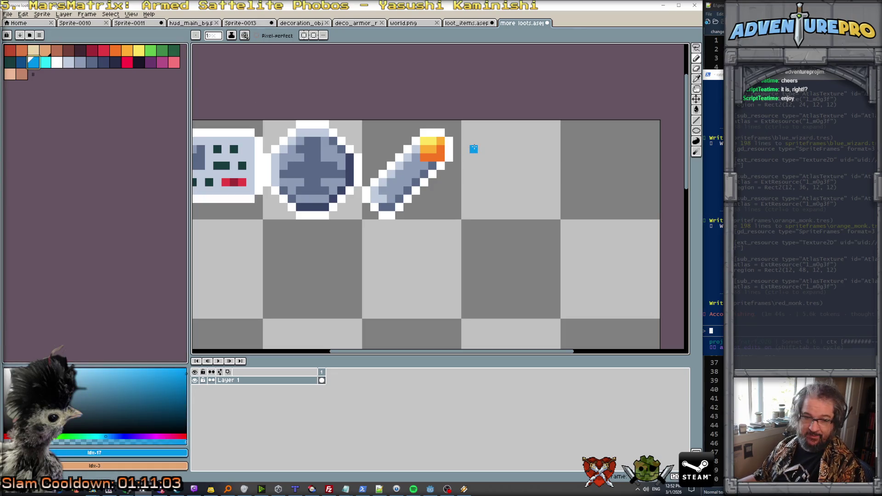
mouse_move(473, 148)
mouse_down()
mouse_move(474, 196)
mouse_move(526, 208)
mouse_move(546, 153)
mouse_up()
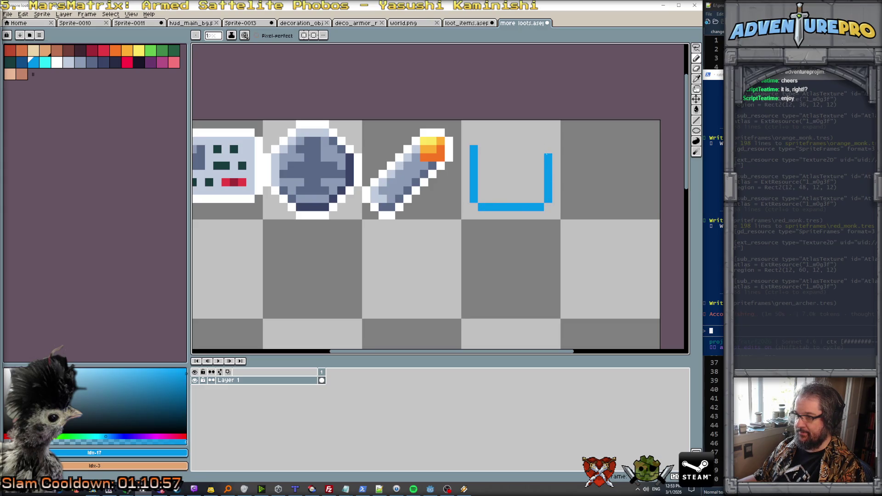
drag(483, 147, 539, 139)
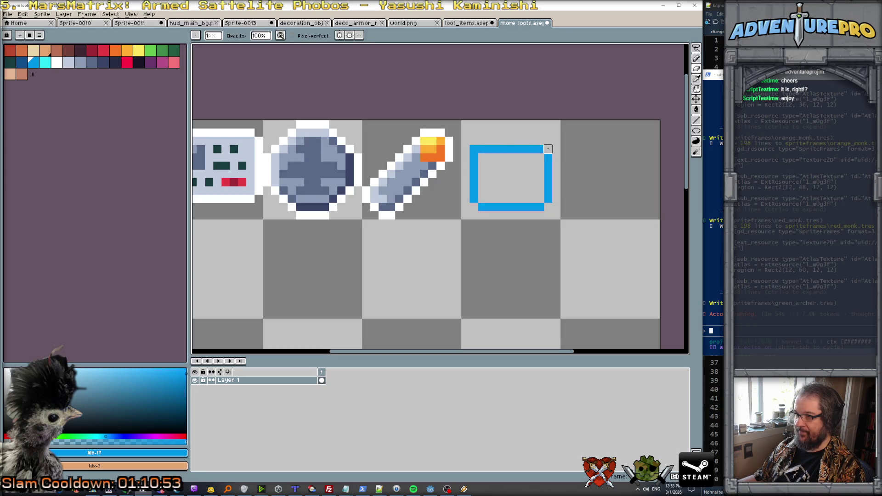
Step: Eyedrop the outline's blue and draw a separate bar just above the box's top edge
alt+click(489, 149)
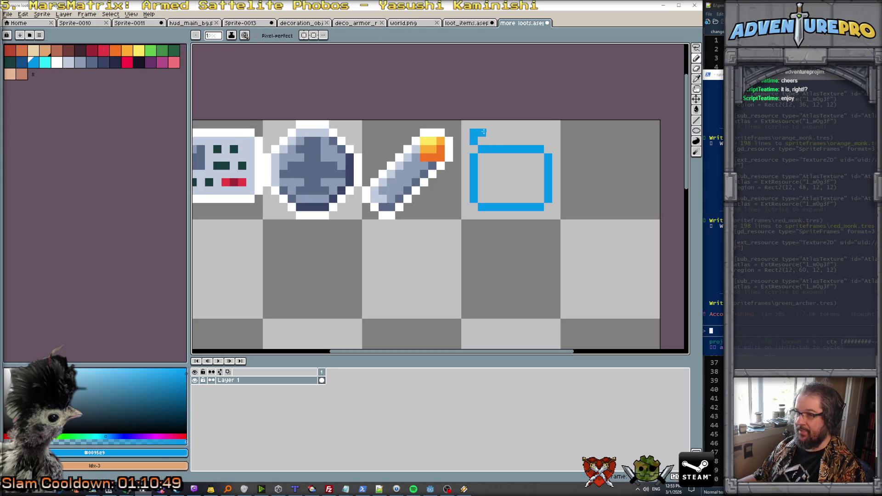
drag(481, 132, 534, 133)
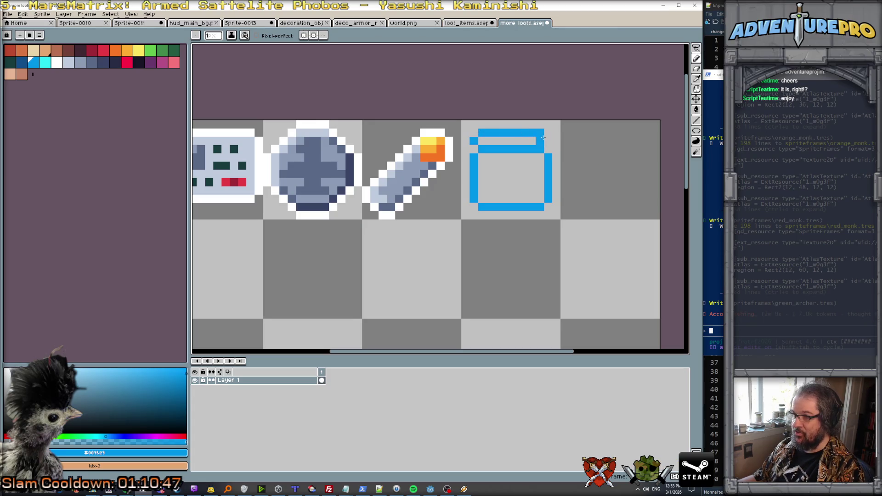
scroll(518, 186, down, 4)
scroll(519, 186, up, 2)
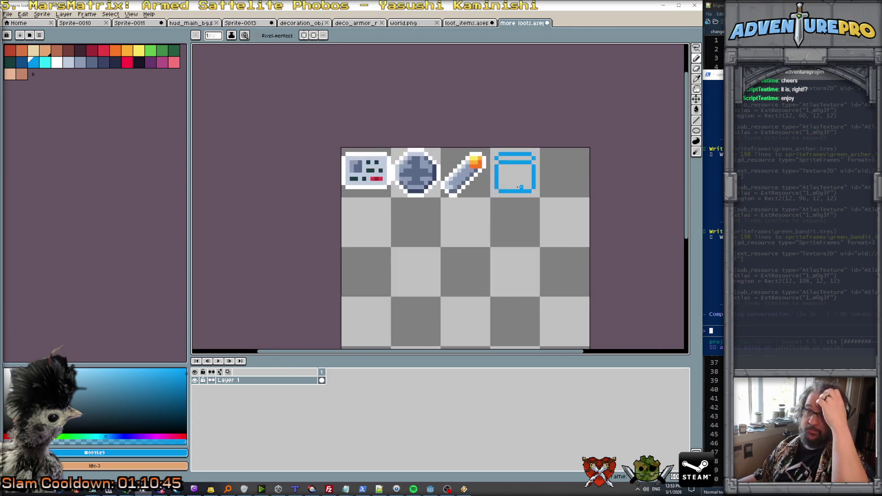
Step: Fill the lid bar, its end caps and the row beneath with slate grey-blue
click(93, 63)
click(80, 63)
scroll(461, 149, up, 3)
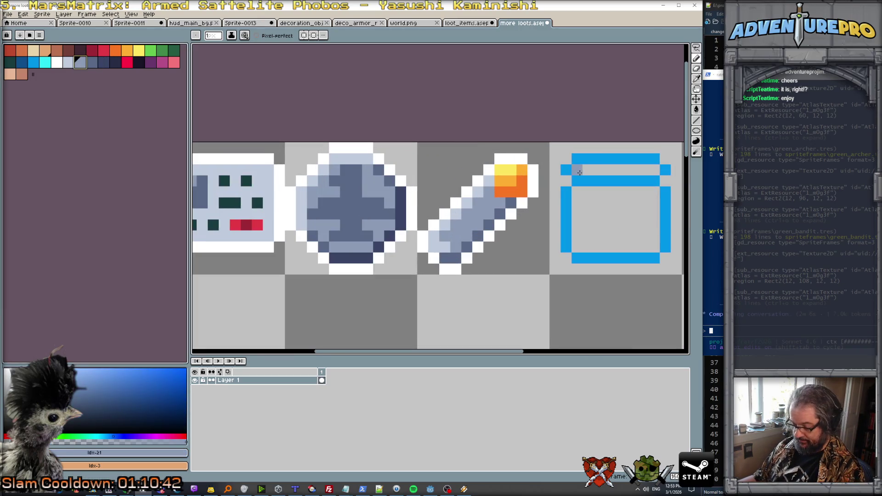
key(g)
click(565, 170)
click(577, 159)
click(663, 170)
click(627, 170)
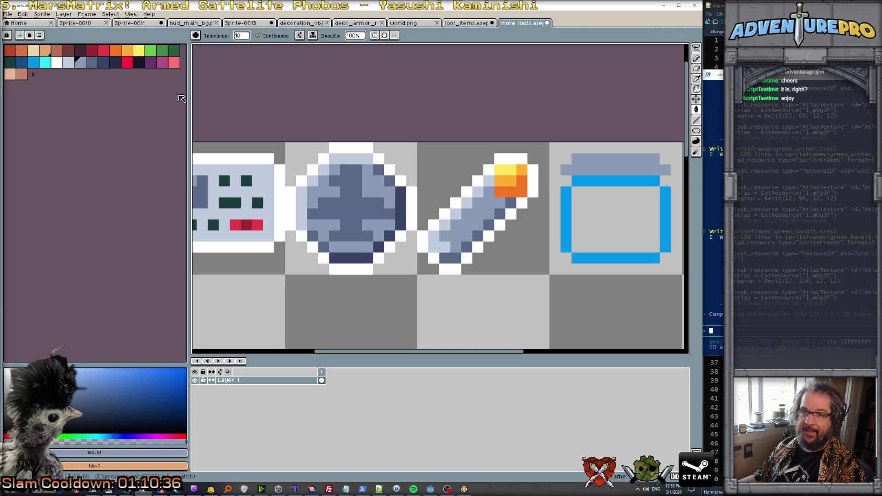
Step: Paint the lid's lower row dark slate and lighten its top-left pixels
click(92, 63)
key(b)
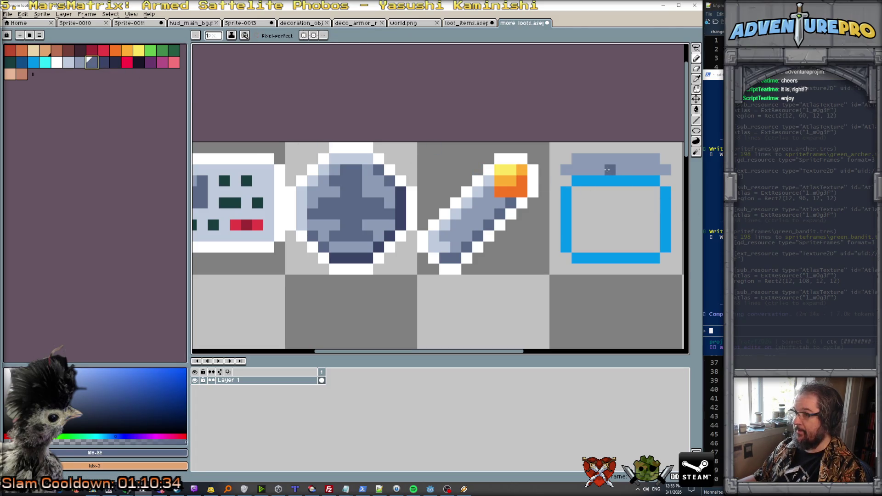
drag(611, 169, 661, 172)
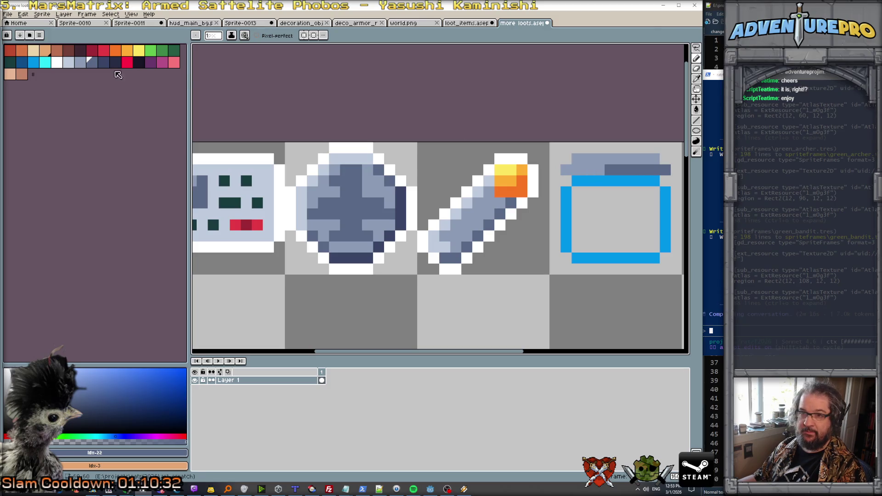
click(81, 63)
click(69, 63)
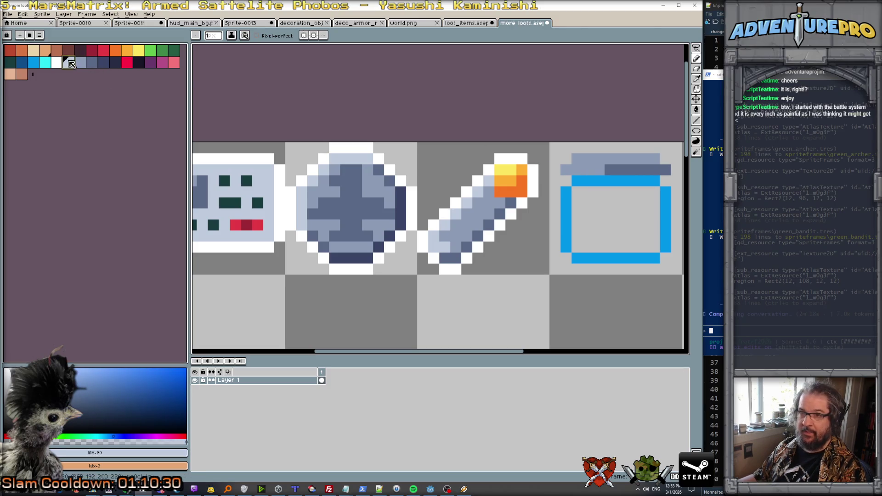
drag(577, 158, 590, 158)
click(611, 158)
scroll(670, 195, down, 2)
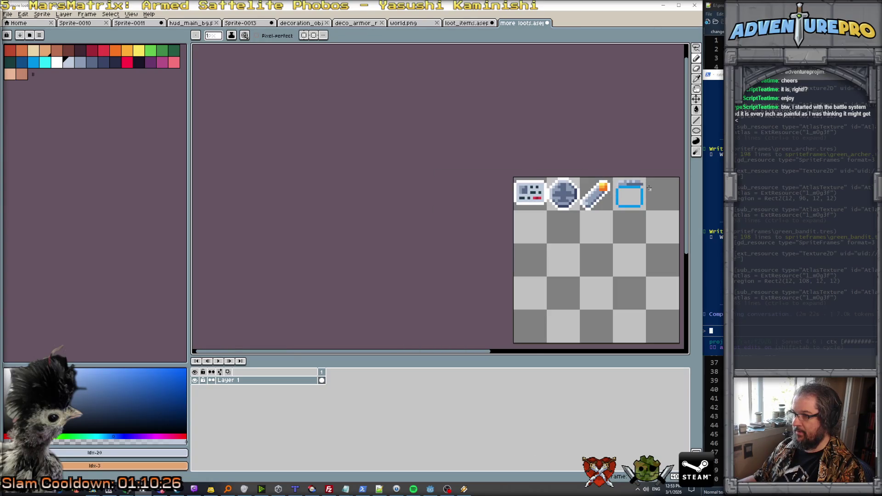
scroll(653, 189, up, 2)
Step: Shade individual lid pixels alternating light #8b9bb4 and darker grey-blue tones
alt+click(577, 188)
right_click(577, 187)
click(582, 187)
right_click(585, 187)
click(570, 188)
right_click(590, 187)
click(598, 188)
scroll(629, 220, down, 4)
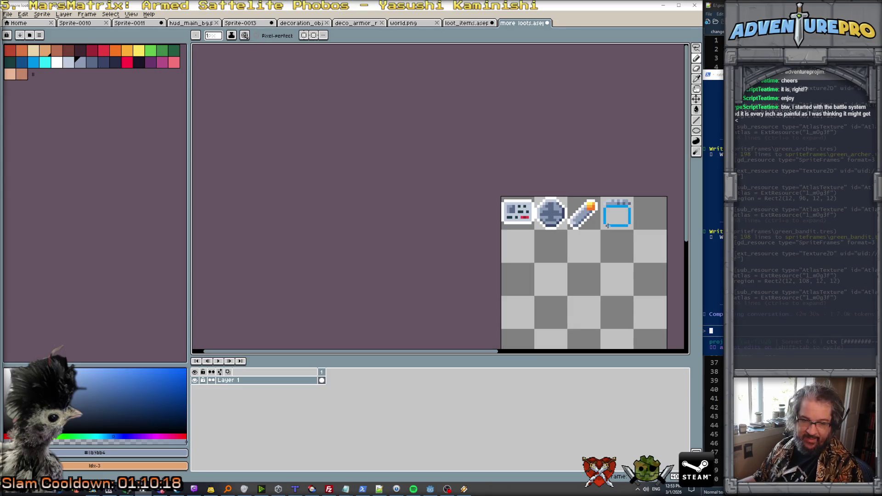
scroll(607, 226, up, 2)
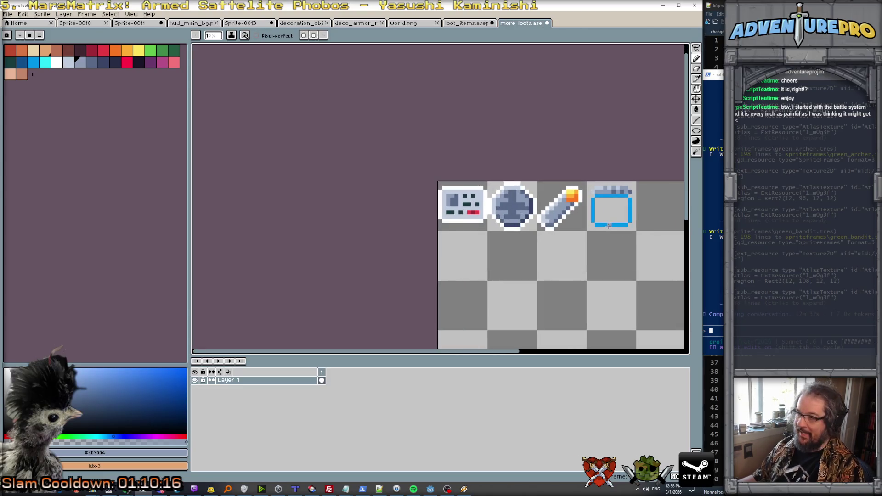
click(33, 62)
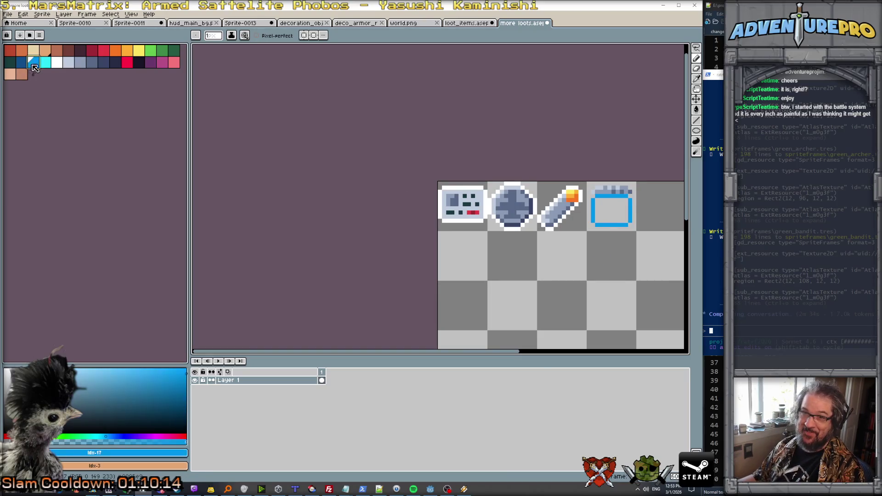
Step: Fill the box interior blue, with cyan top-left highlights and dark blue bottom-right shading
scroll(629, 224, up, 2)
key(g)
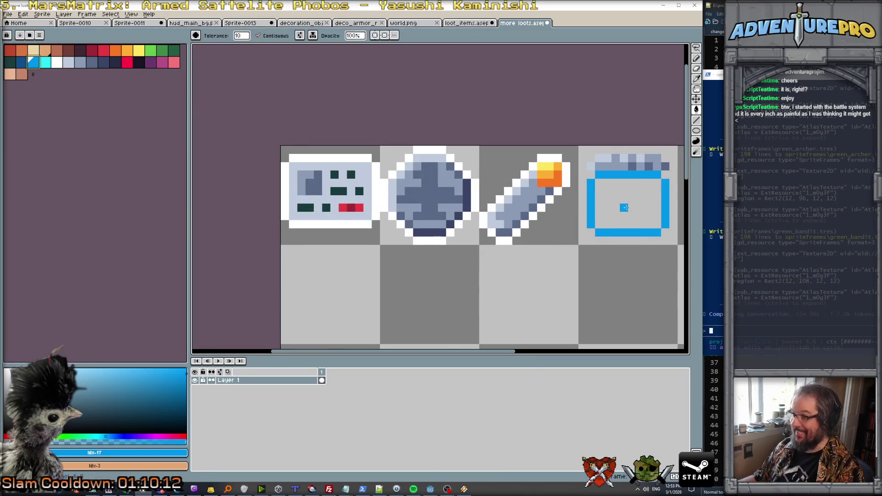
click(626, 207)
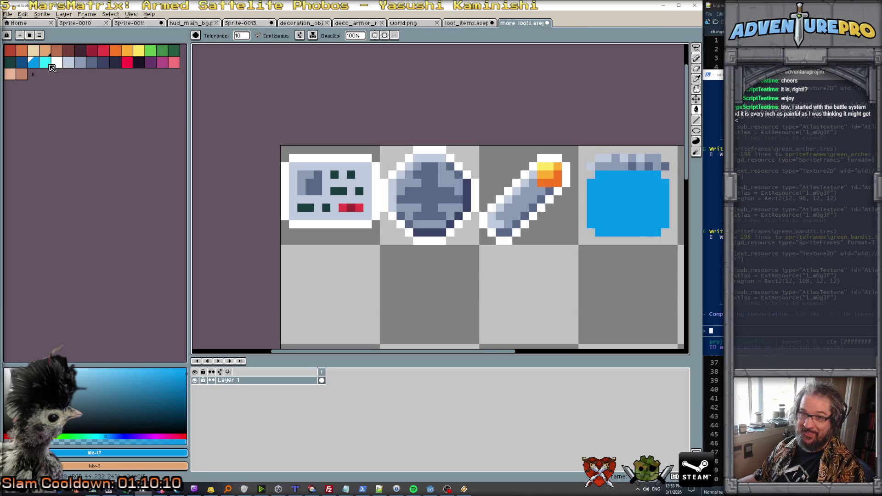
key(bracketright)
key(b)
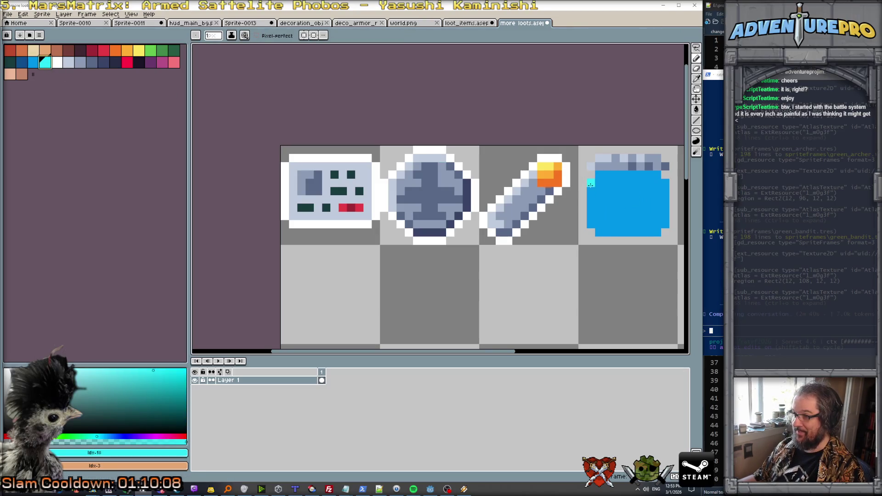
mouse_move(590, 196)
mouse_down()
mouse_move(605, 178)
mouse_move(590, 211)
mouse_up()
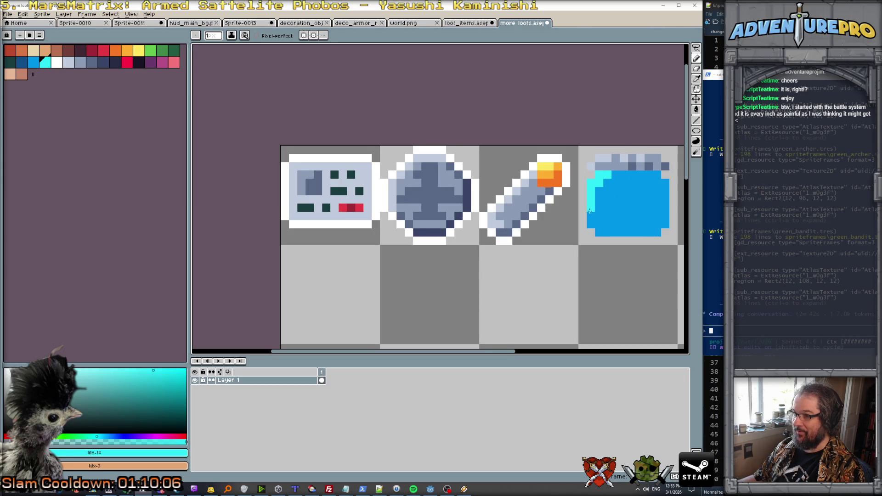
click(596, 190)
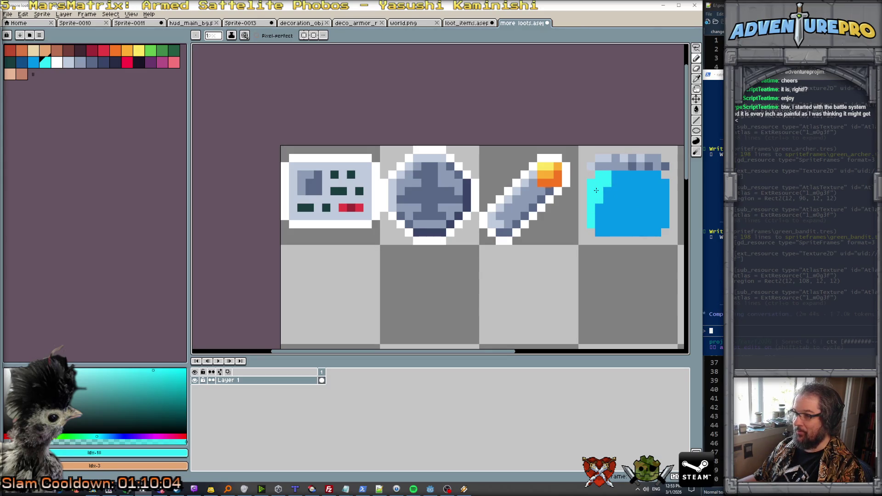
key(bracketleft)
key(bracketleft)
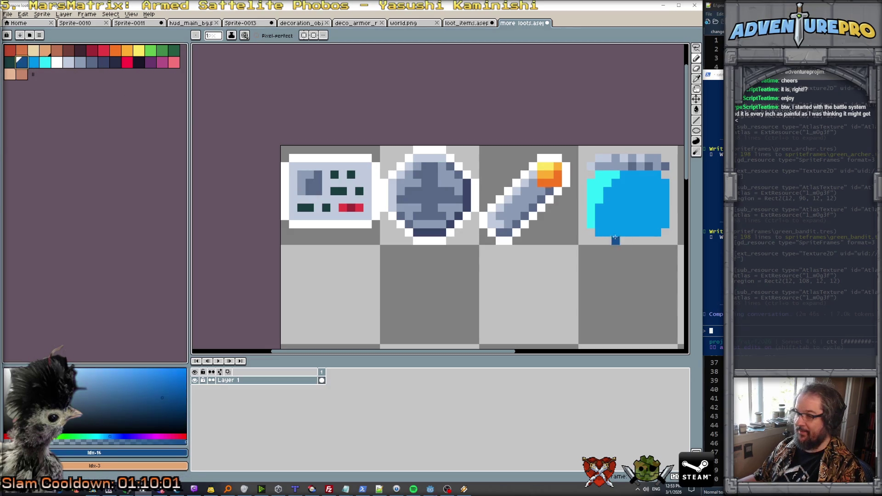
mouse_move(641, 232)
mouse_down()
mouse_move(662, 230)
mouse_move(664, 185)
mouse_up()
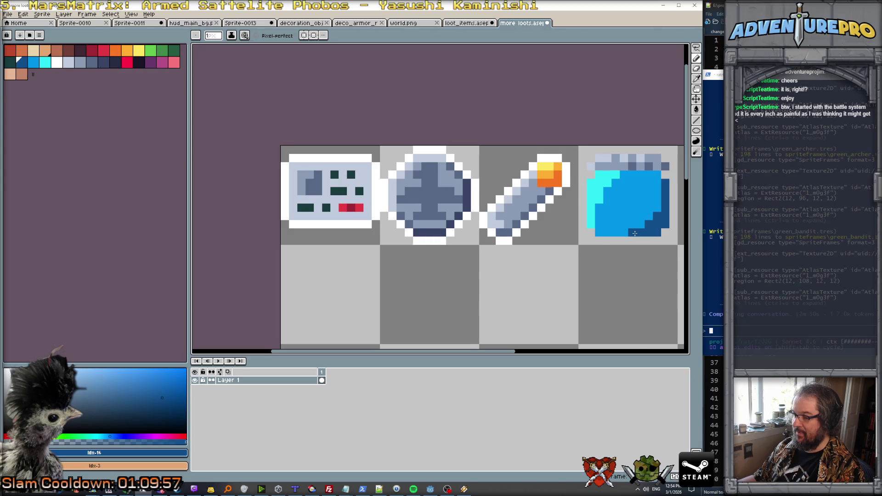
Step: Recentre the sprite row, sample the box's main blue, and set cyan as the drawing colour
scroll(634, 234, down, 3)
drag(640, 240, 449, 230)
scroll(436, 212, up, 2)
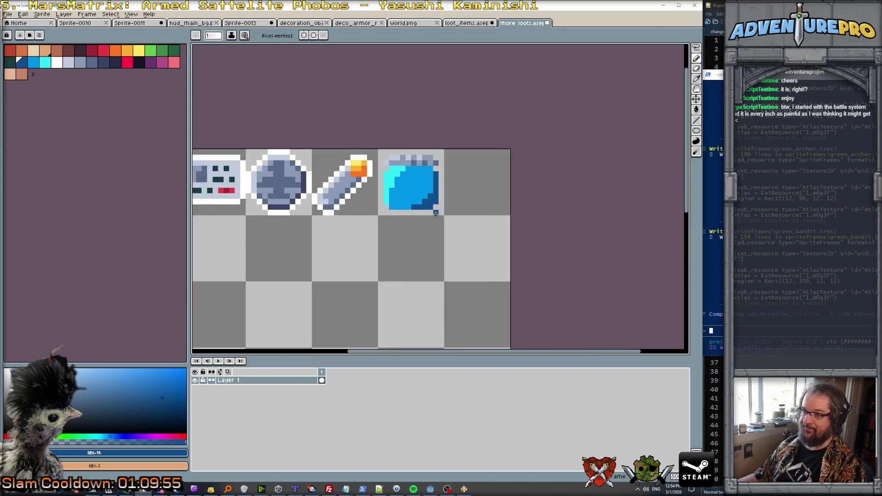
scroll(401, 180, down, 2)
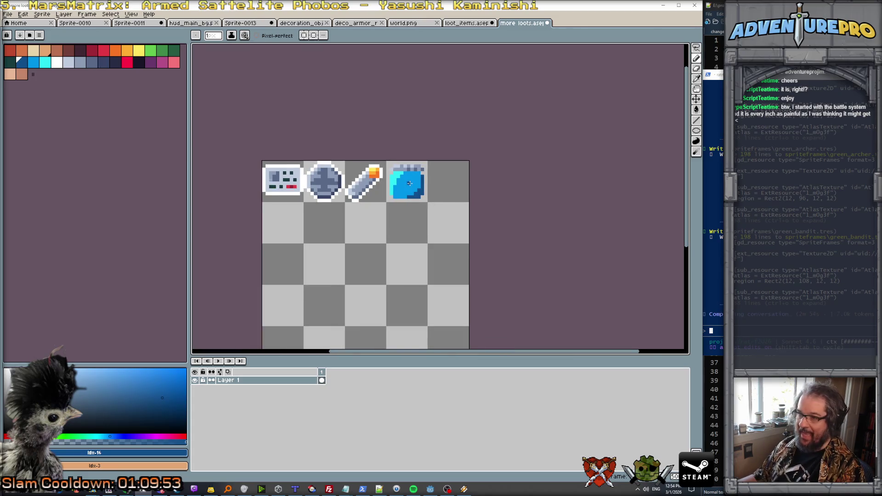
scroll(409, 184, up, 3)
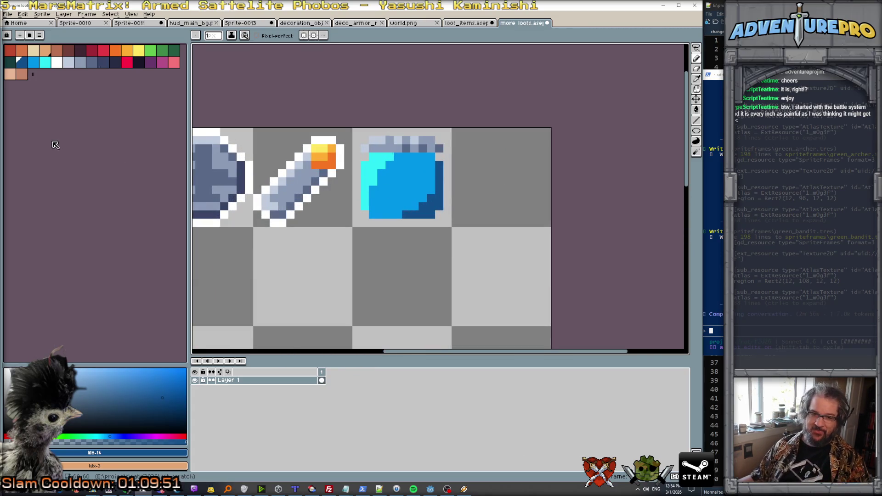
scroll(417, 208, down, 6)
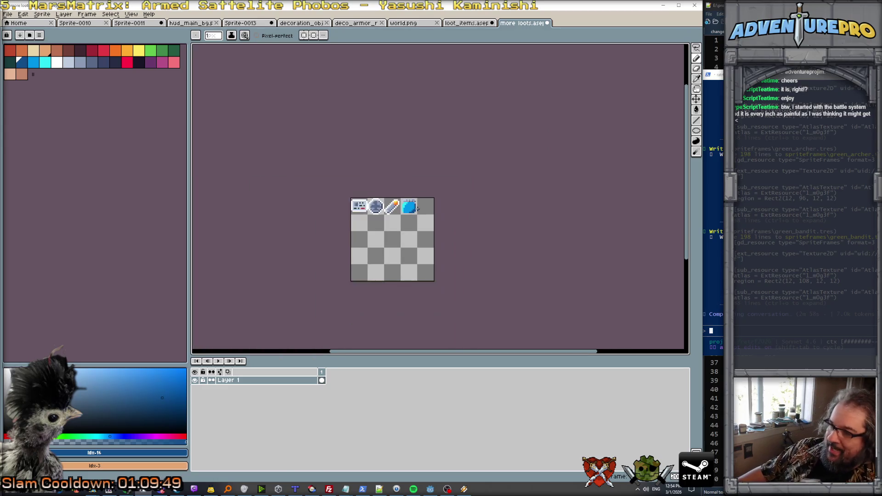
scroll(417, 208, up, 7)
alt+click(368, 221)
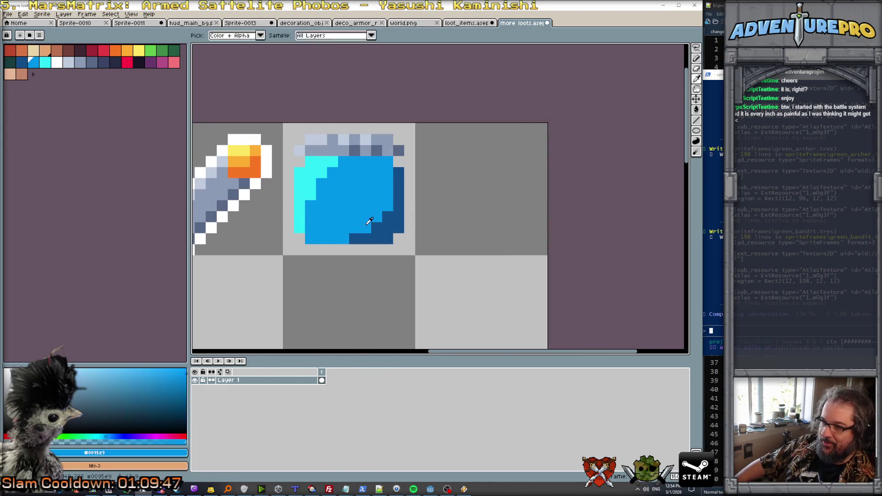
scroll(360, 228, down, 4)
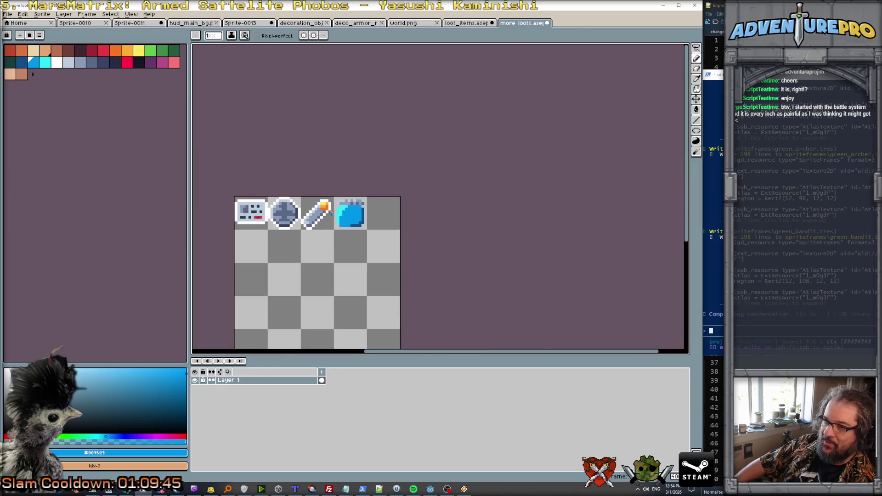
scroll(370, 227, up, 3)
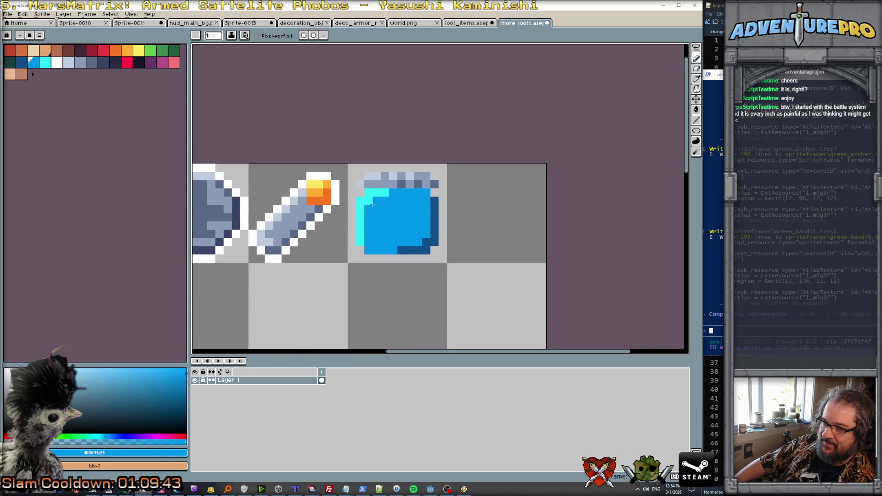
scroll(371, 202, down, 5)
scroll(385, 202, up, 7)
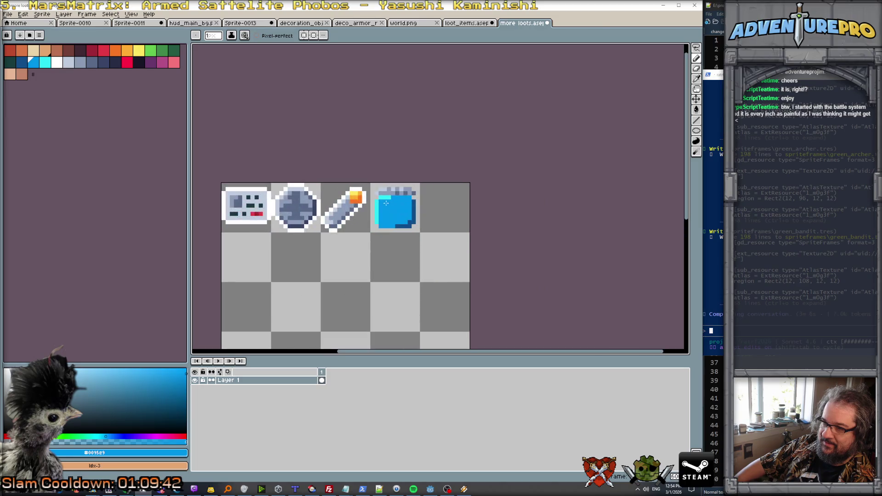
alt+click(381, 182)
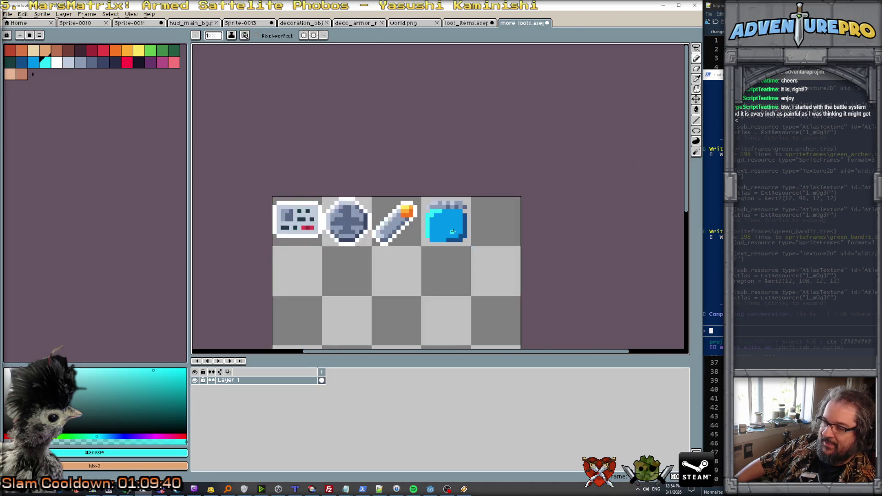
scroll(451, 232, down, 5)
scroll(452, 232, up, 4)
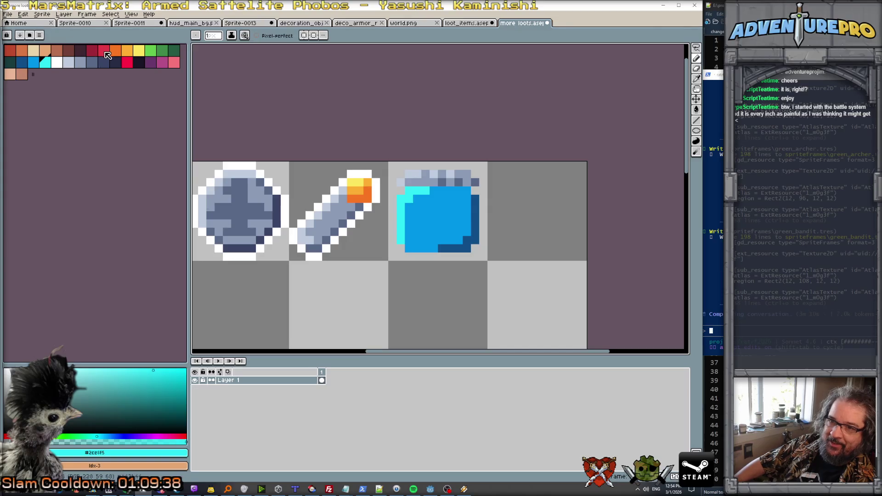
click(45, 51)
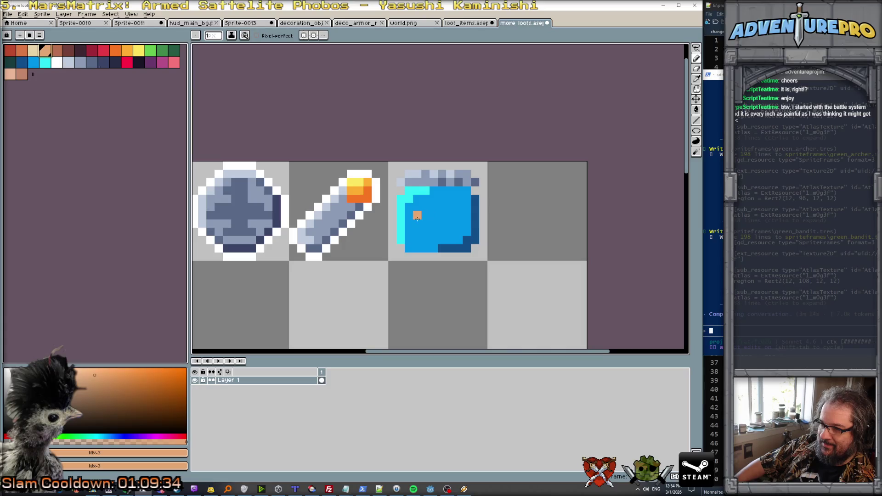
Step: Paint a tan dog face with a dark teal eye and a brown ear on the box
mouse_move(417, 216)
mouse_down()
mouse_move(452, 215)
mouse_move(431, 207)
mouse_move(439, 207)
mouse_move(451, 223)
mouse_up()
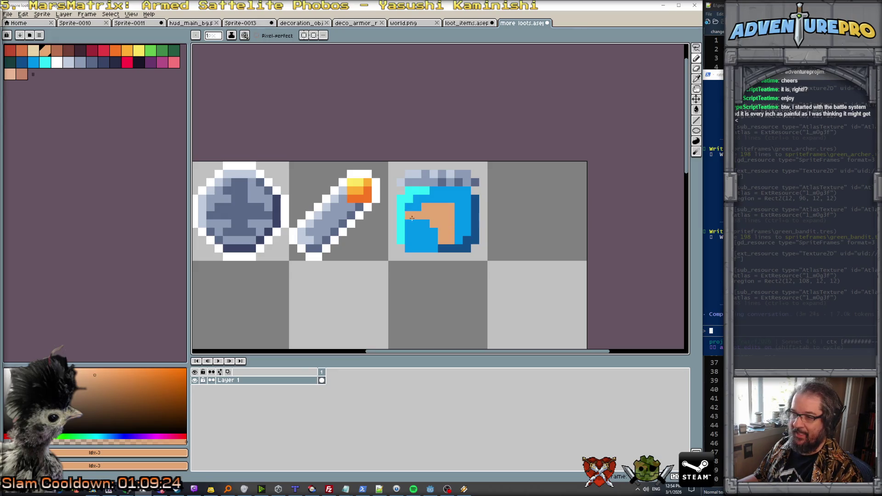
click(10, 61)
click(417, 215)
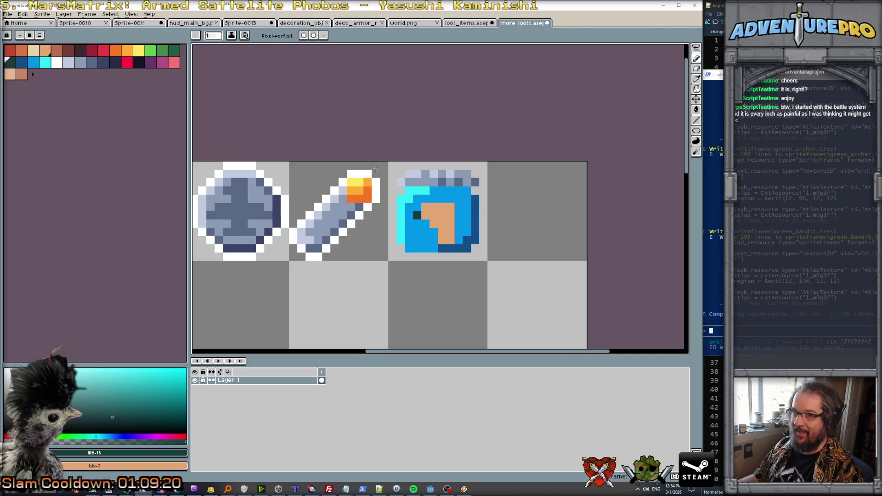
click(68, 49)
scroll(444, 216, up, 1)
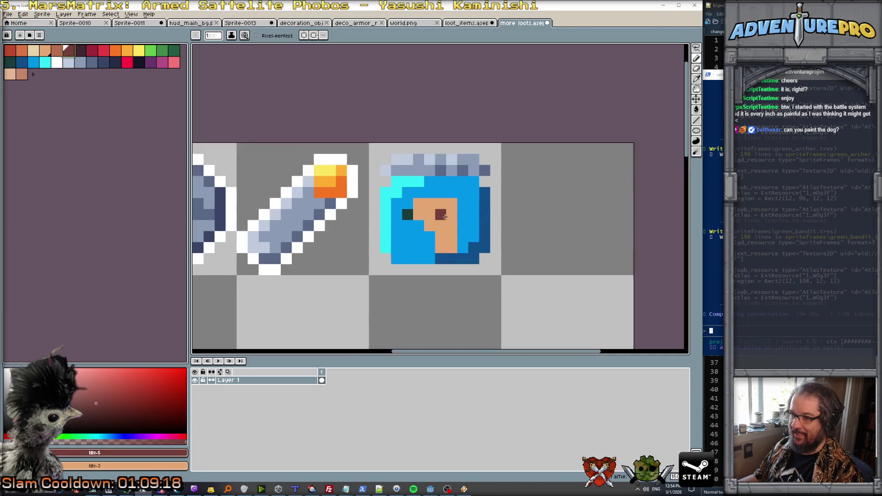
click(56, 49)
scroll(413, 210, up, 2)
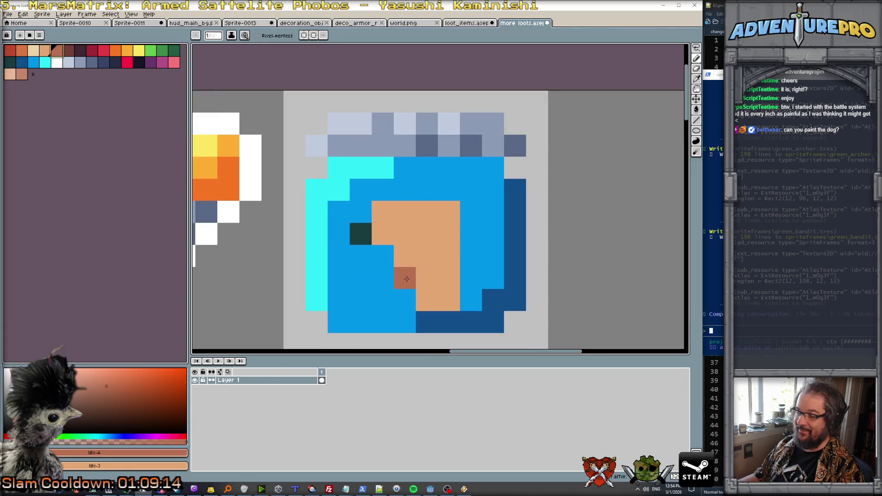
mouse_move(420, 212)
mouse_down()
mouse_move(427, 236)
mouse_move(448, 232)
mouse_move(448, 257)
mouse_up()
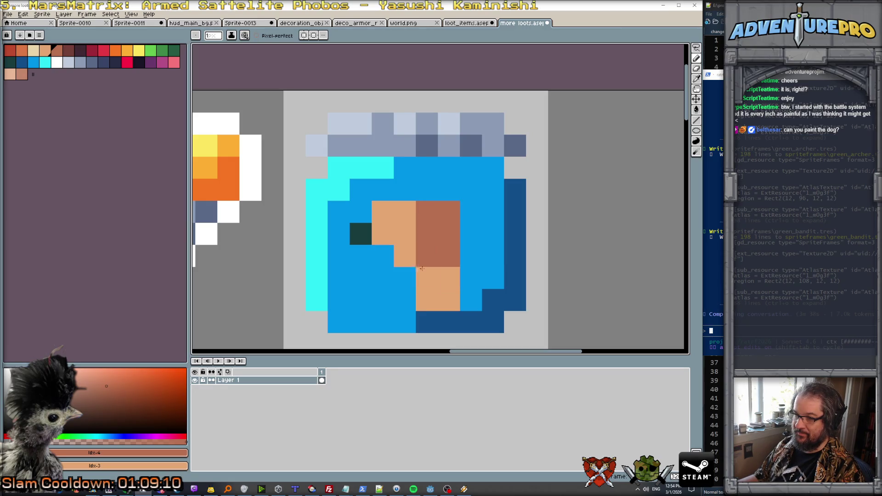
Step: Repaint some ear and face pixels blue, undoing the last blue stroke
scroll(490, 282, down, 8)
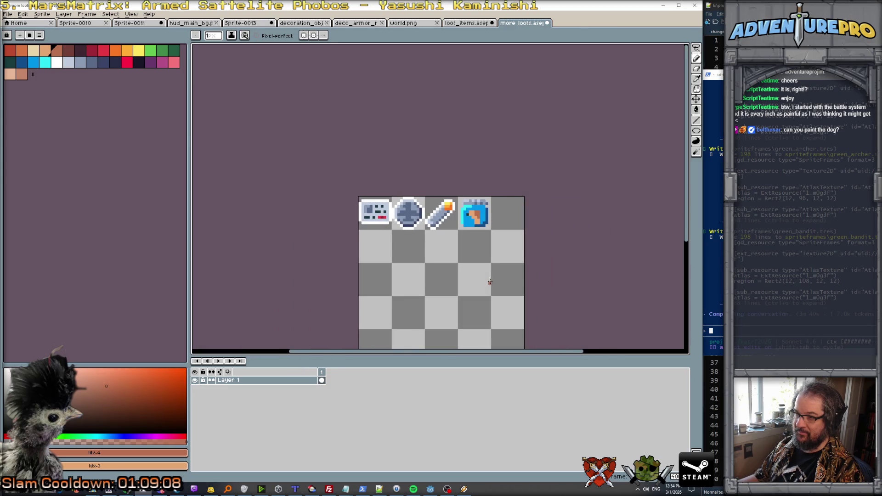
scroll(494, 259, down, 1)
scroll(495, 249, up, 2)
scroll(465, 184, up, 3)
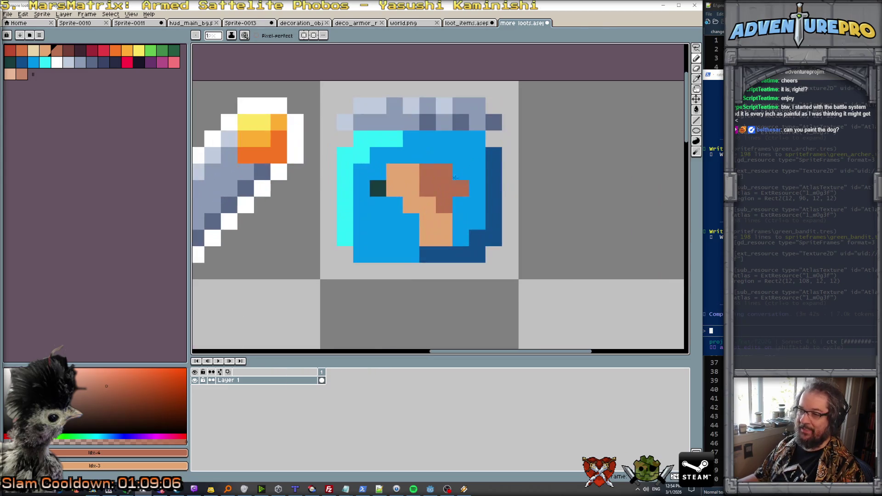
alt+click(378, 156)
drag(389, 161, 389, 171)
scroll(405, 165, down, 3)
scroll(404, 160, up, 3)
click(404, 158)
key(ctrl+z)
key(ctrl+z)
alt+click(422, 137)
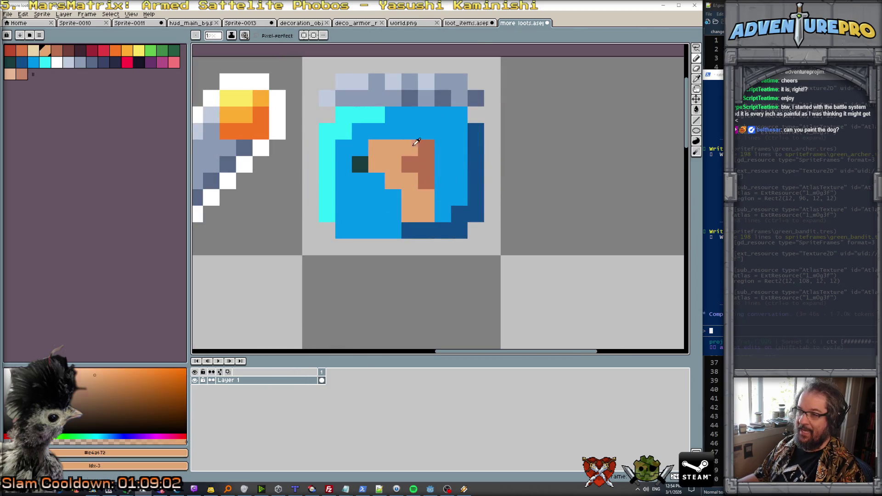
Step: Fill the column right of the ear tan and add brown shading at the lower right
scroll(453, 160, down, 4)
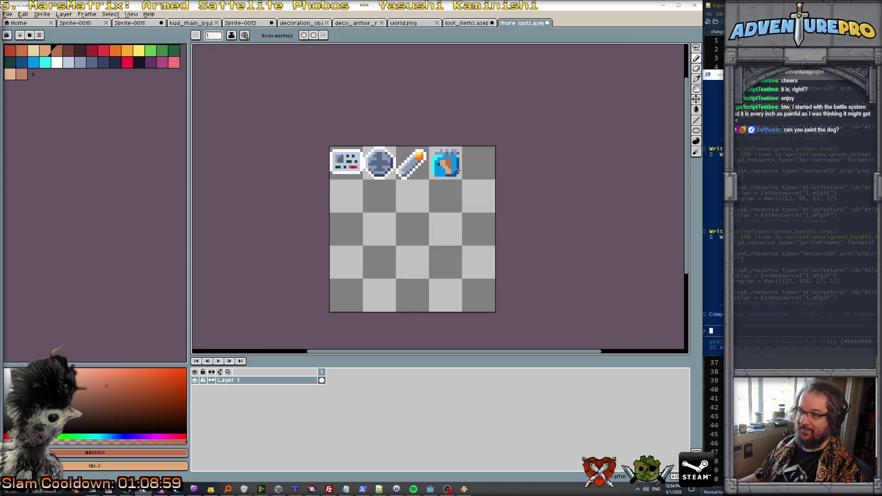
scroll(458, 171, up, 4)
alt+click(441, 186)
mouse_move(444, 154)
mouse_down()
mouse_move(442, 183)
mouse_move(460, 174)
mouse_up()
scroll(464, 198, down, 4)
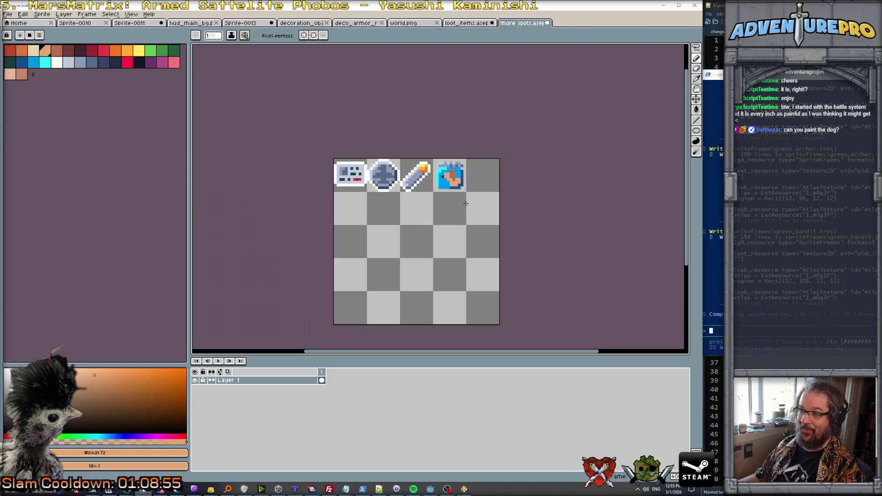
scroll(473, 200, up, 4)
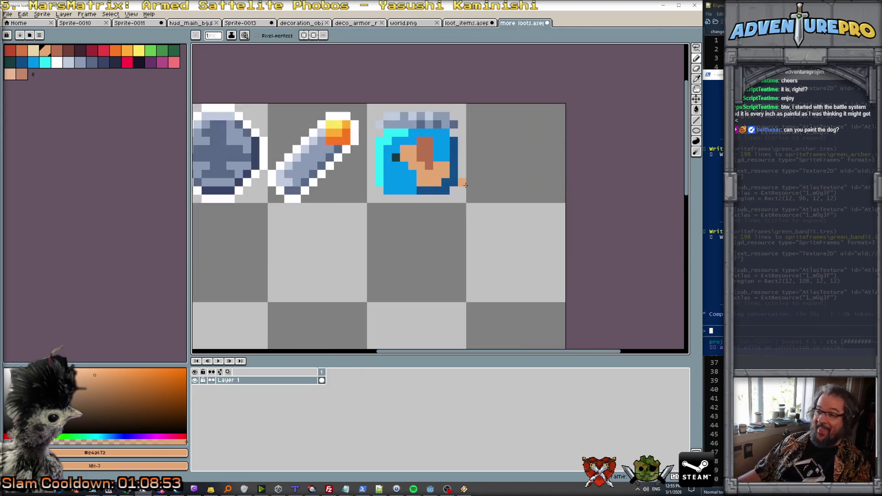
scroll(448, 175, down, 2)
scroll(445, 179, up, 2)
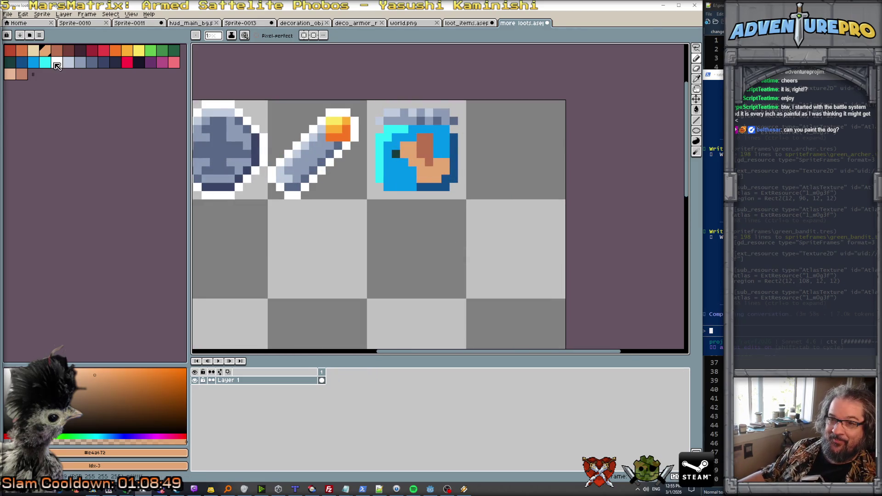
alt+click(431, 146)
scroll(432, 146, up, 2)
click(418, 203)
click(451, 186)
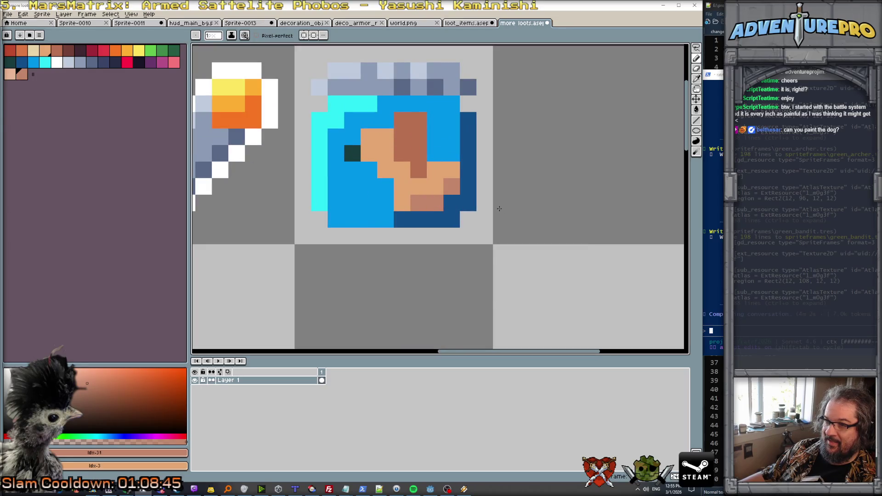
scroll(491, 207, down, 6)
scroll(532, 214, up, 3)
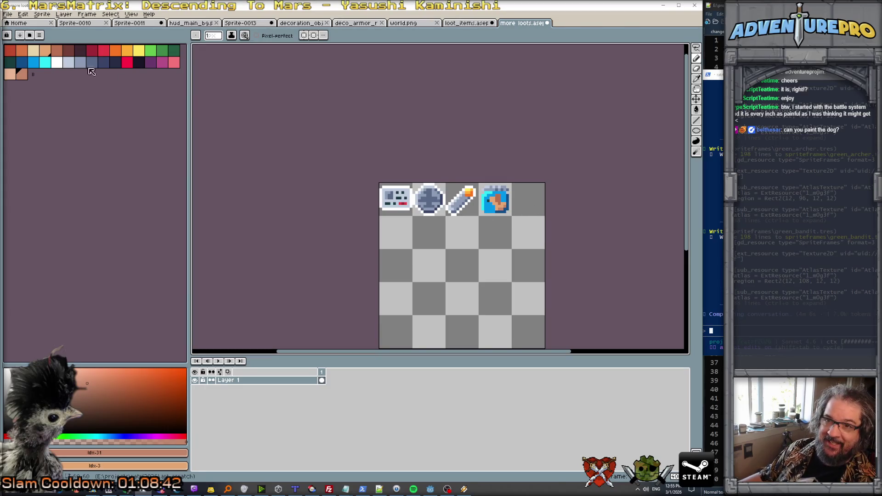
Step: Outline the box icon with white pixels, then bring the Godot editor forward
click(57, 62)
scroll(481, 213, up, 1)
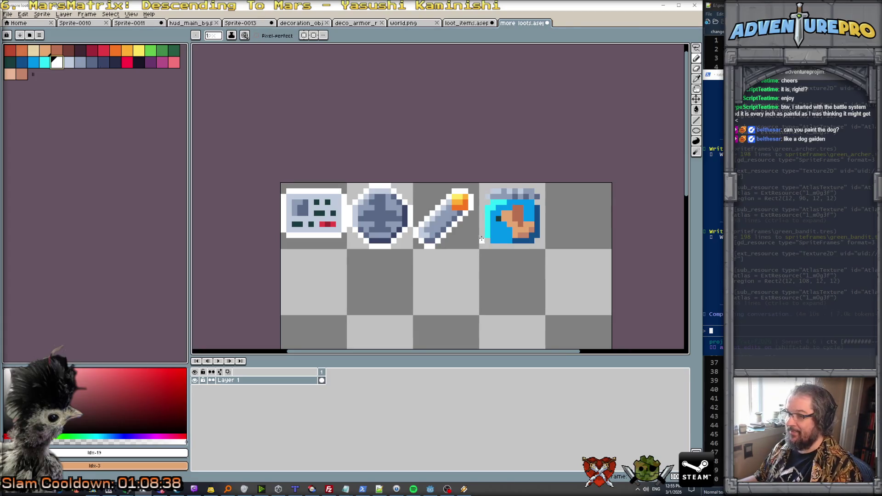
click(481, 238)
mouse_move(481, 235)
mouse_down()
mouse_move(482, 198)
mouse_move(493, 185)
mouse_move(527, 186)
mouse_up()
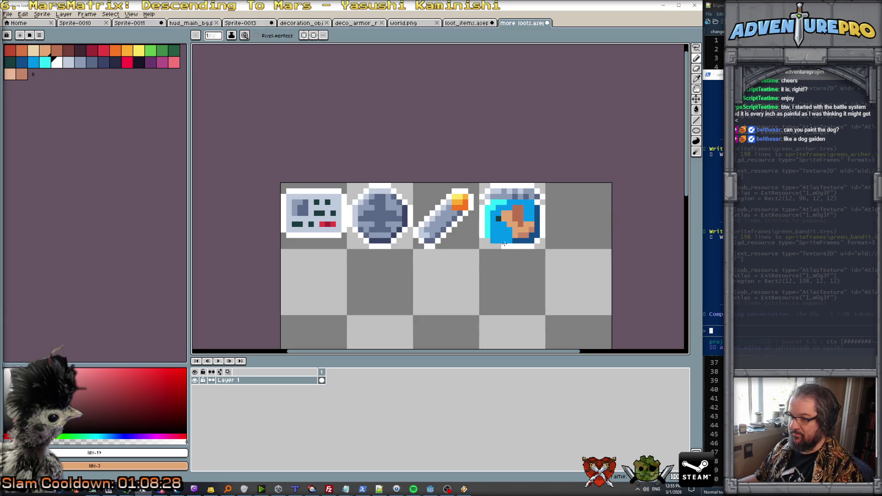
scroll(487, 242, down, 3)
scroll(498, 242, up, 1)
key(v)
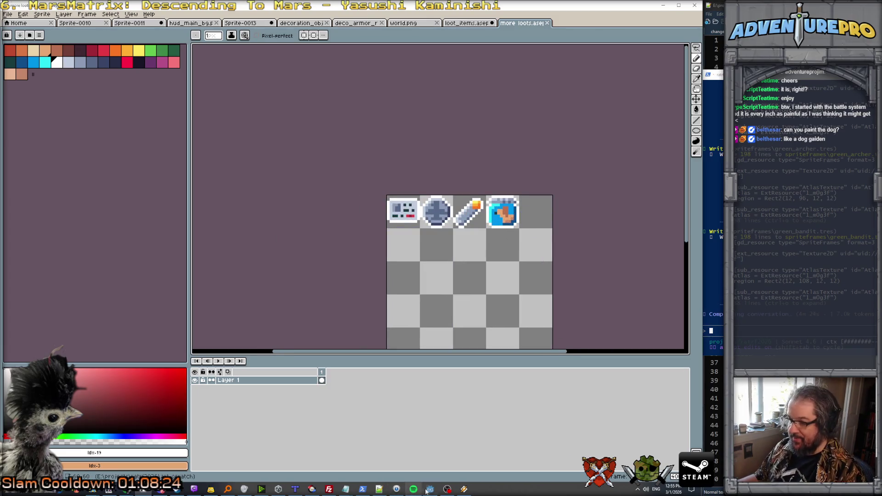
click(430, 488)
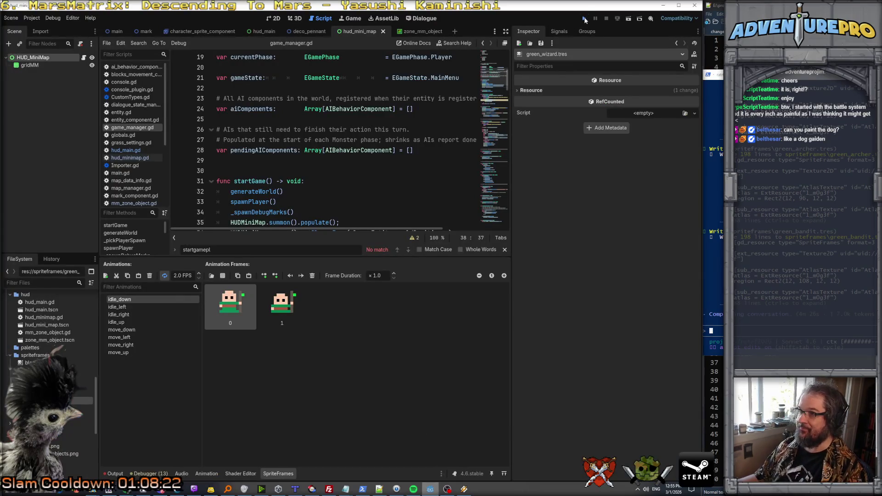
Step: Run the game, start it from the title menu, and walk the player left across maps
click(584, 18)
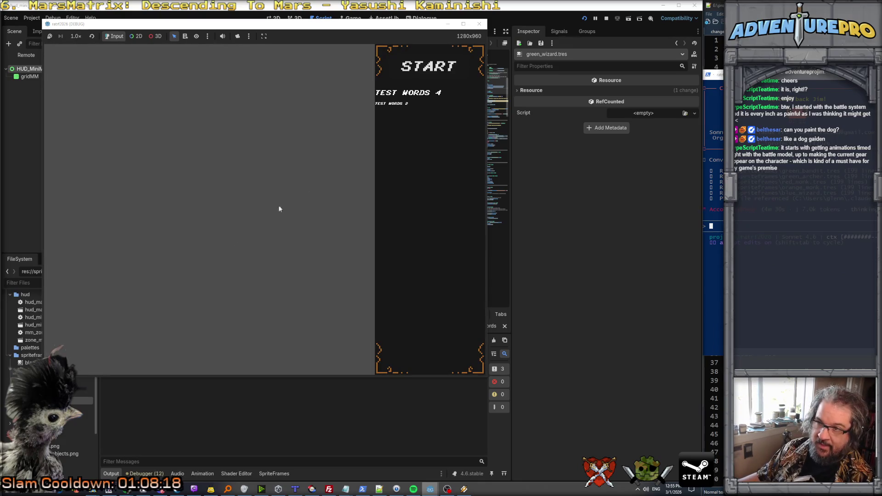
click(415, 65)
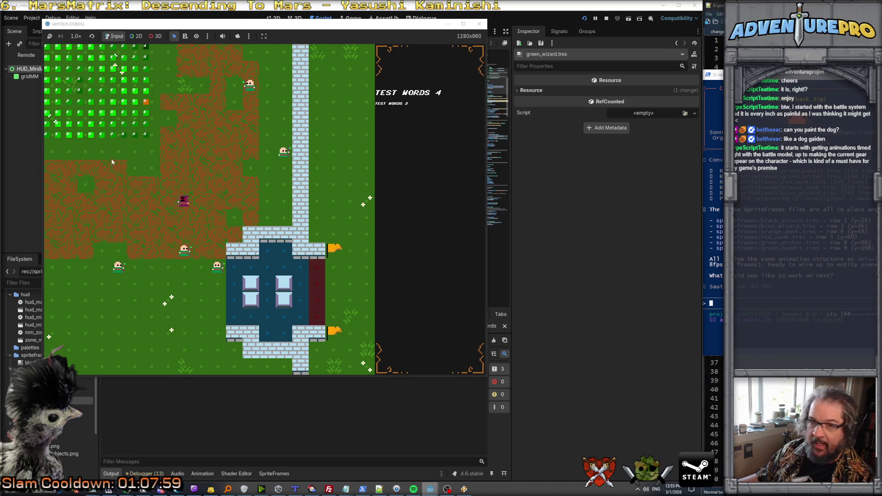
key(Left)
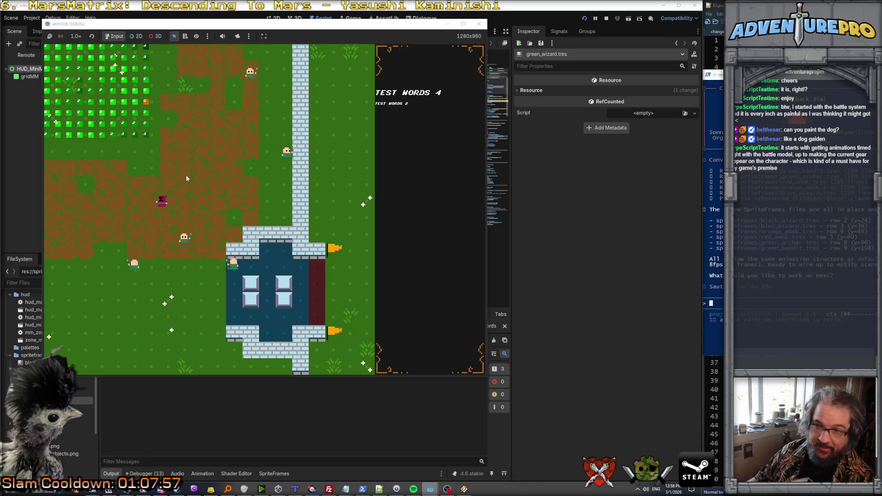
key(Left)
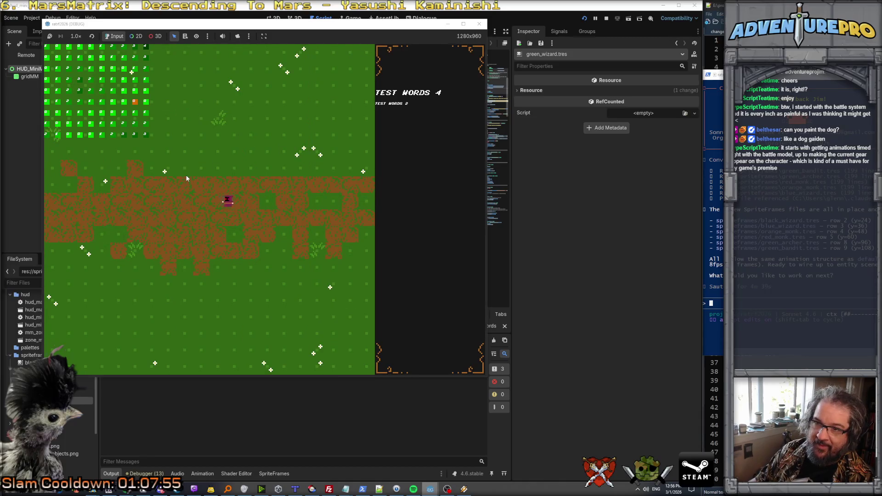
key(Left)
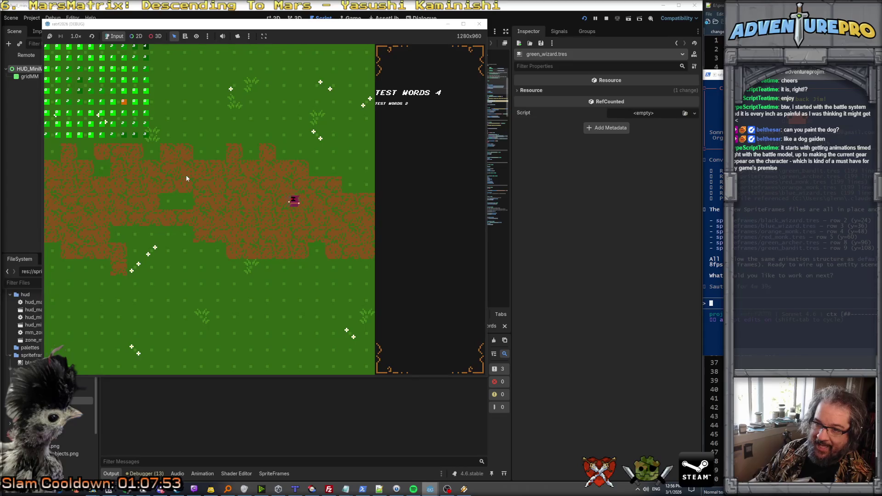
key(Left)
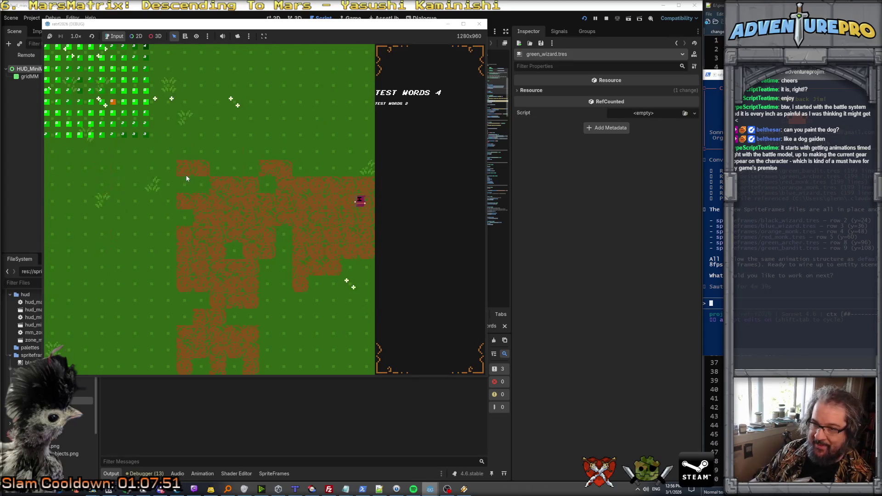
Step: Walk the player down and left through screens past the stone path into the castle map
key(Down)
key(Down)
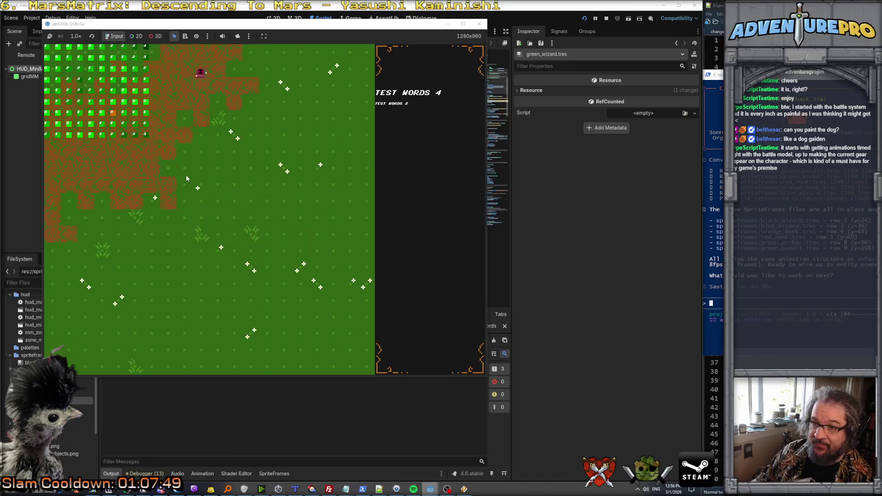
key(Left)
key(Down)
key(Down)
key(Left)
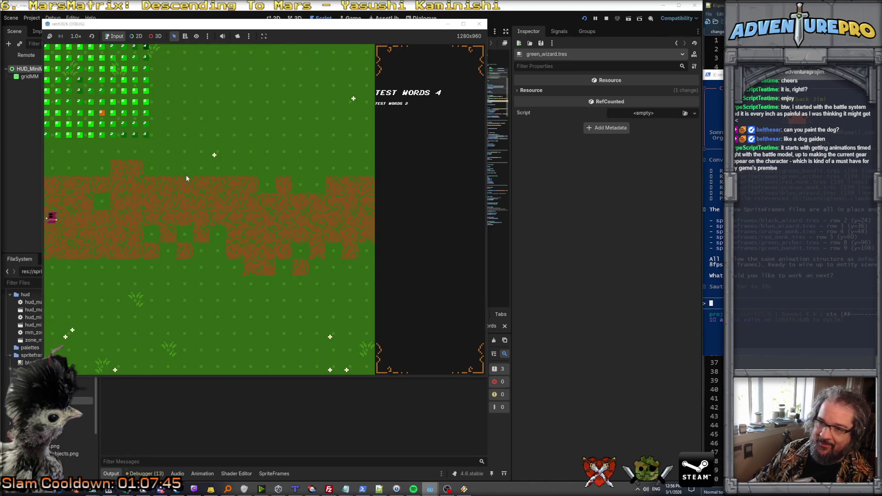
key(Down)
key(Left)
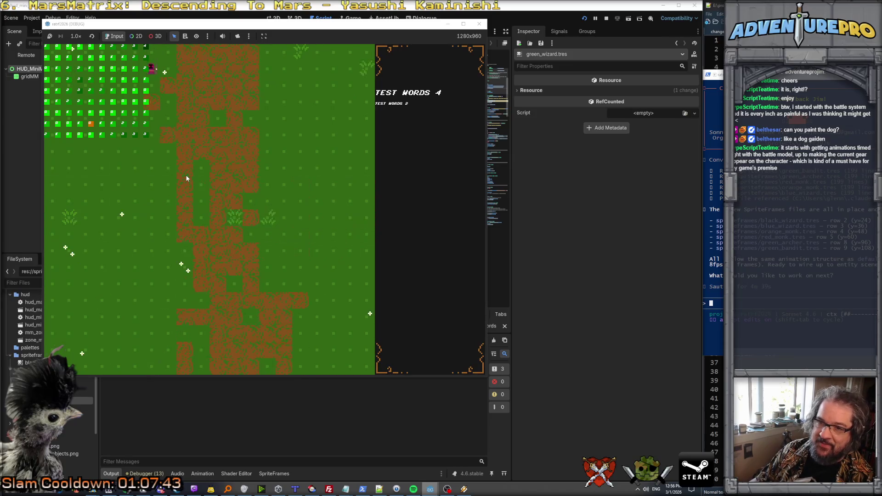
key(Down)
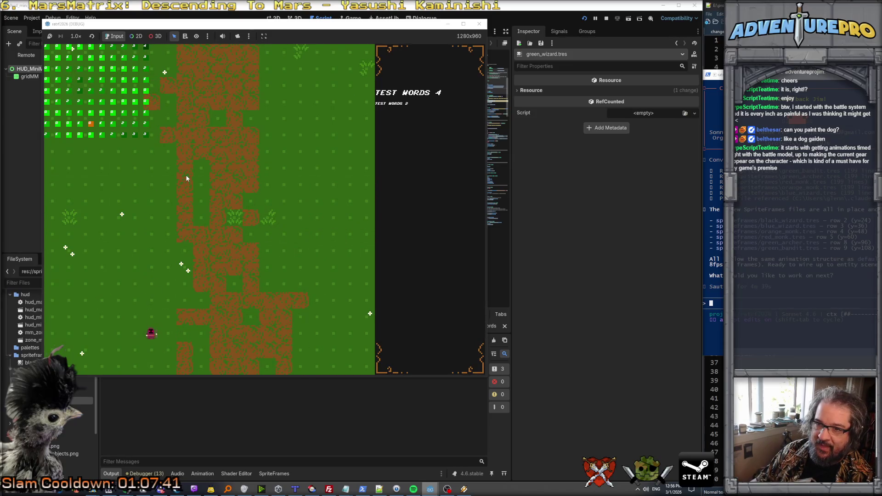
key(Left)
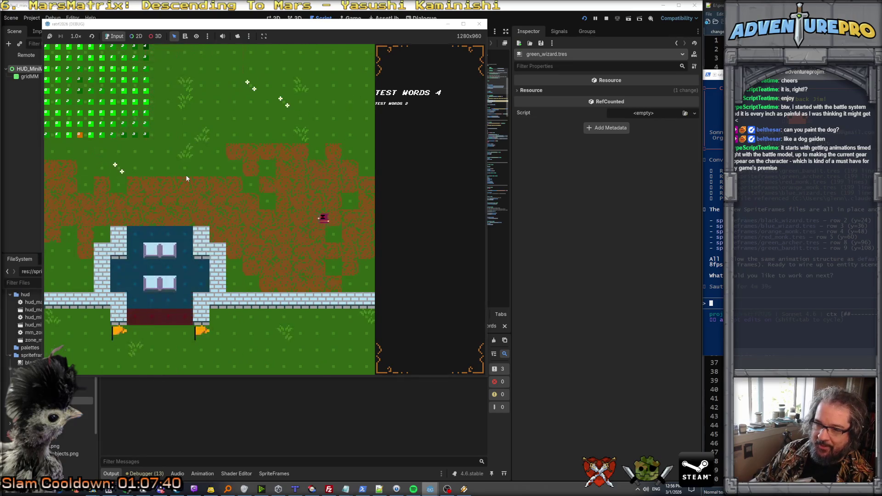
key(Left)
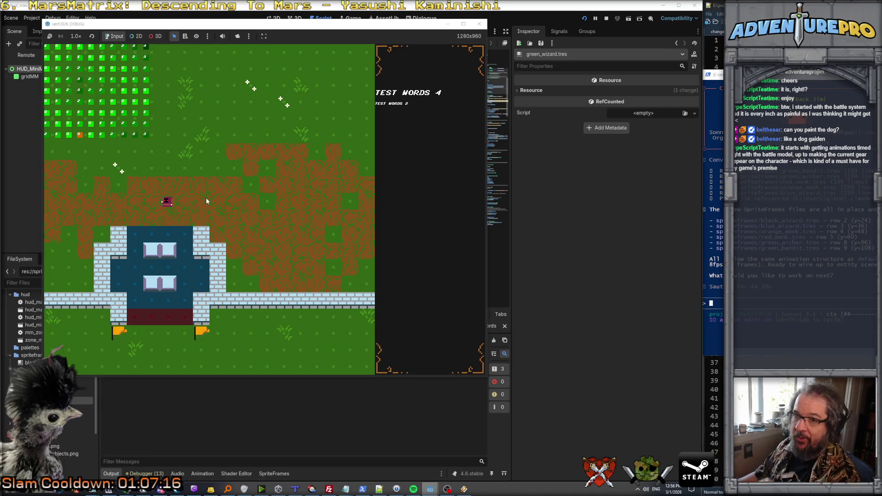
Step: Manoeuvre the player around the castle and walk north onto the next grass screen
key(Up)
key(Right)
key(Left)
key(Up)
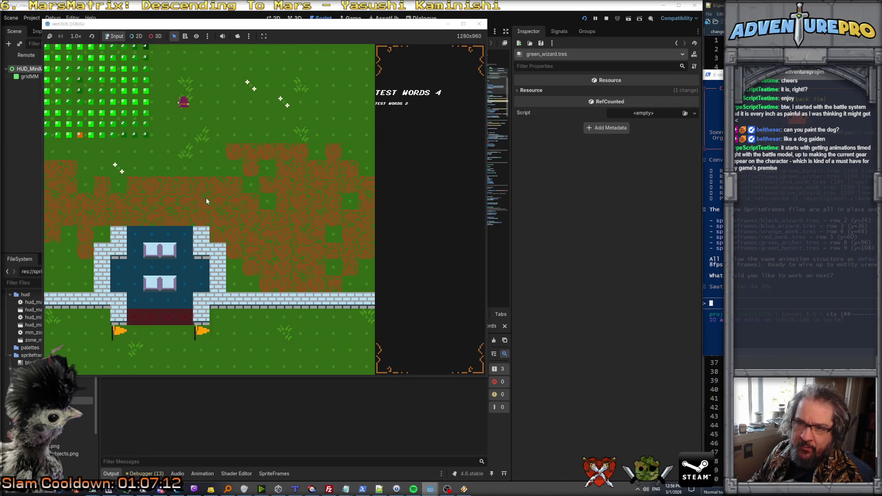
key(Down)
key(Down)
key(Right)
key(Up)
Step: Walk the player diagonally up-right across several grass screens to the brick-path screen
key(Up)
key(Up)
key(Up)
key(Up)
key(Up)
key(Right)
key(Up)
key(Right)
key(Up)
key(Right)
key(Up)
key(Right)
key(Up)
key(Right)
key(Up)
key(Right)
key(Up)
key(Right)
key(Right)
key(Right)
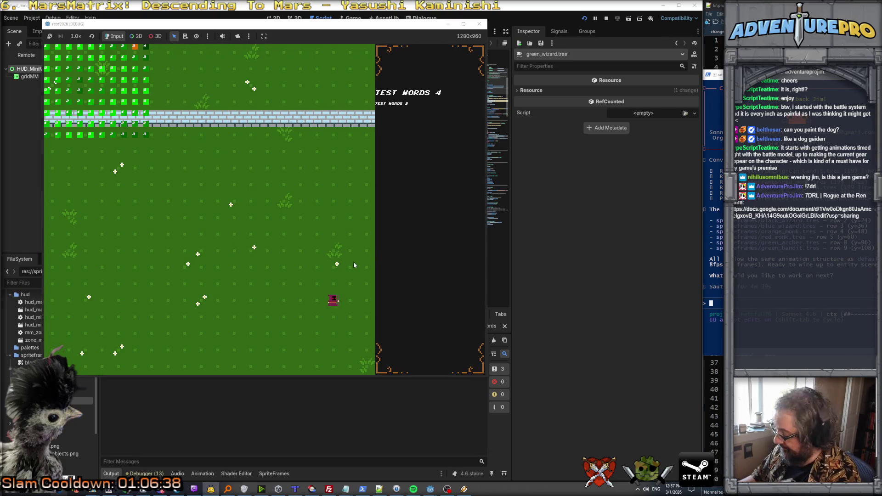
Step: Walk the player into the walled room and pace left and right across it
key(Right)
key(Up)
key(Left)
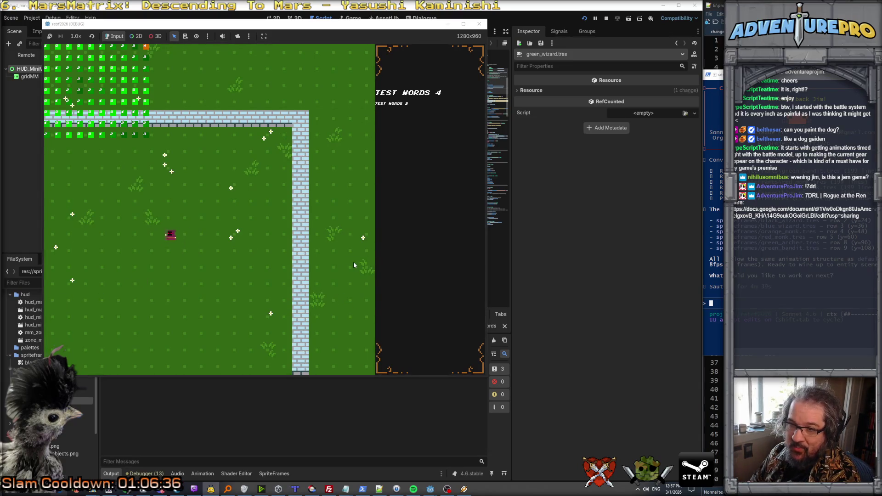
key(Down)
key(Left)
key(Right)
key(Left)
key(Right)
key(Left)
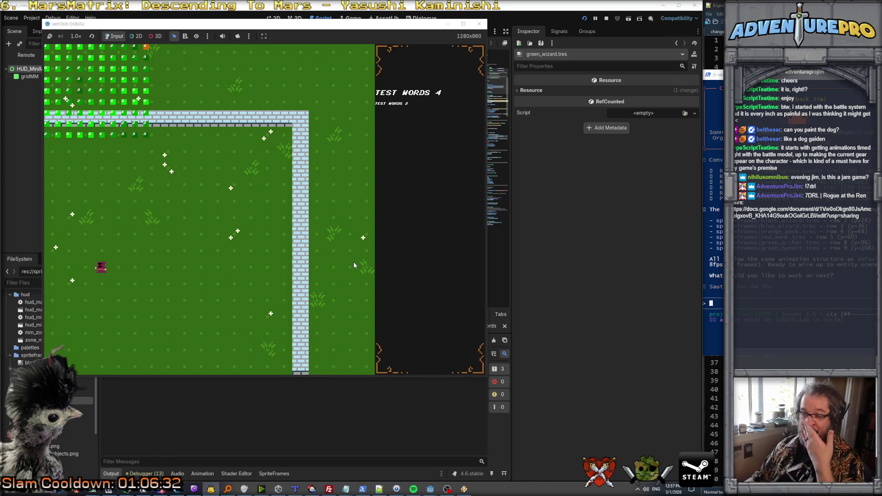
Step: Walk the player down-left through the dirt-patched room into the next grass rooms
key(Left)
key(Down)
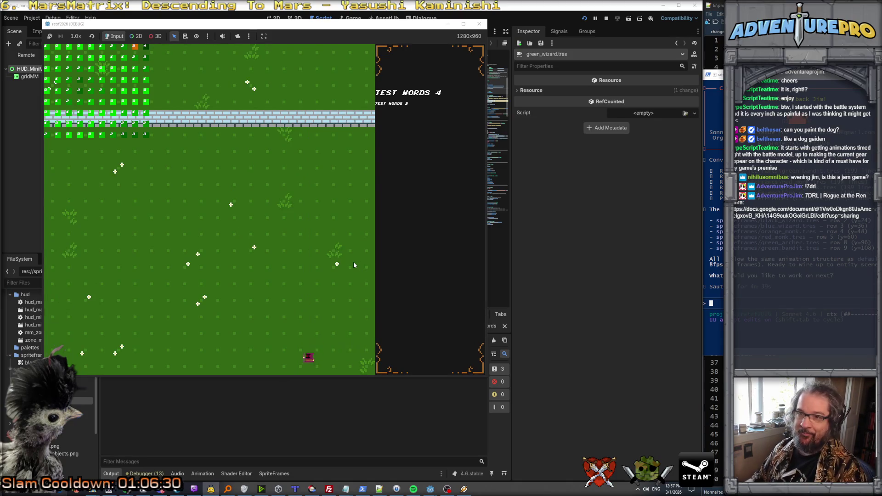
key(Left)
key(Down)
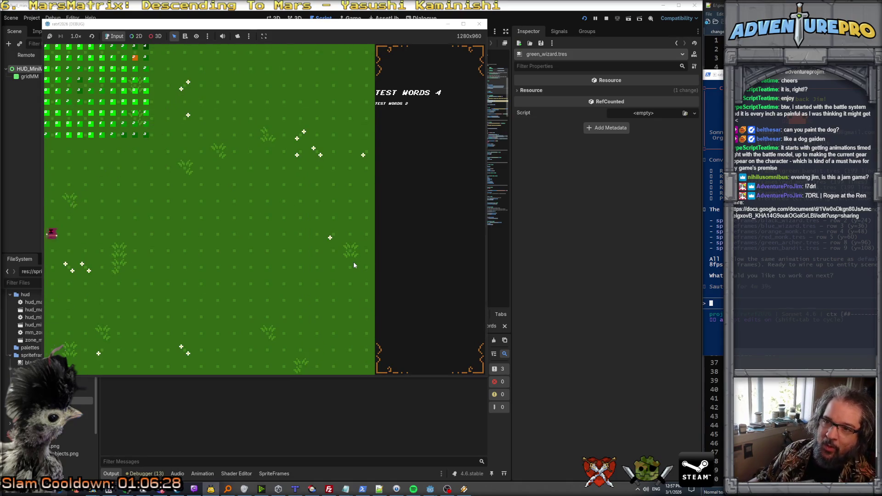
key(Left)
key(Down)
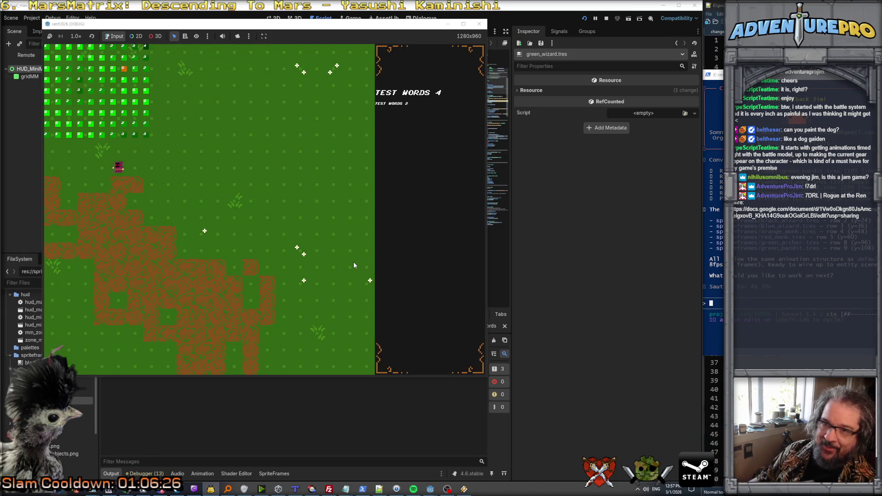
key(Left)
key(Down)
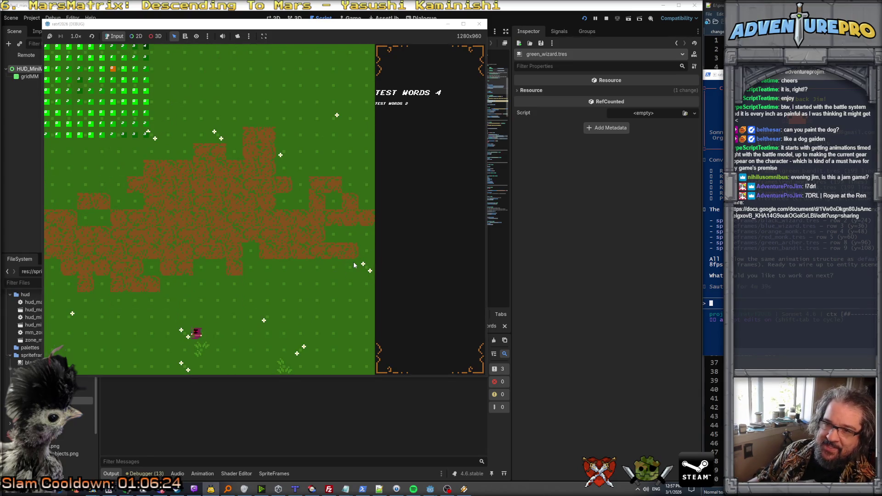
key(Left)
key(Down)
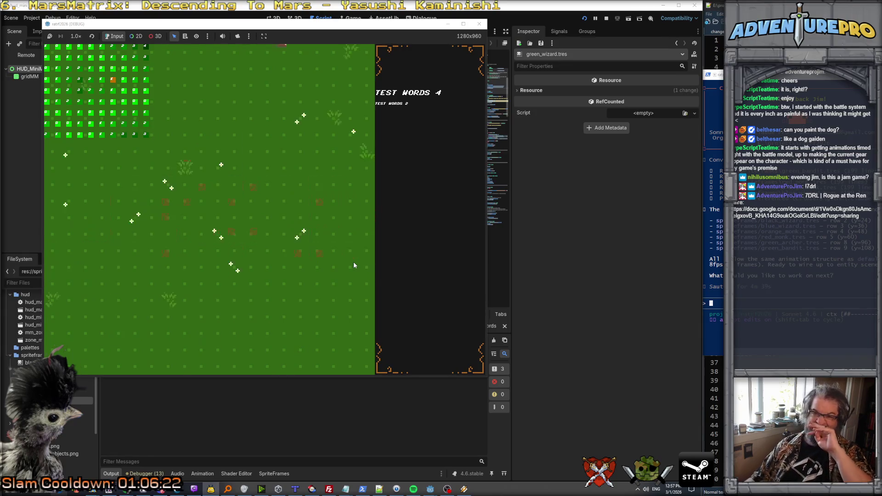
key(Left)
key(Down)
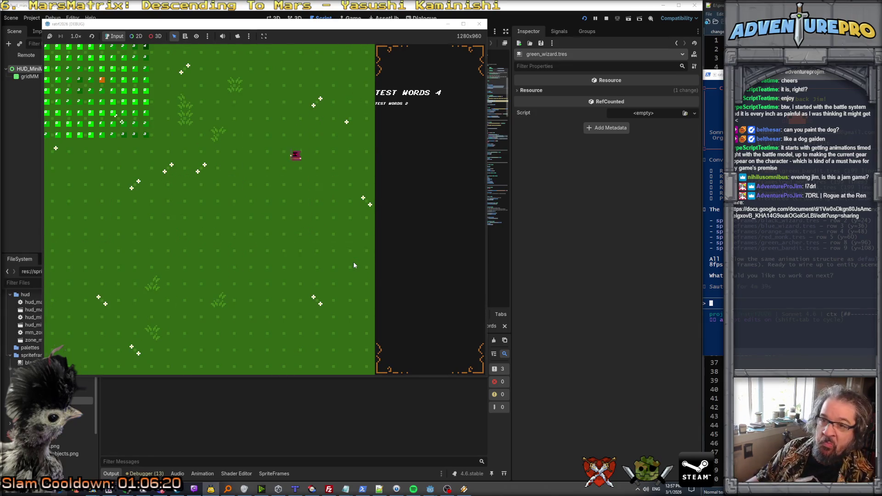
key(Left)
key(Left)
key(Left)
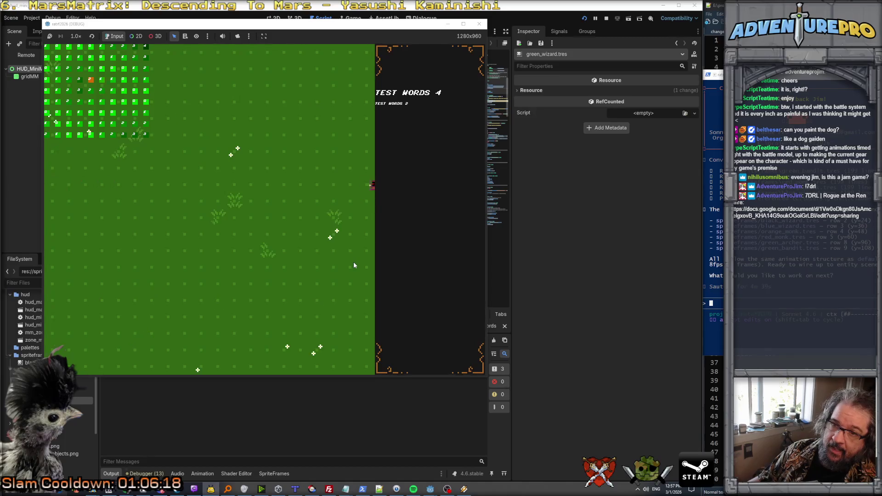
key(Left)
key(Down)
key(Down)
key(Down)
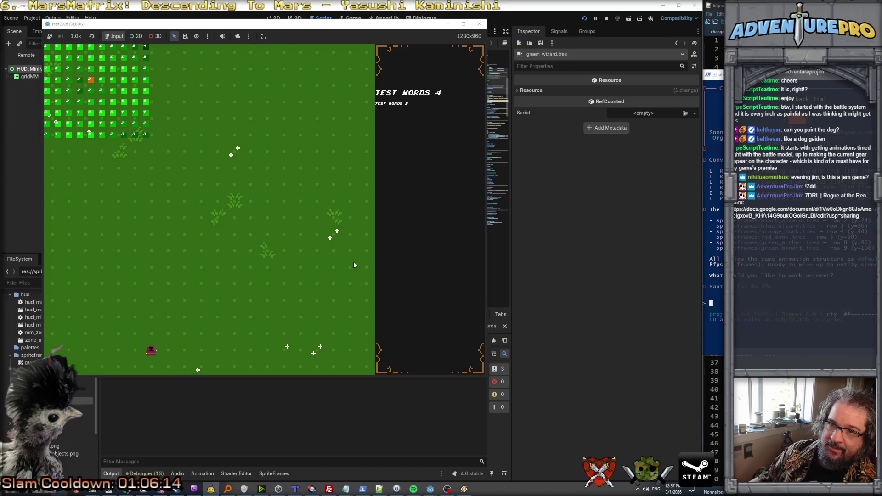
Step: Walk the player up and west into the northern rooms, then back east
key(Up)
key(Up)
key(Up)
key(Up)
key(Up)
key(Up)
key(Left)
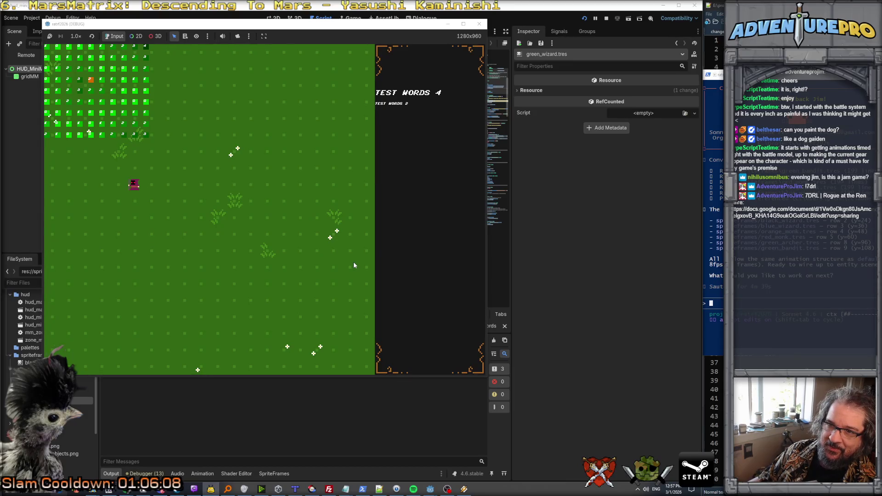
key(Up)
key(Left)
key(Up)
key(Left)
key(Left)
key(Left)
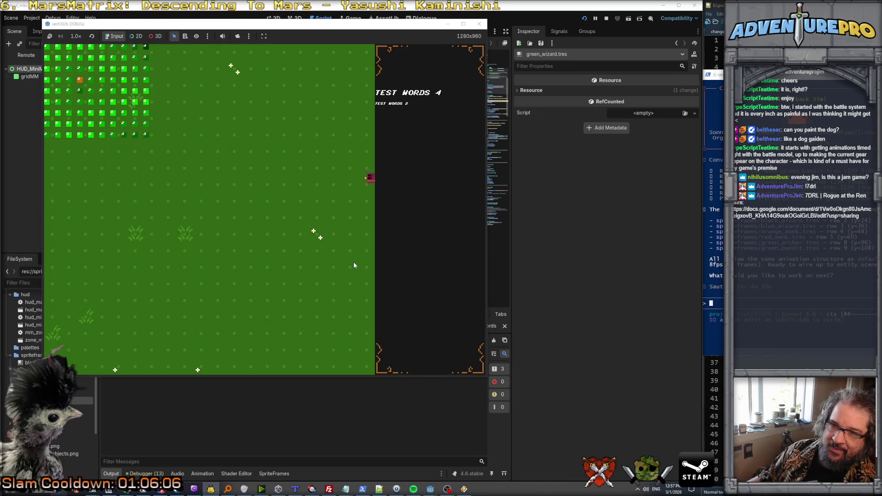
key(Up)
key(Left)
key(Left)
key(Left)
key(Left)
key(Up)
key(Up)
key(Left)
key(Up)
key(Left)
key(Up)
key(Left)
key(Up)
key(Left)
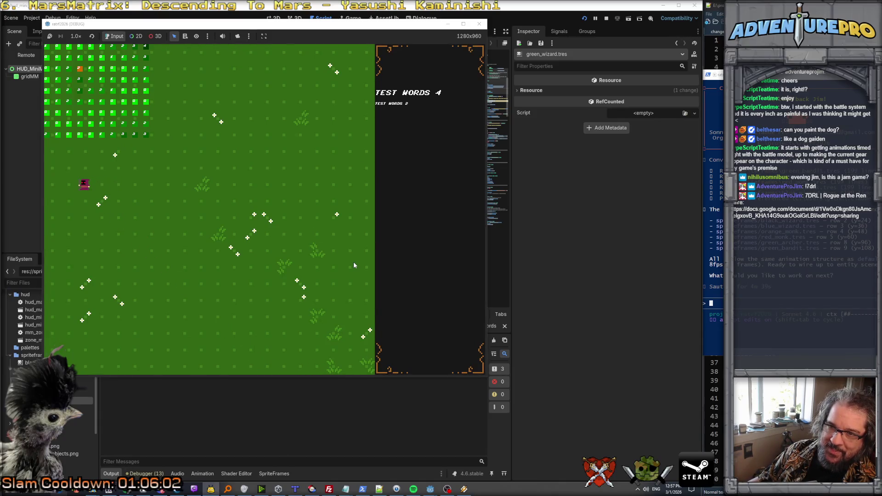
key(Right)
key(Right)
key(Right)
key(Up)
key(Left)
key(Left)
key(Left)
key(Left)
key(Left)
key(Left)
key(Left)
key(Left)
key(Left)
key(Left)
key(Left)
key(Down)
key(Down)
key(Right)
key(Right)
key(Right)
key(Right)
key(Right)
key(Right)
key(Right)
key(Right)
key(Right)
key(Right)
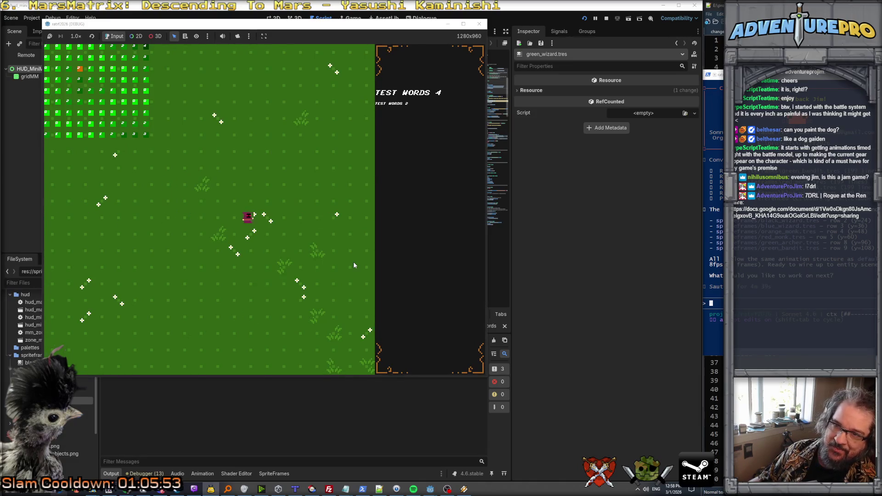
key(Right)
key(Right)
key(Right)
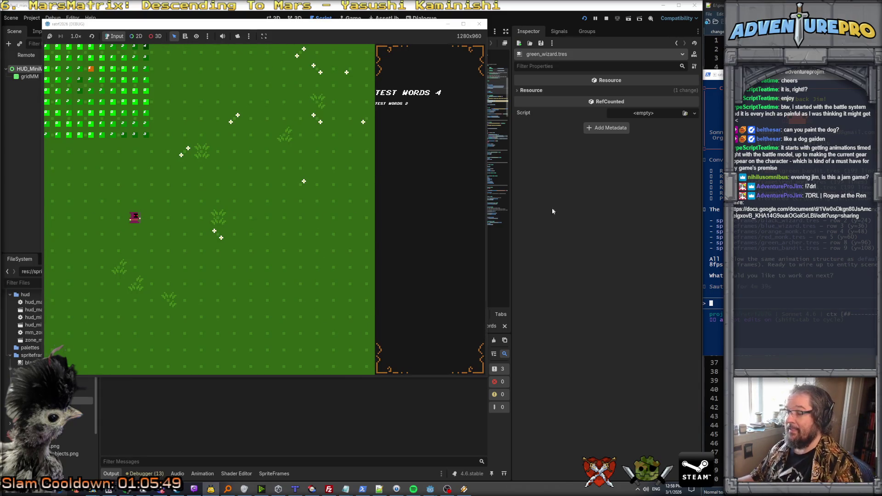
click(362, 489)
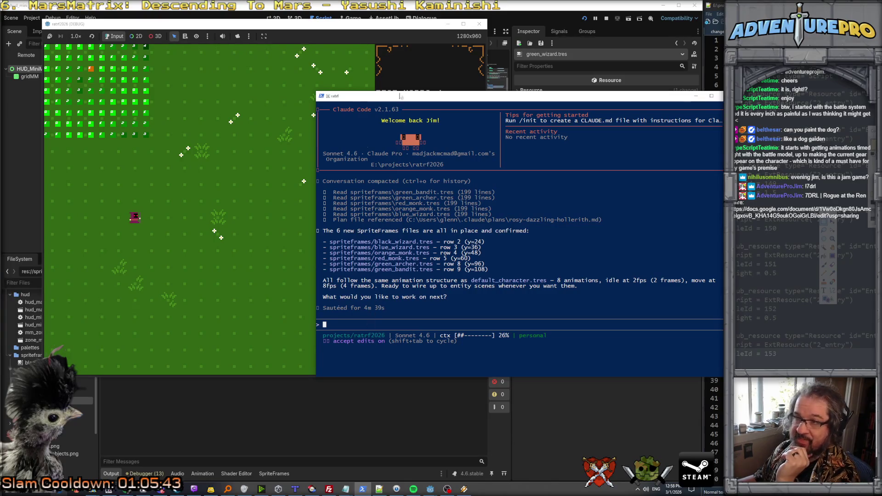
Step: Move the Claude Code terminal aside, stop the running game, and locate the NPC settings files
drag(452, 103, 750, 87)
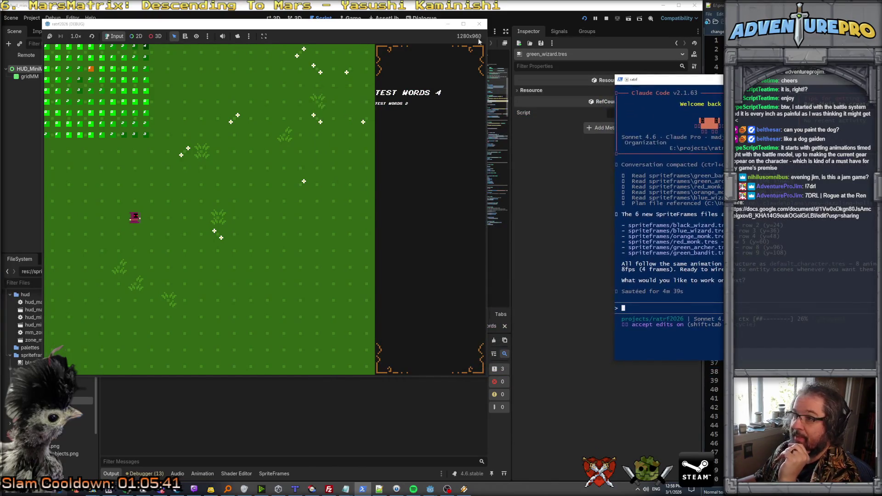
click(480, 24)
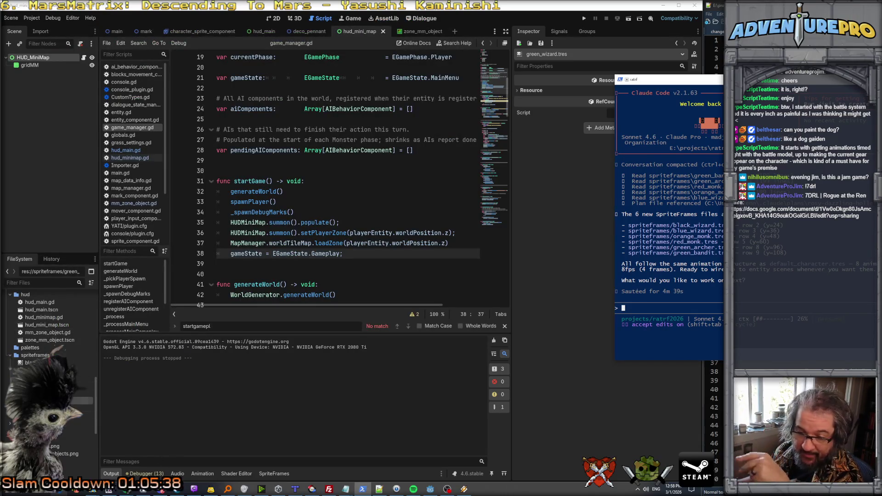
scroll(53, 330, up, 3)
scroll(53, 331, up, 5)
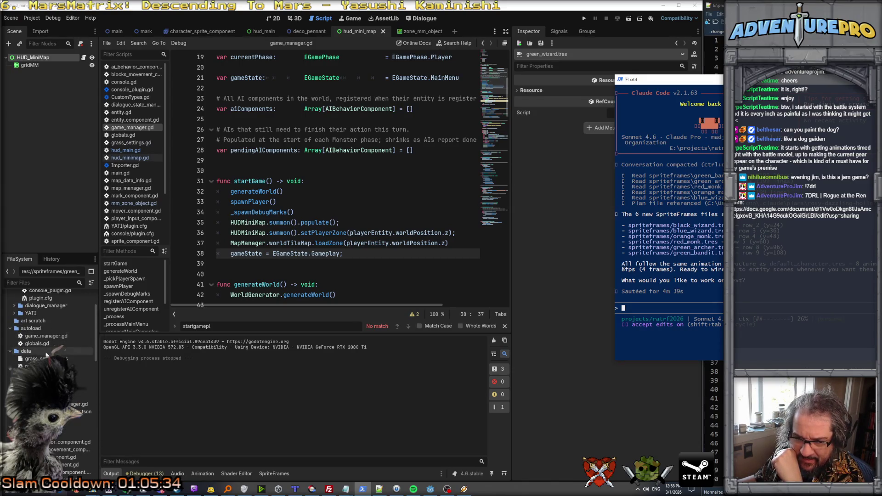
click(46, 366)
Step: Open npc_settings.tres and add six more slots to the Mark Sprite Frames array
click(46, 373)
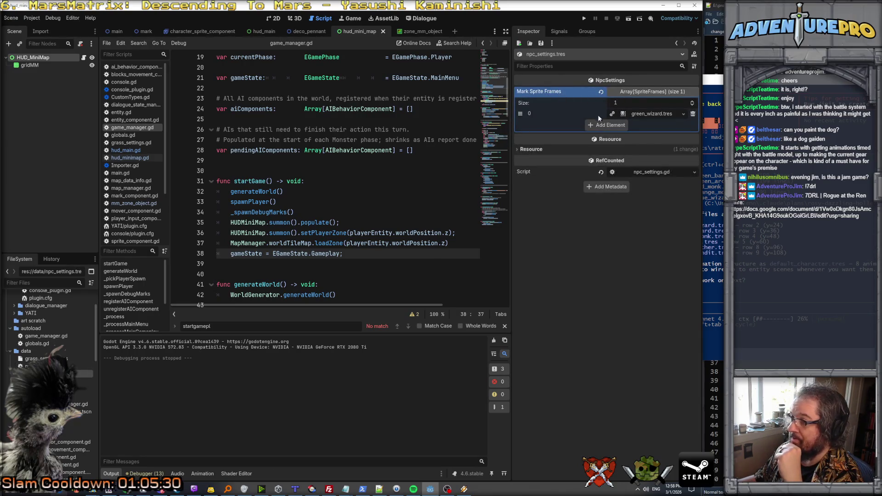
click(603, 126)
click(603, 136)
click(603, 148)
click(604, 158)
click(604, 168)
click(604, 178)
Step: Quick Load red_monk.tres, blue_wizard.tres and orange_monk.tres into Mark Sprite Frames elements 1-3
click(683, 124)
click(659, 156)
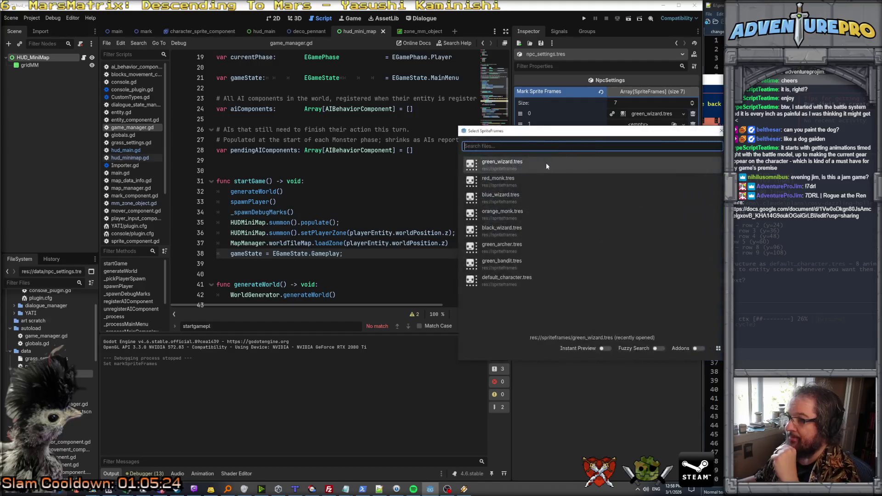
double_click(499, 185)
click(682, 134)
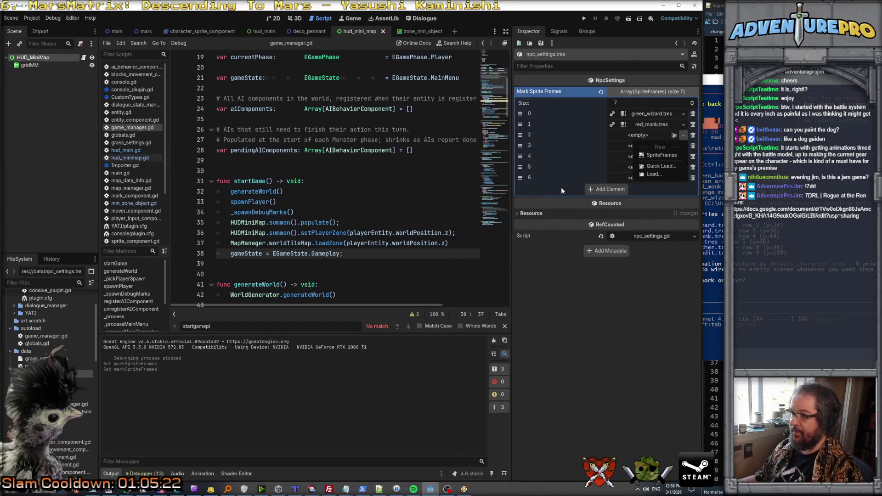
click(660, 166)
double_click(509, 200)
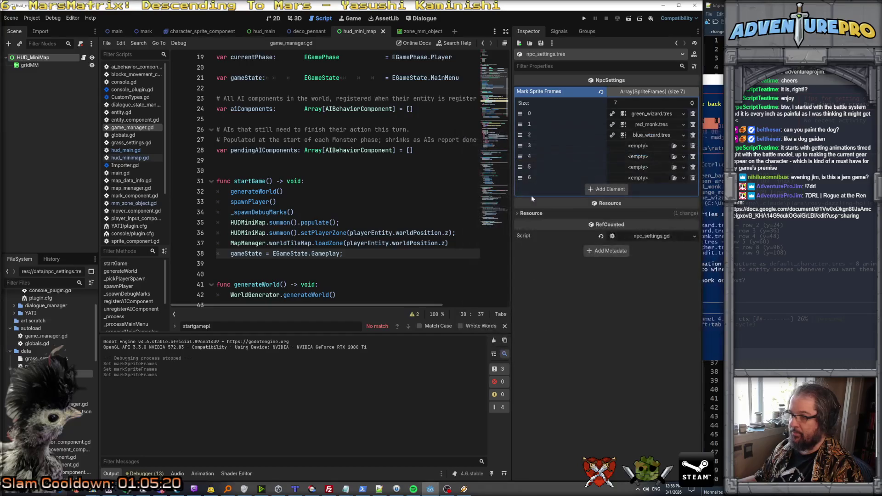
click(684, 146)
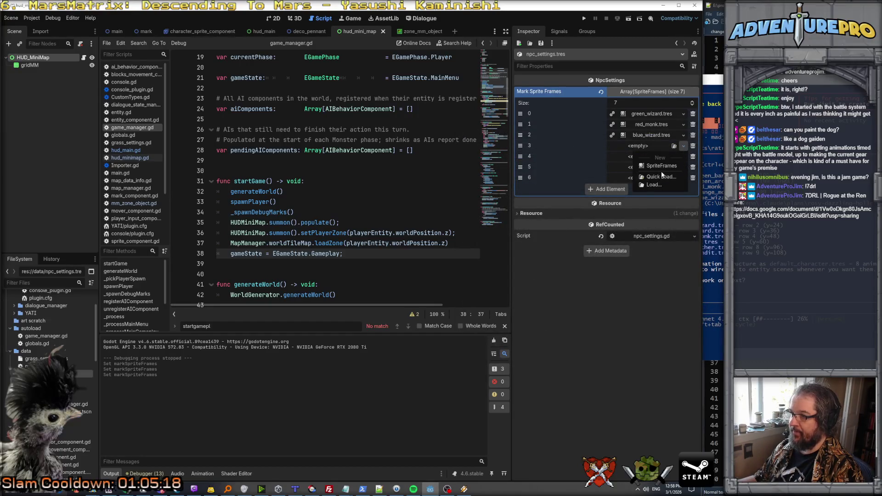
click(659, 176)
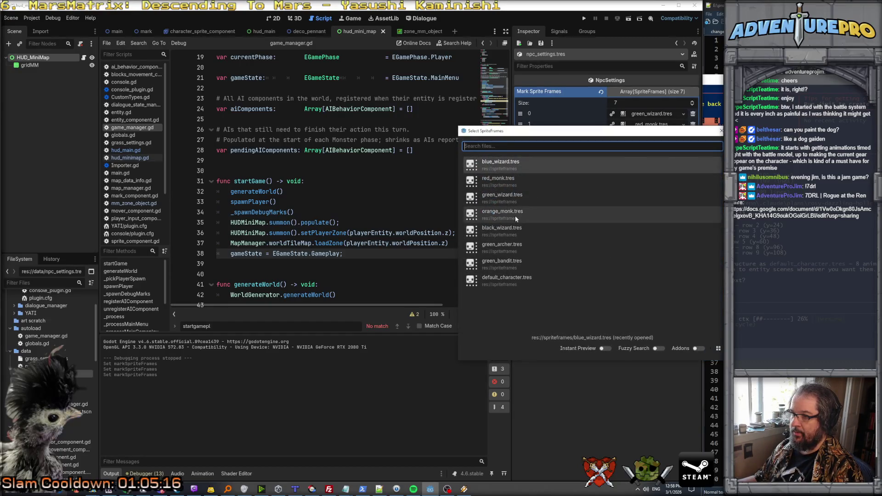
double_click(514, 216)
Step: Quick Load black_wizard.tres, green_archer.tres and green_bandit.tres into elements 4-6
click(682, 157)
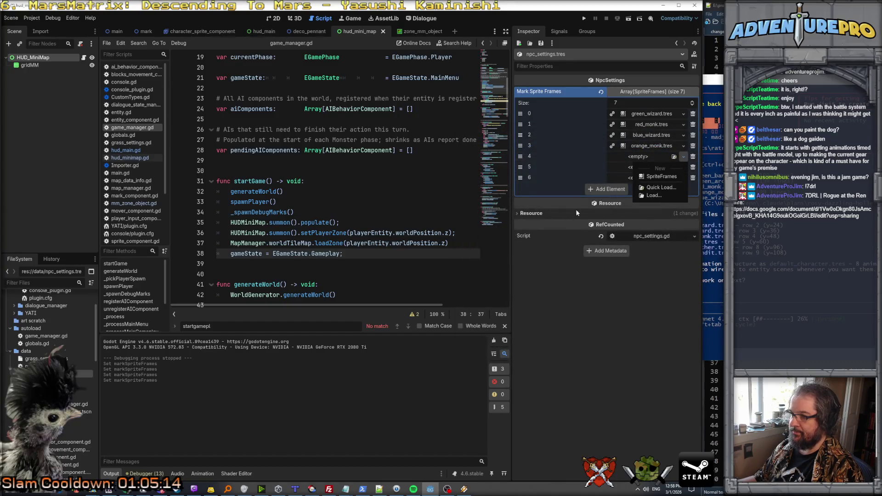
click(660, 186)
double_click(513, 234)
click(683, 168)
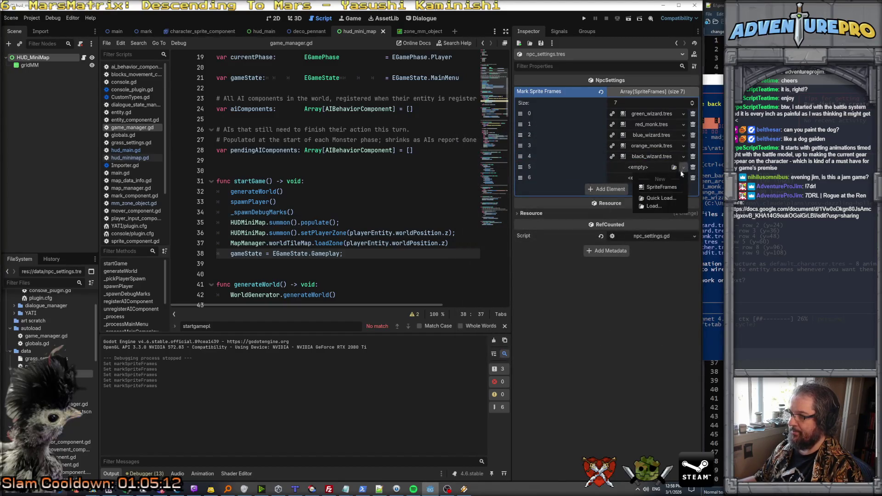
click(654, 198)
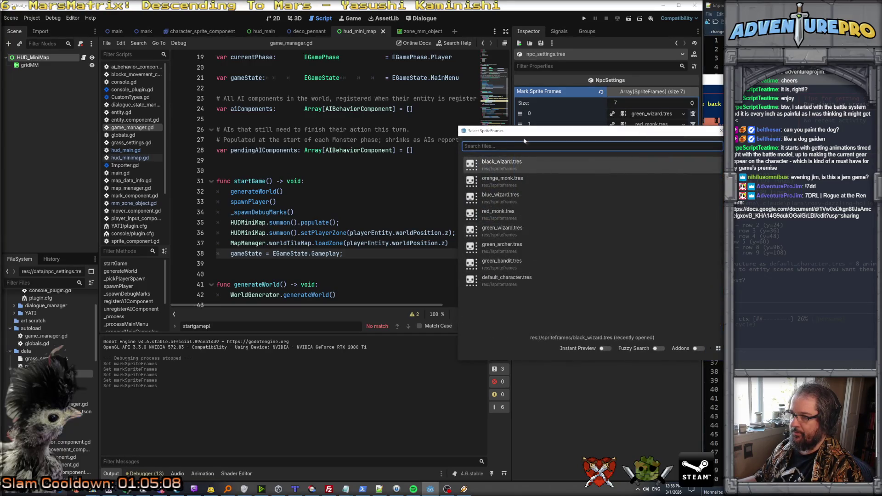
drag(524, 133, 290, 119)
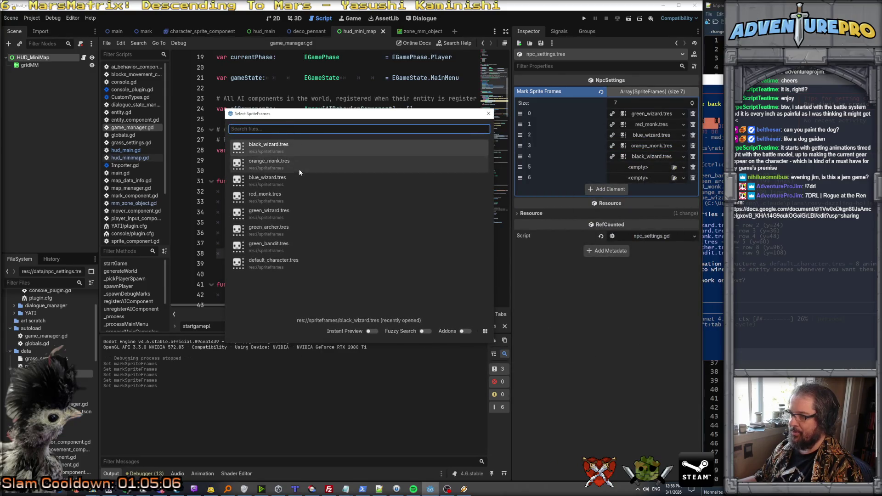
click(356, 226)
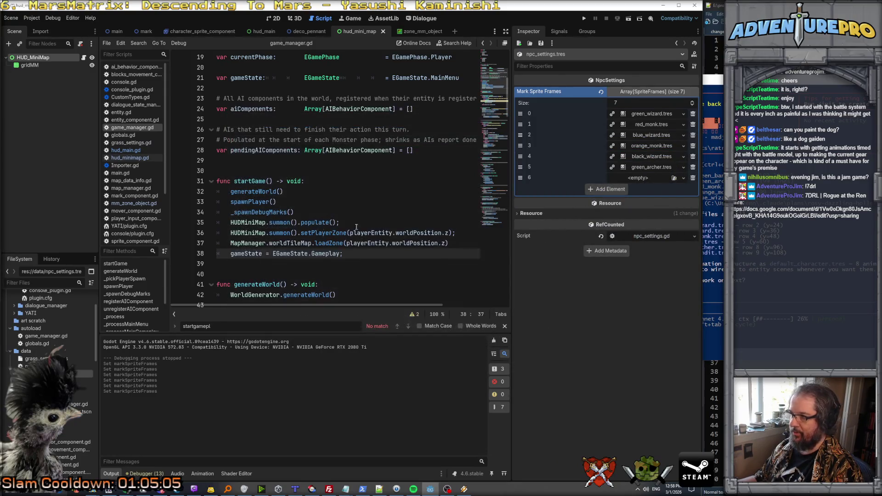
click(682, 178)
click(647, 208)
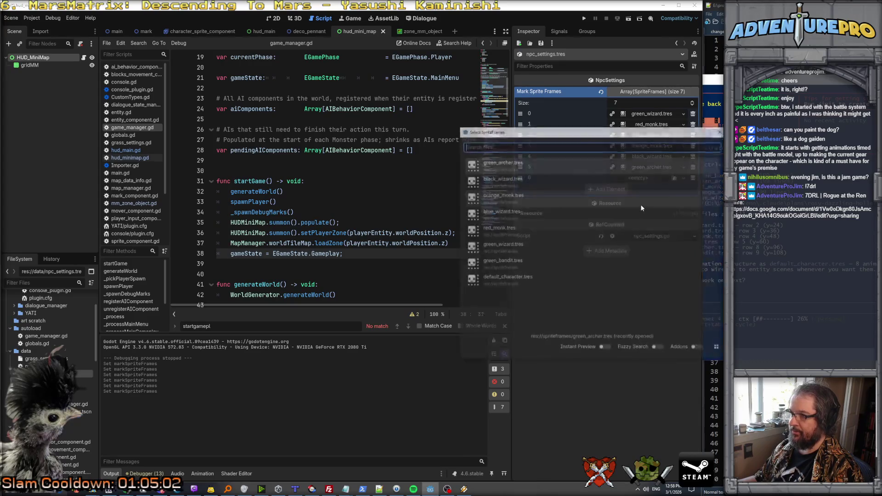
click(510, 260)
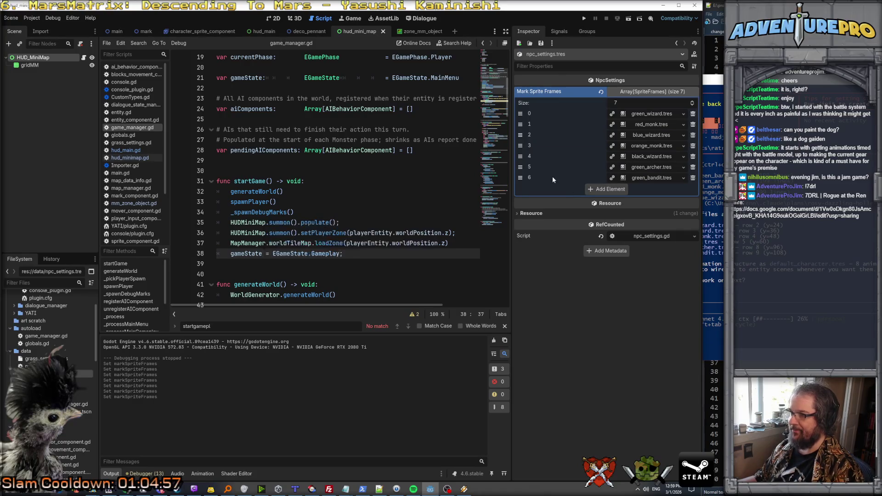
Step: Ask Claude Code to start with 6 marks in every zone and see how it goes
click(765, 313)
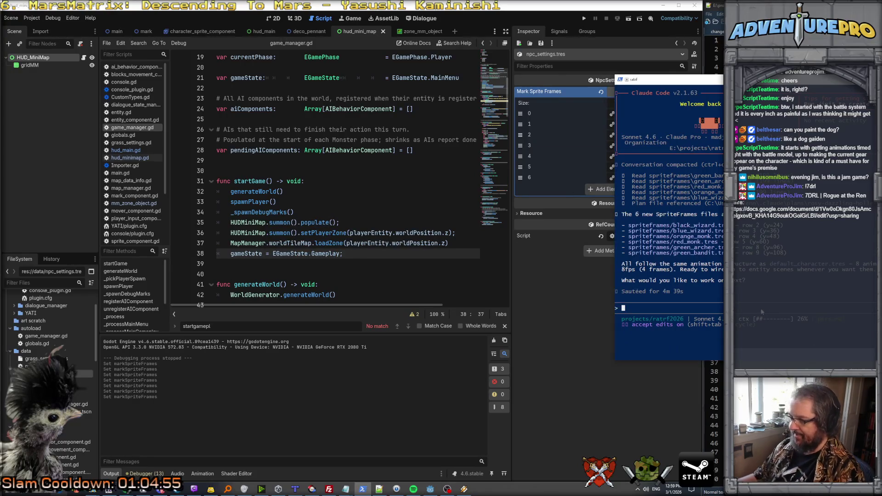
drag(718, 81, 410, 87)
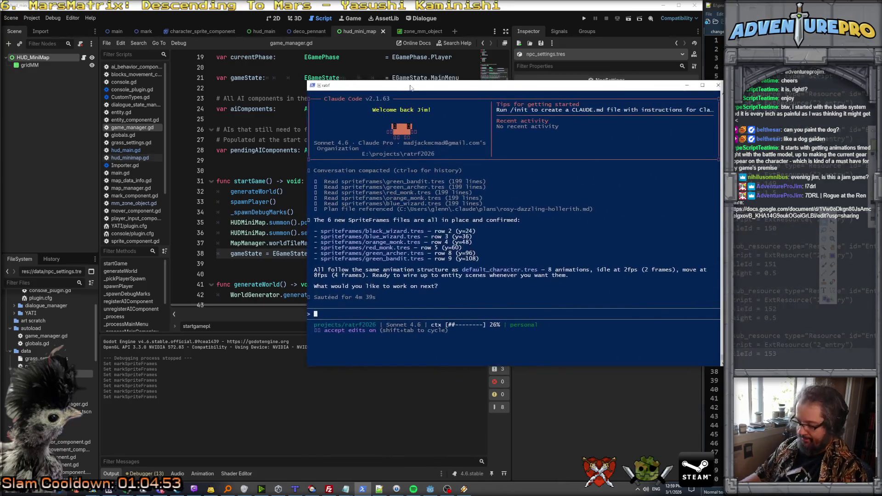
text(let's push thin)
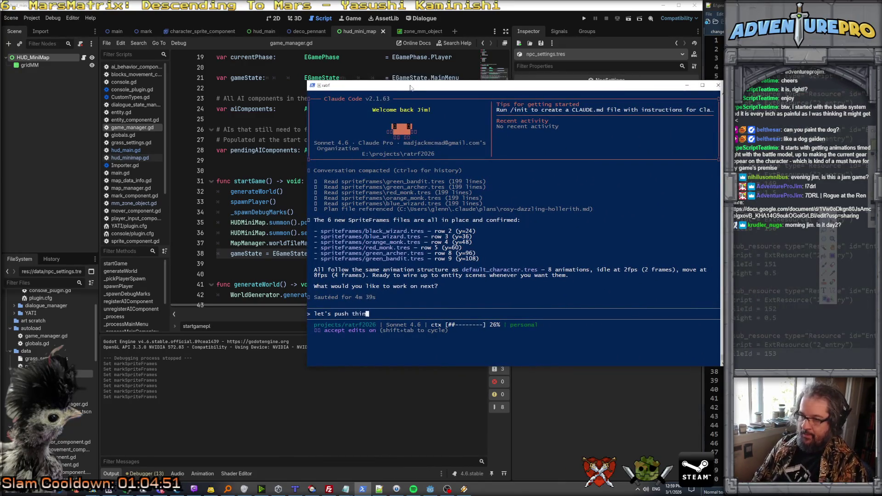
key(BackSpace)
key(BackSpace)
key(BackSpace)
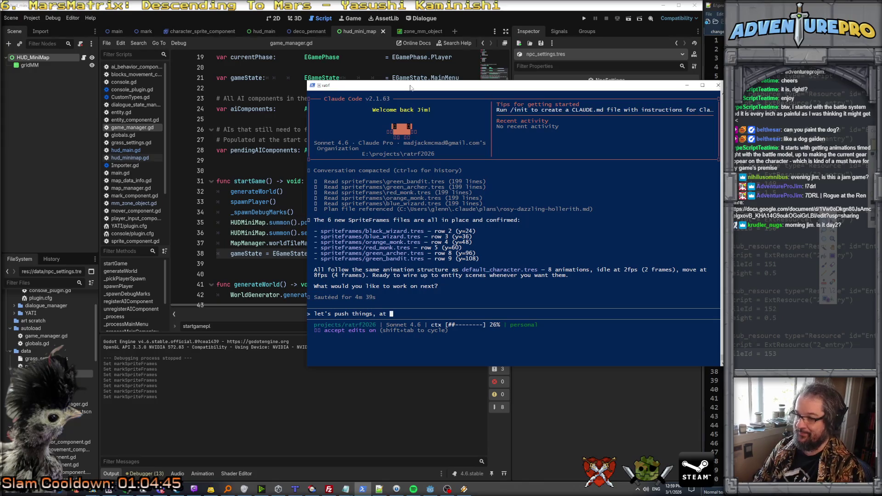
text(start, lk)
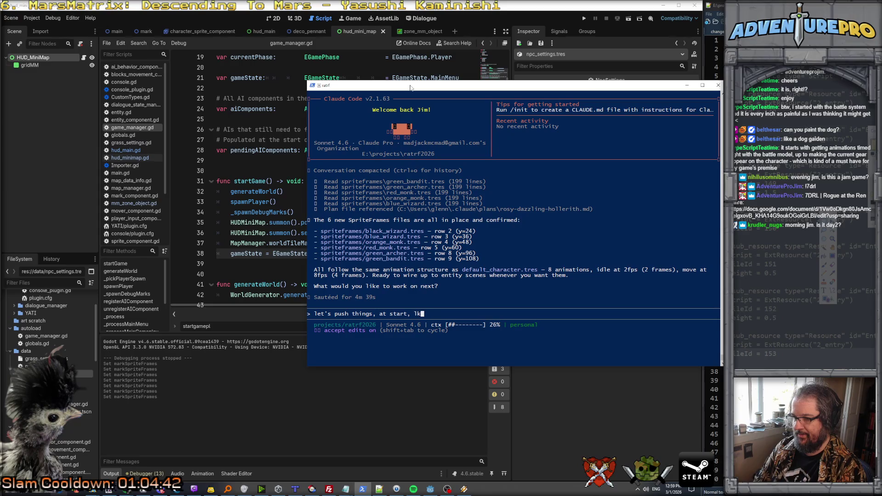
key(BackSpace)
text(et's)
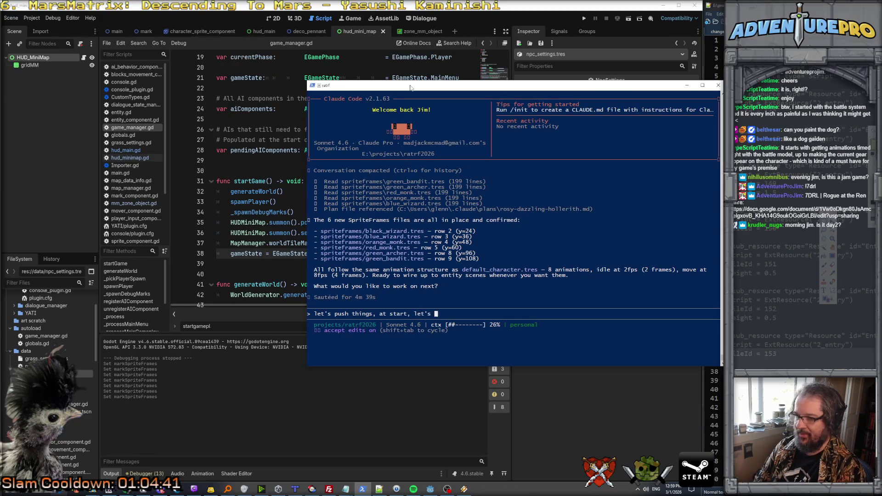
text(6 m)
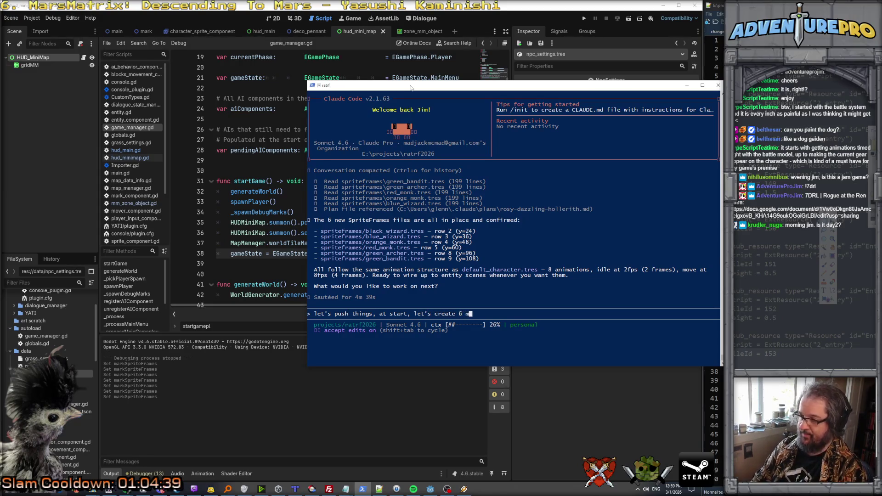
key(BackSpace)
key(BackSpace)
key(BackSpace)
text(very zone and see how it goe)
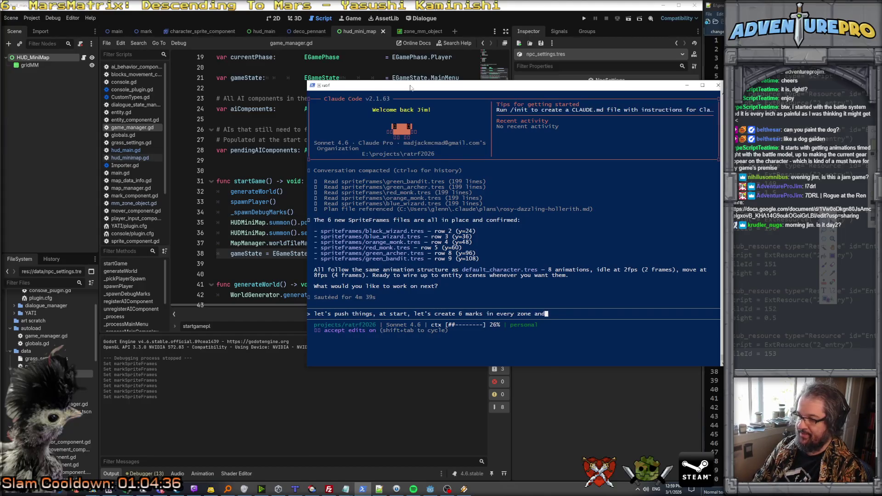
text(s)
key(Return)
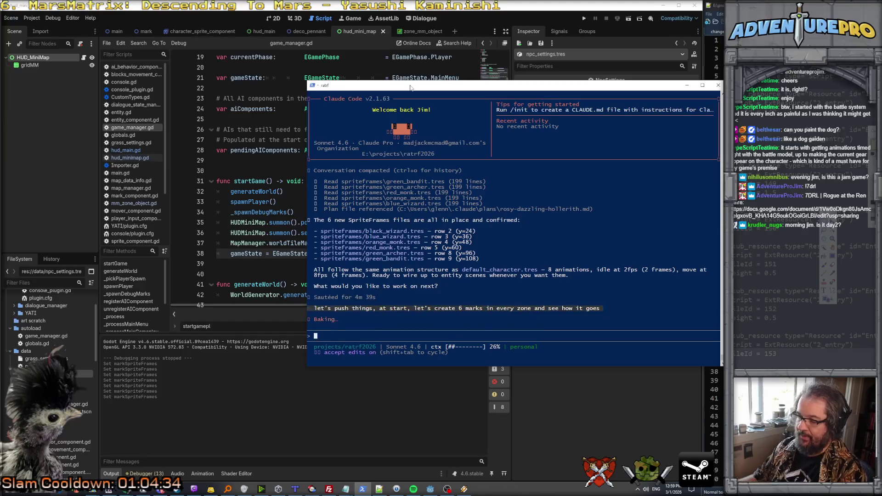
click(156, 489)
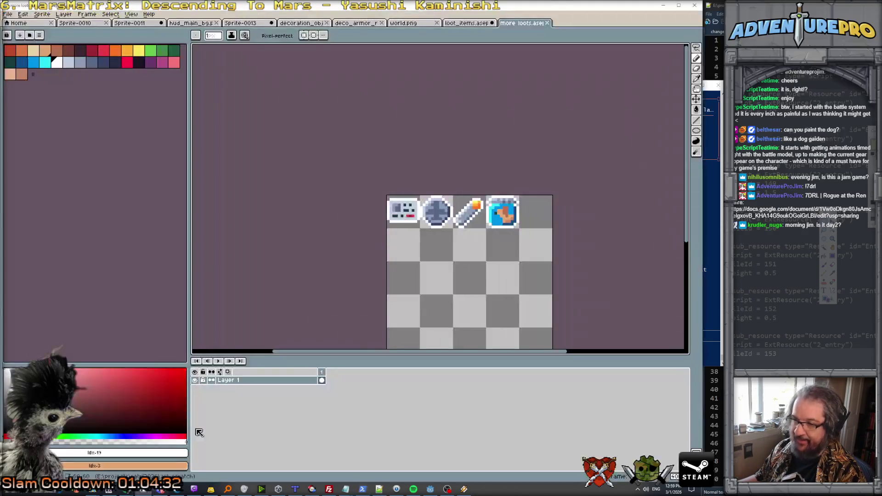
Step: Pan and zoom the more loots sheet to inspect the loot icons
drag(343, 232, 268, 189)
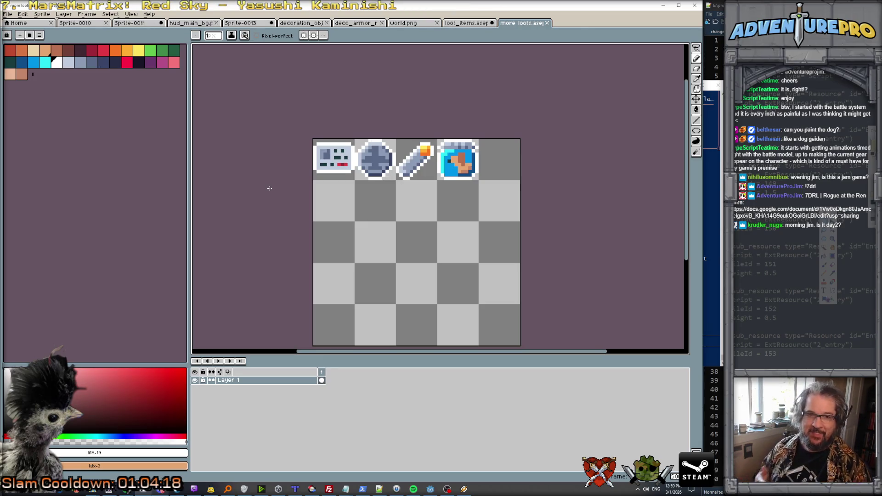
scroll(334, 152, up, 1)
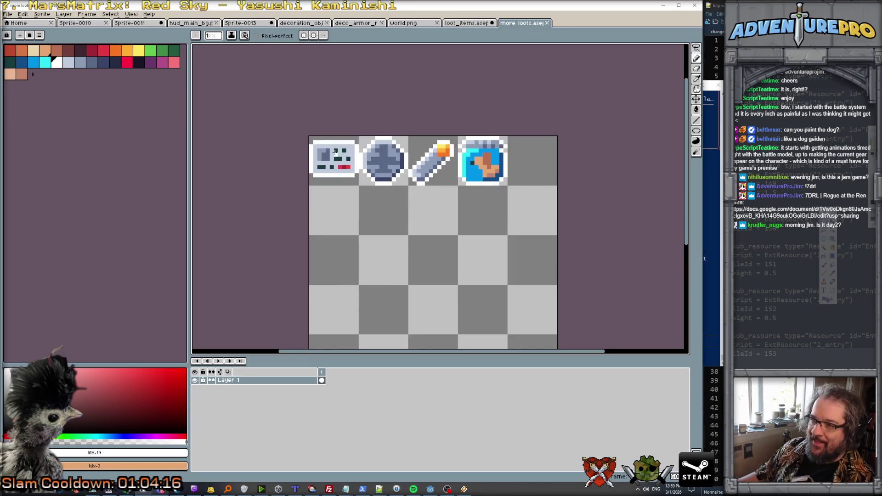
scroll(453, 158, up, 1)
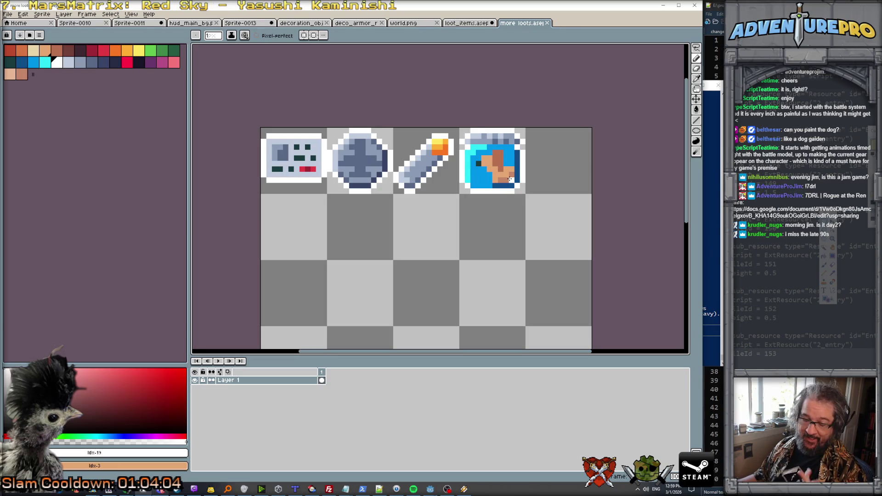
Step: Play the phone animation in loot_items, then return to the more loots sheet
click(469, 24)
scroll(388, 280, down, 3)
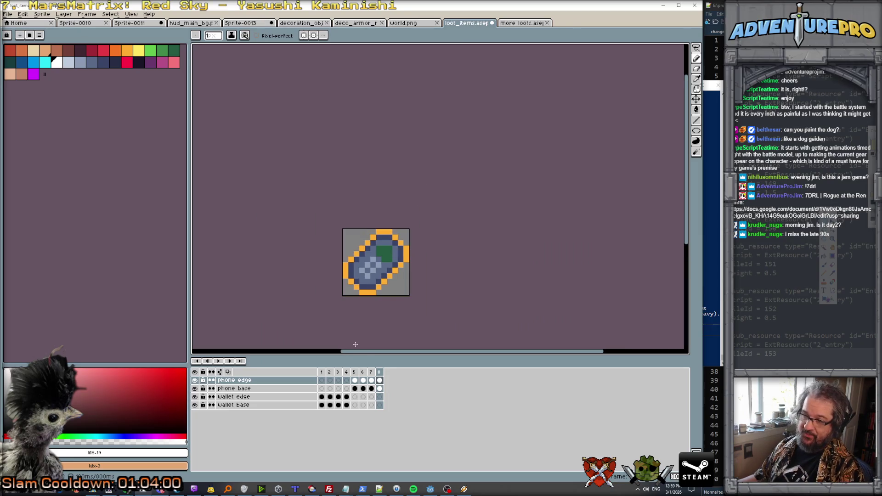
key(Return)
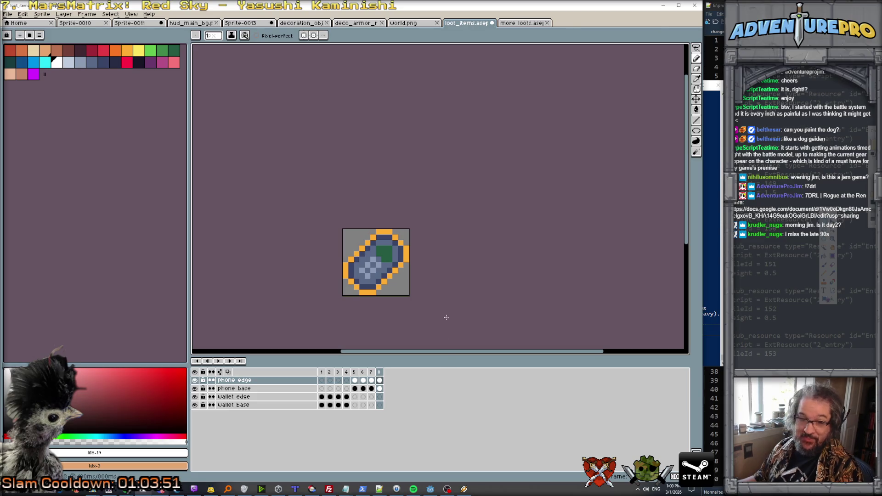
scroll(456, 266, up, 1)
scroll(452, 230, up, 1)
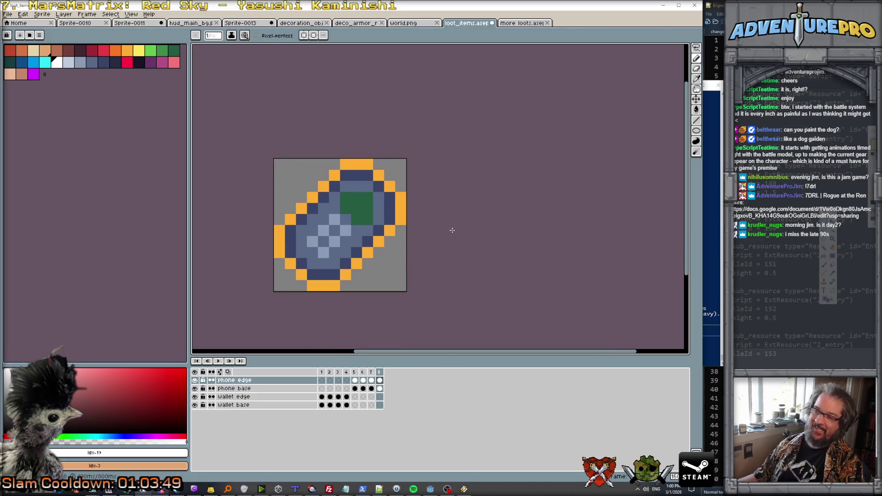
click(522, 22)
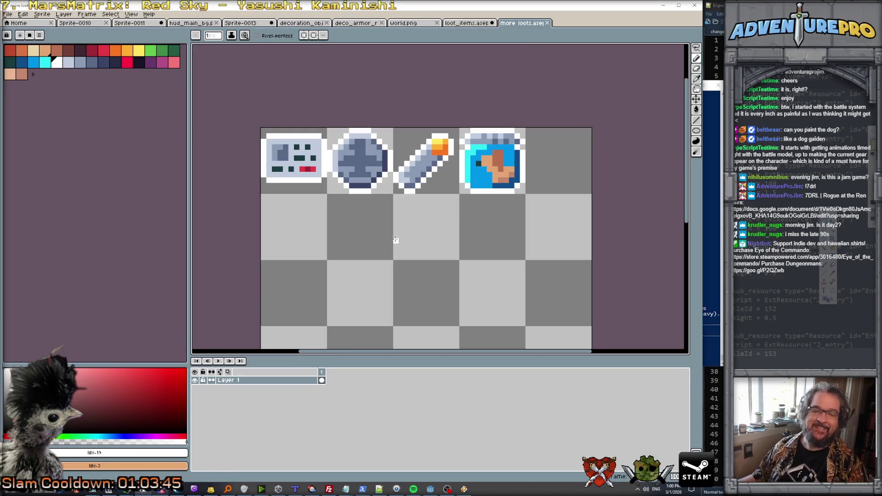
scroll(465, 285, down, 2)
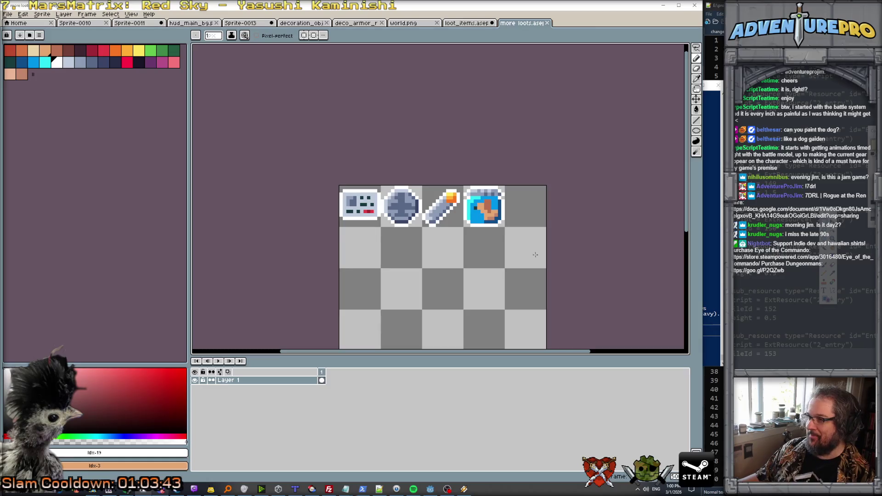
click(709, 230)
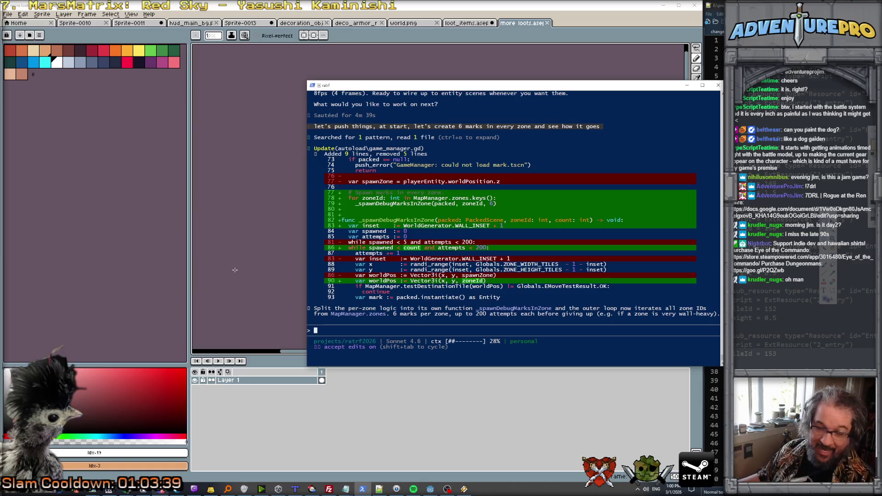
Step: Run the project and inspect the line-78 error on MapManager.zones in game_manager.gd
click(427, 490)
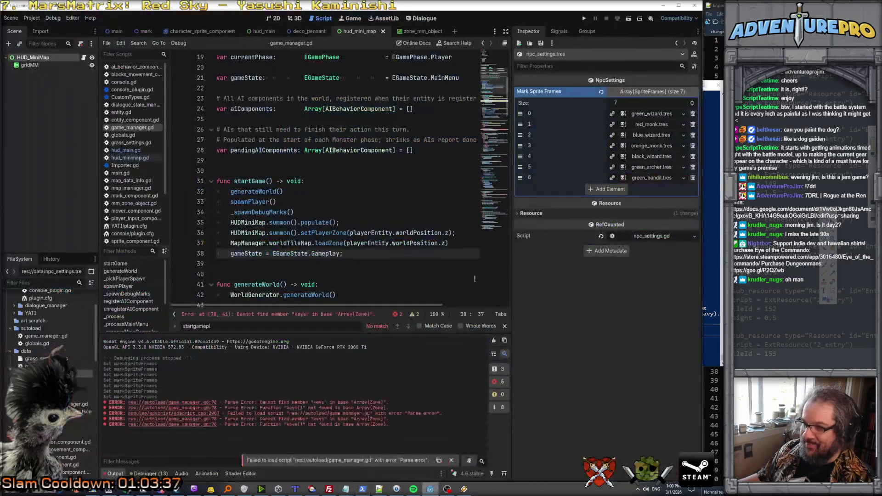
click(395, 183)
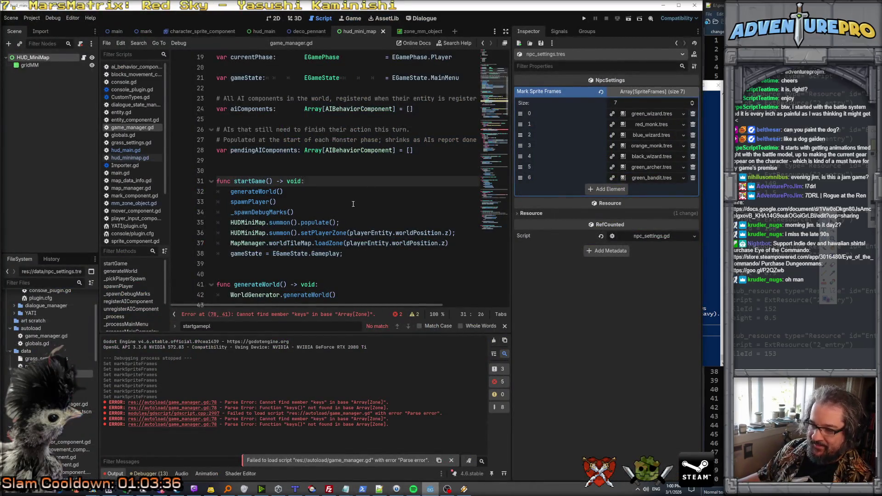
scroll(232, 156, up, 3)
click(584, 19)
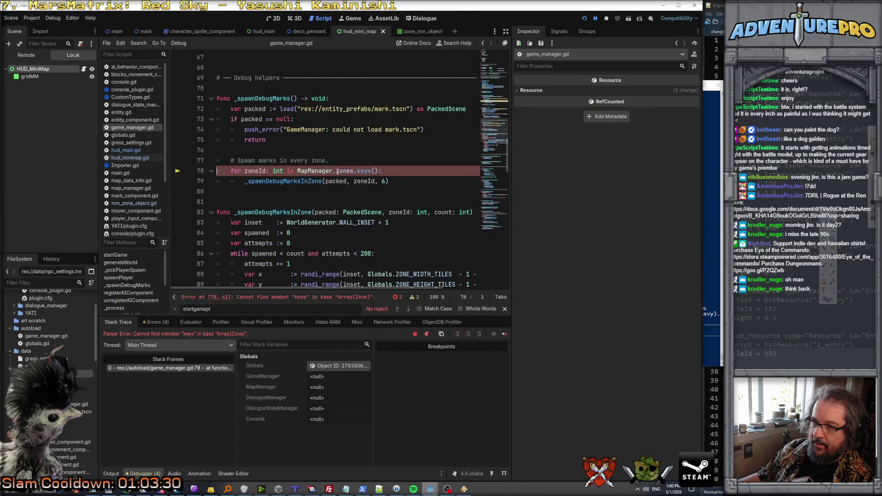
click(353, 149)
click(311, 160)
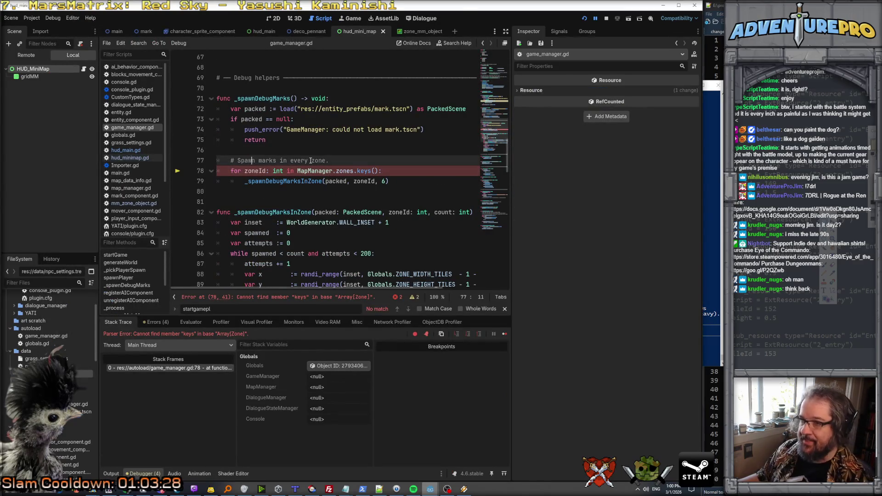
click(340, 170)
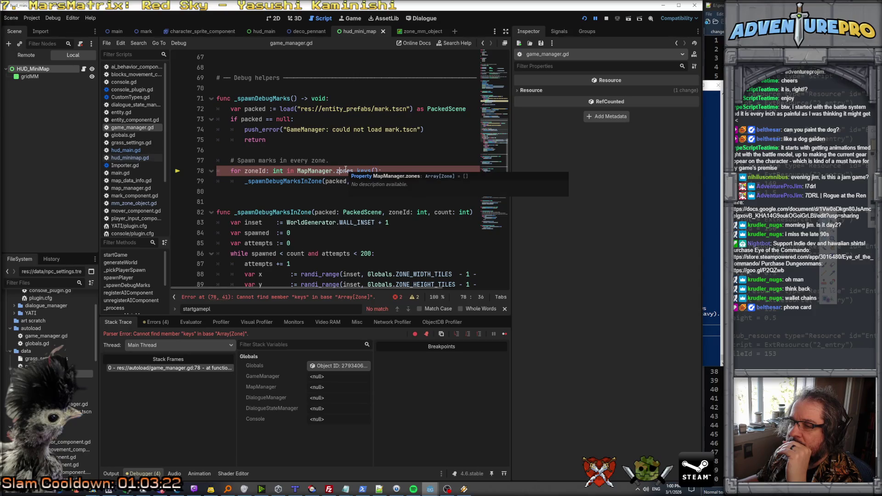
click(345, 169)
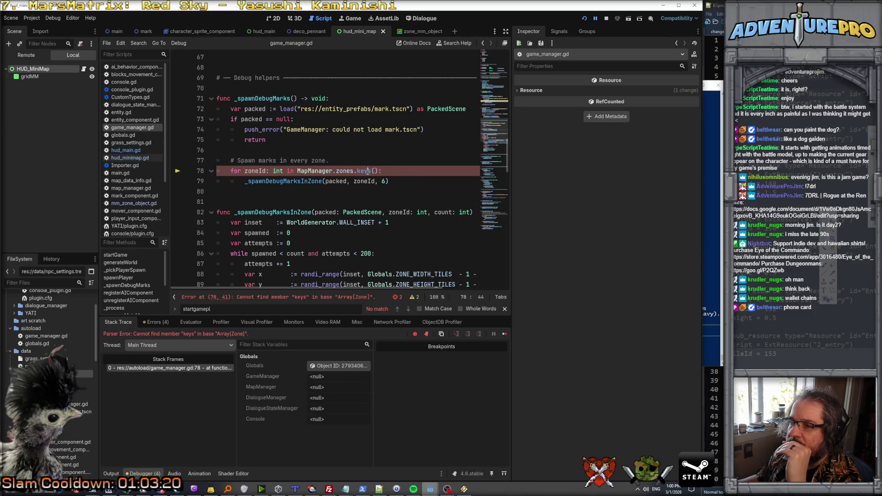
click(710, 292)
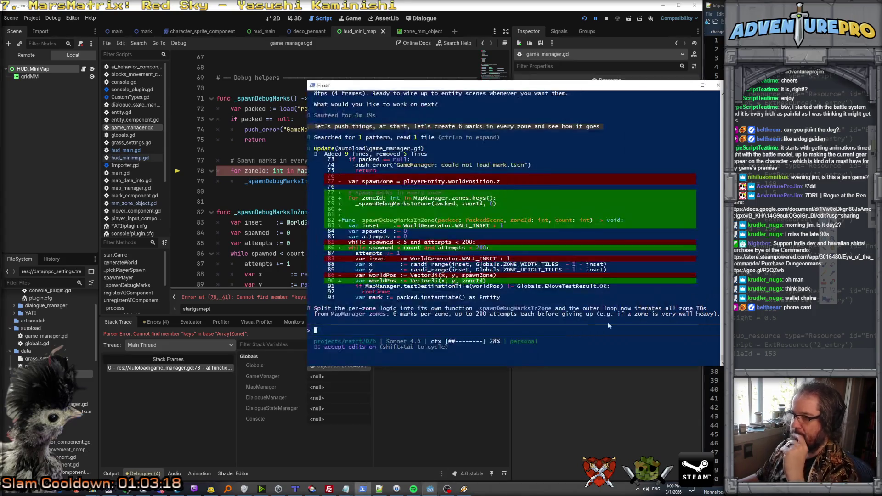
Step: Tell Claude Code that zones is an array, so the loop shouldn't use .keys()
drag(422, 89, 751, 98)
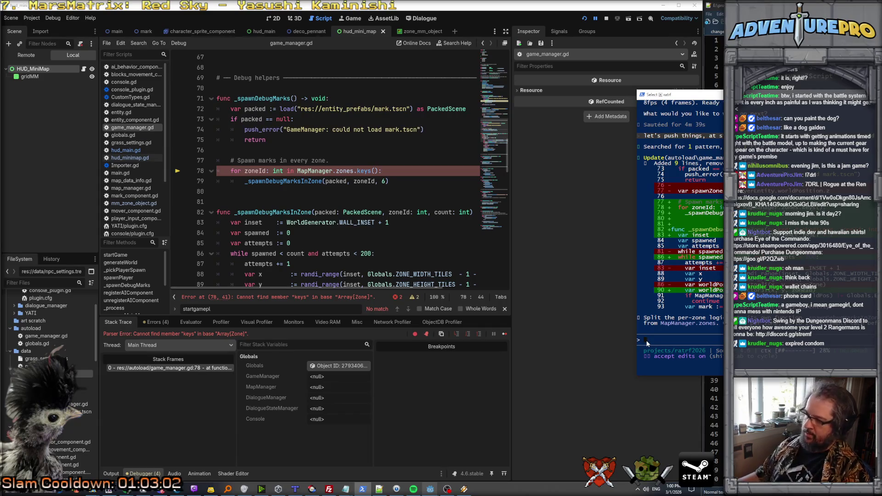
text(zones is an array, )
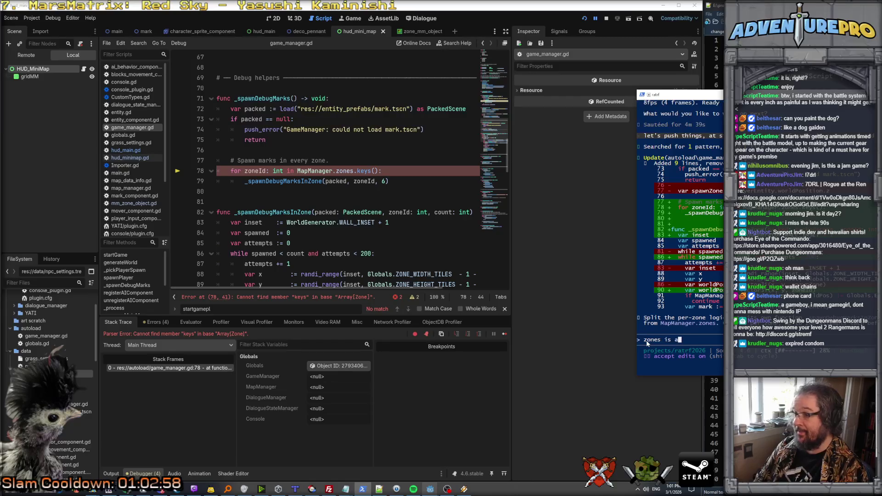
text(not)
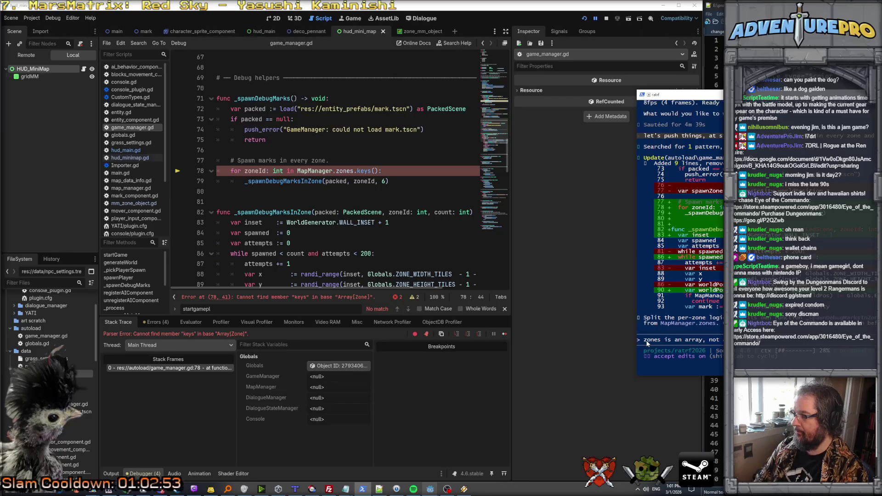
text( keys( it for .keys())
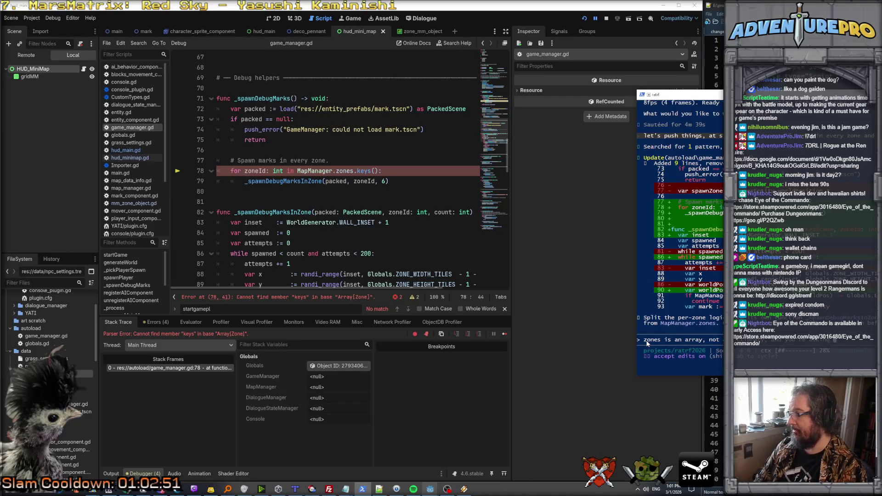
key(Return)
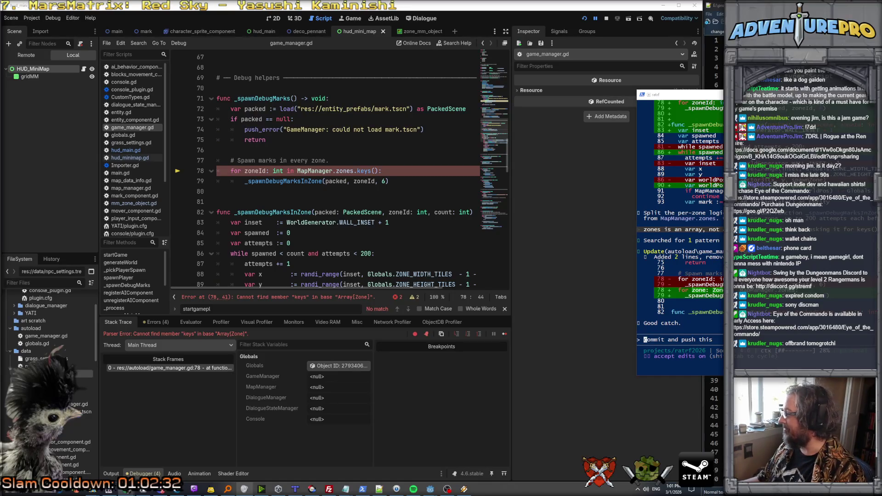
key(alt+Tab)
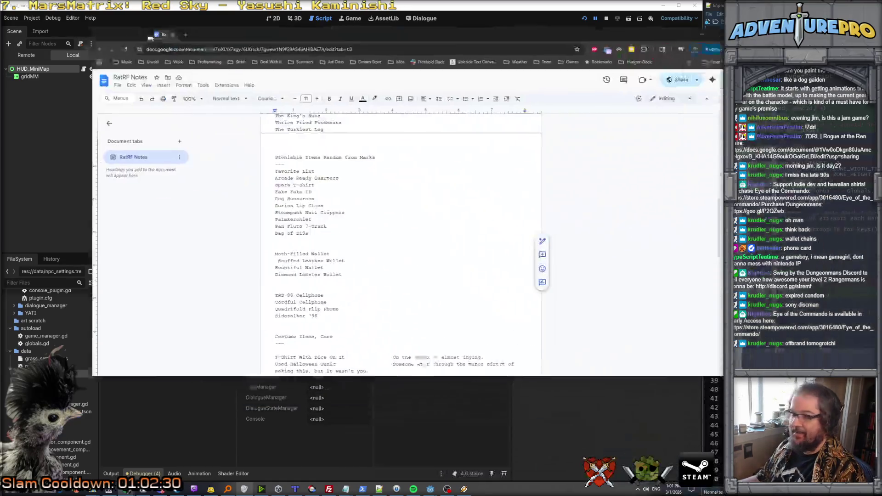
Step: Add Walkman/Discman and POGS AND SLAMMERS below Bag of D19s
click(298, 232)
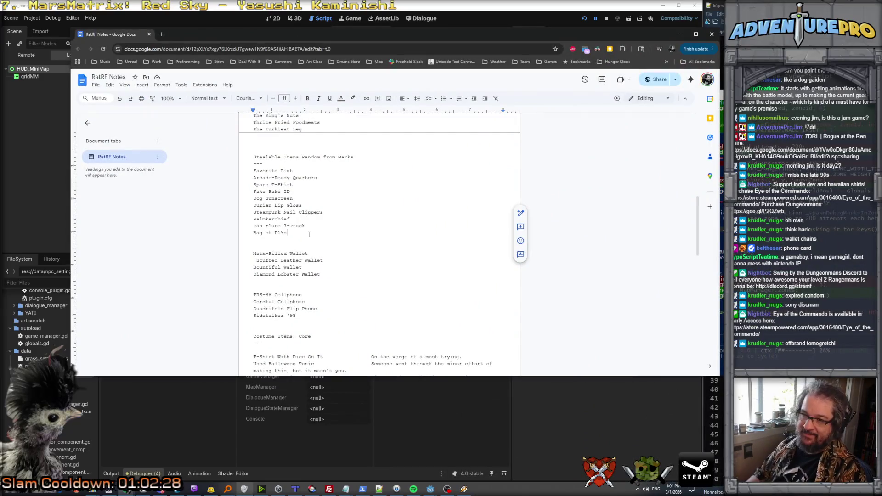
key(Return)
key(Return)
key(Return)
key(Up)
key(BackSpace)
text(So)
key(BackSpace)
key(BackSpace)
key(BackSpace)
key(Return)
text(Walkman/Discman)
key(Return)
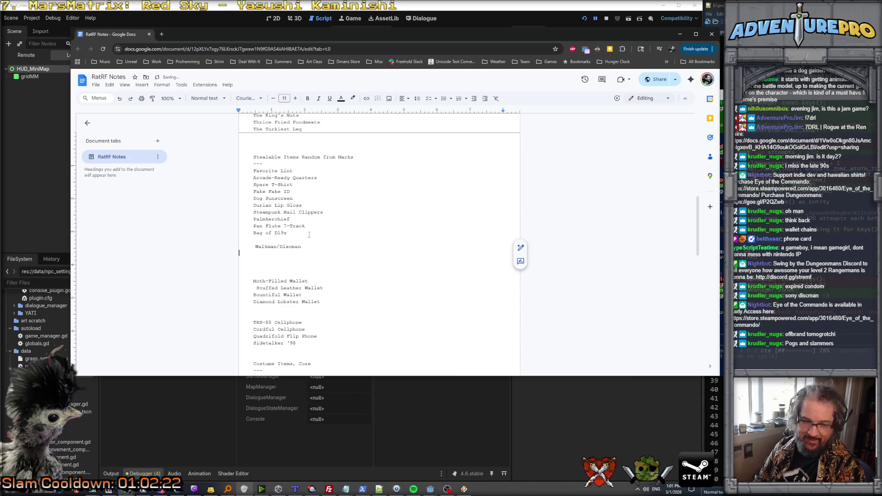
text(Po)
key(BackSpace)
key(BackSpace)
text(gsLAMM)
Step: Insert Offbrand Tamogatchi, Phone card and Wallet chains above POGS AND SLAMMERS
key(Home)
key(Return)
key(Return)
key(Up)
key(Up)
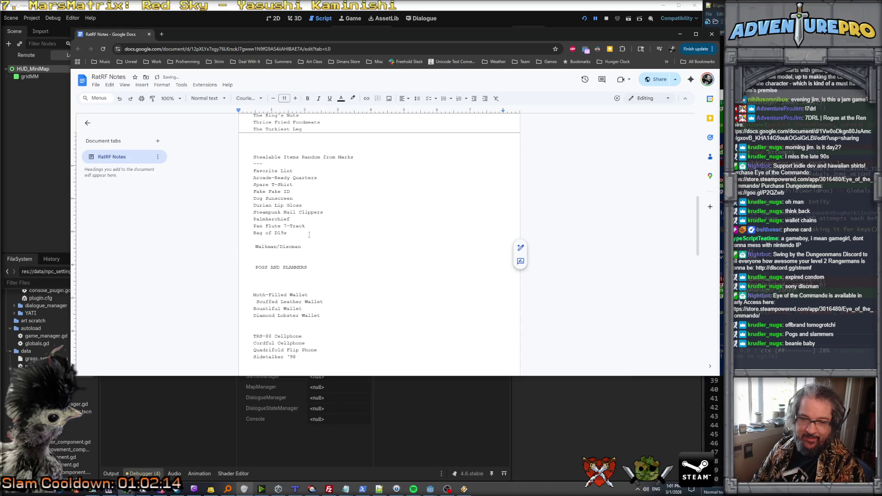
text(OF)
text(ff)
text(d Tamog)
text(amoga)
text(tchi)
key(Return)
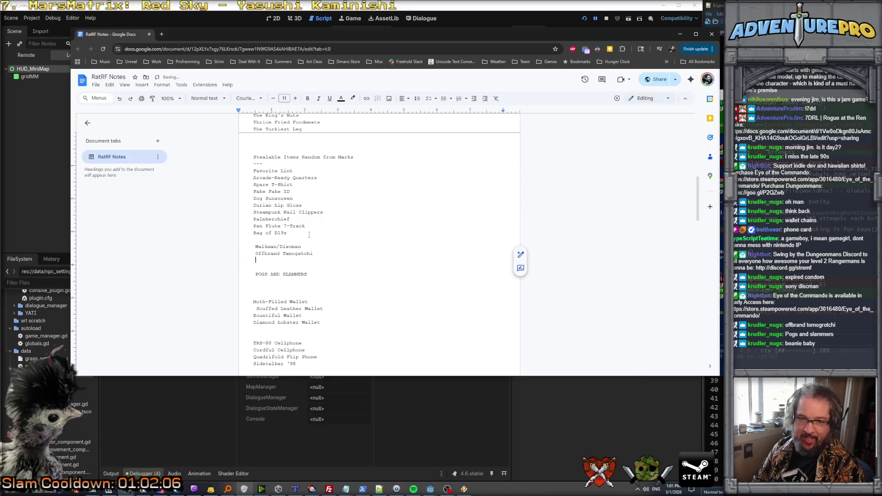
text(P)
key(BackSpace)
key(BackSpace)
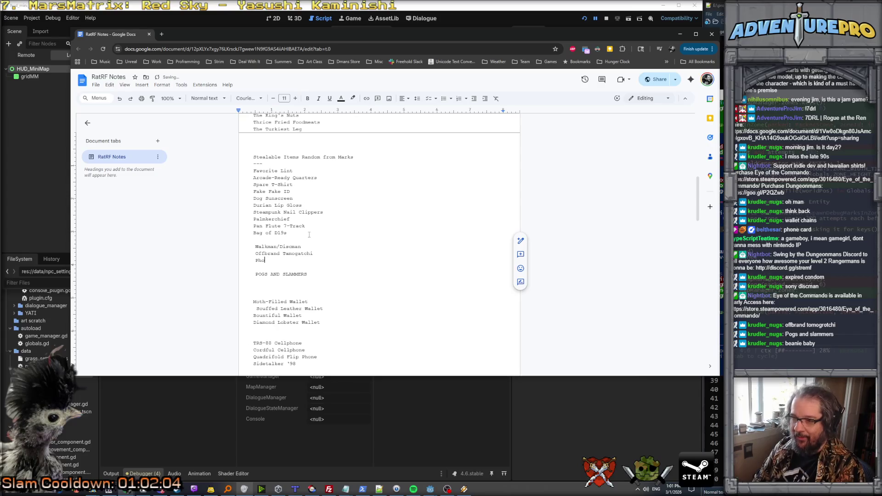
text(ne card)
key(Return)
text(W)
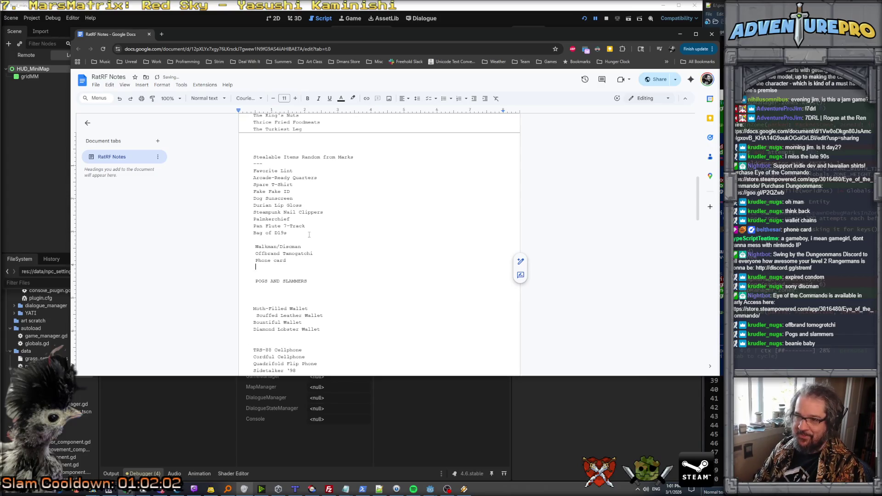
text(allet chains)
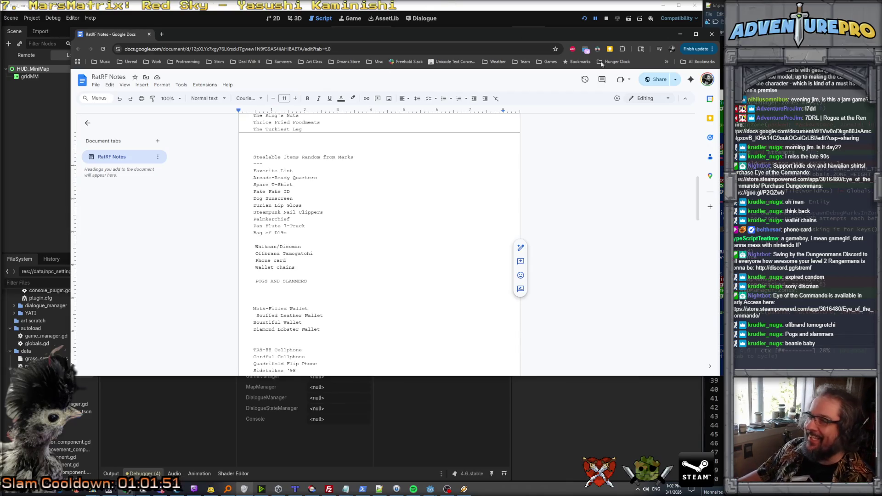
click(679, 33)
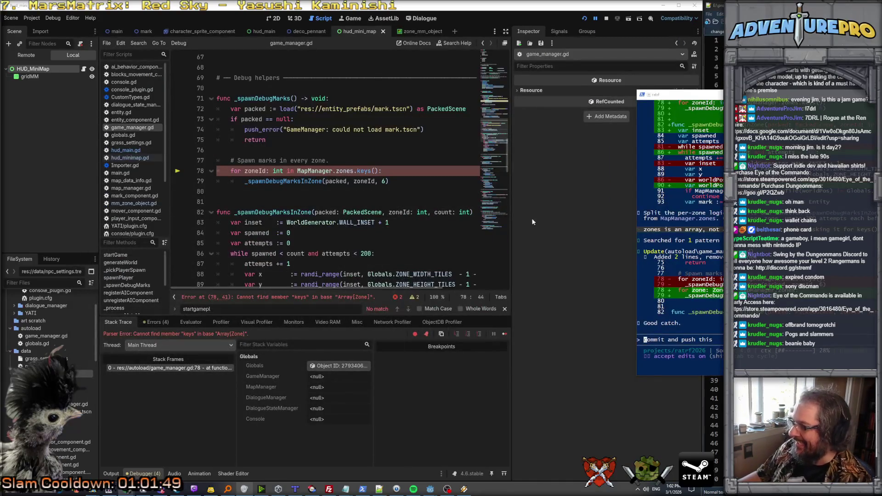
Step: Run the project again and press START to test the fixed zone loop
click(468, 277)
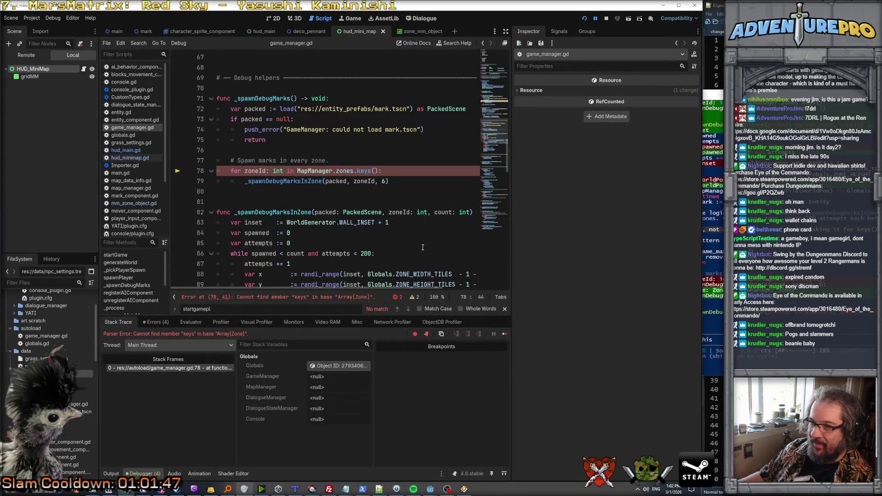
click(584, 18)
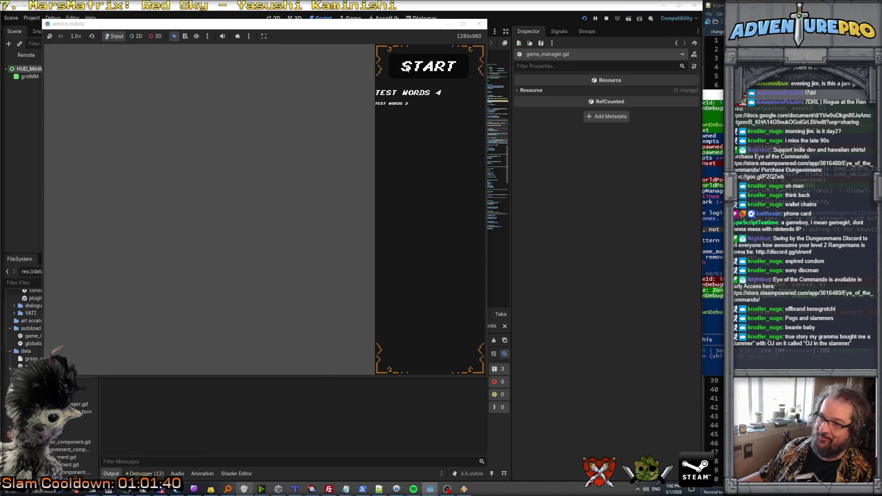
click(407, 65)
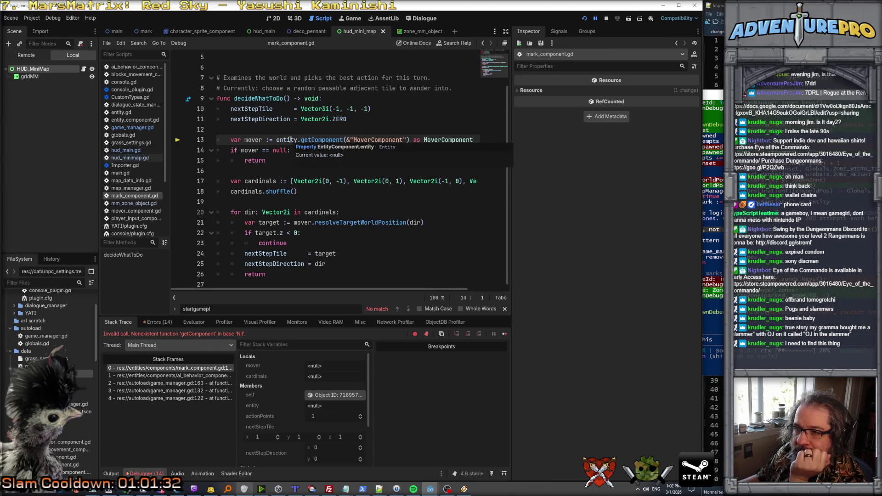
Step: Examine the null entity on line 13 and the calling decideWhatToDo code in ai_behavior_component.gd
click(290, 140)
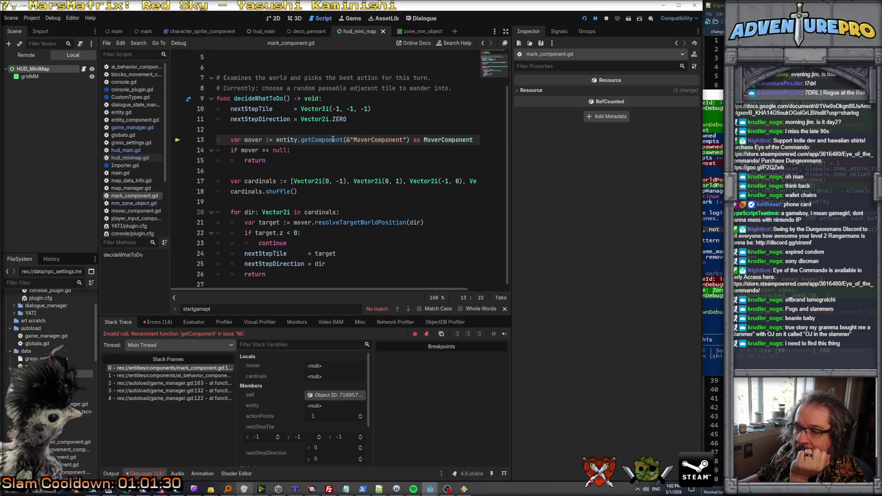
mouse_move(333, 139)
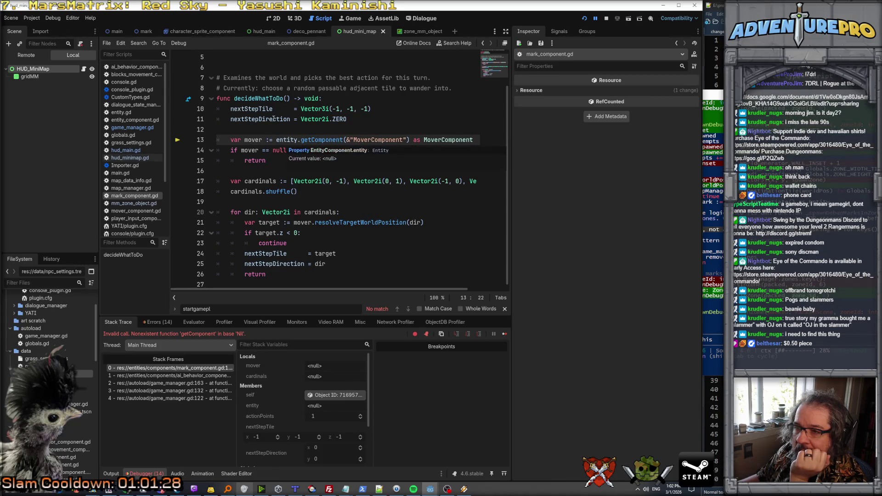
scroll(259, 110, up, 2)
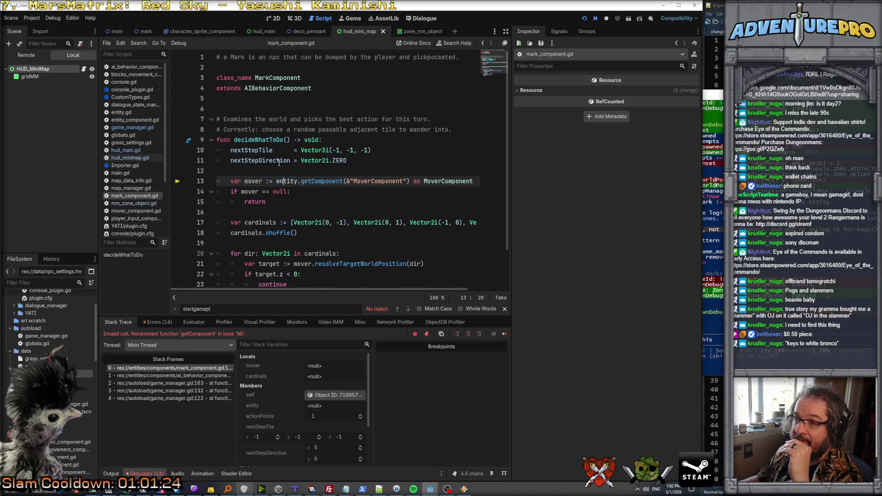
click(269, 139)
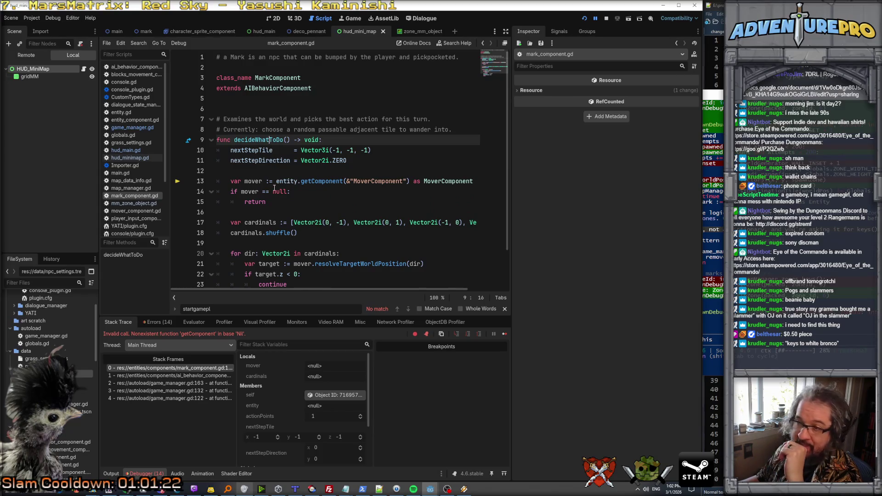
scroll(274, 177, down, 1)
scroll(275, 165, up, 1)
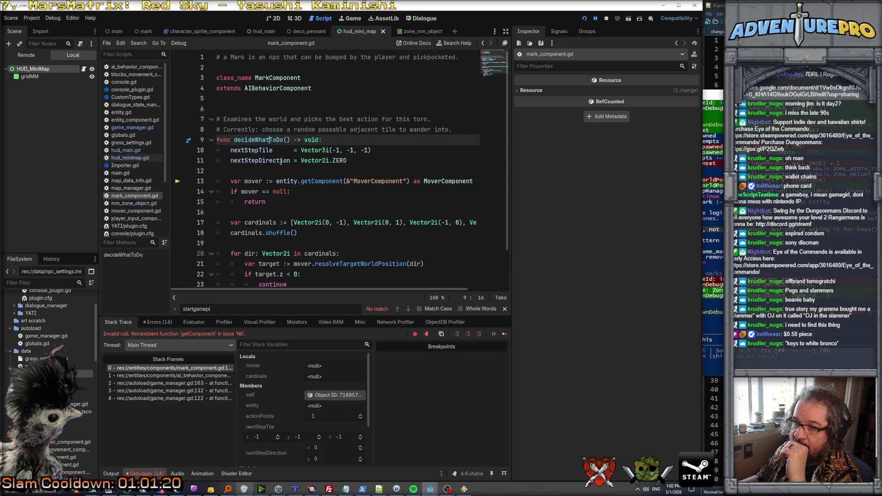
mouse_move(285, 181)
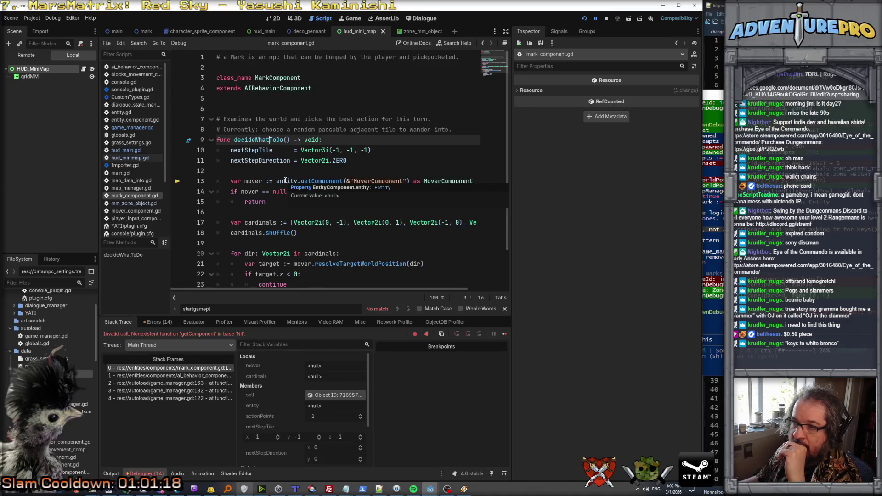
key(Down)
scroll(284, 184, up, 1)
scroll(284, 184, down, 1)
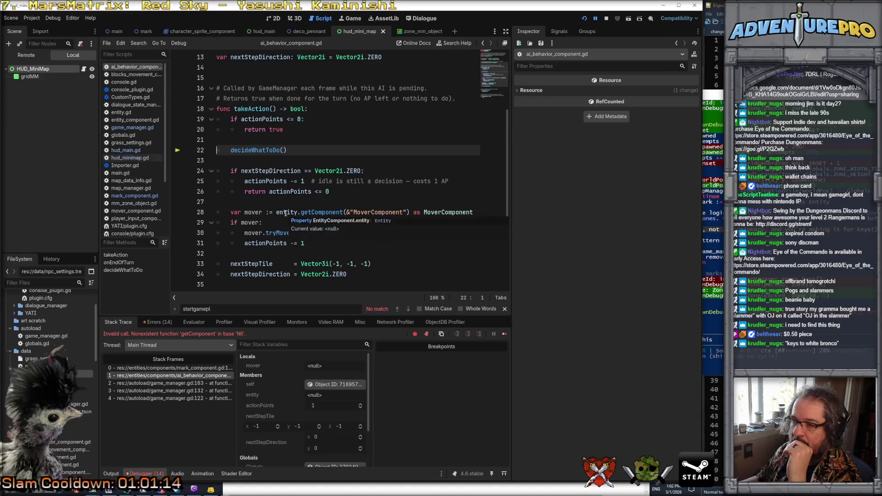
Step: Return to the failing mark_component.gd line and place the Claude Code terminal further right
click(285, 212)
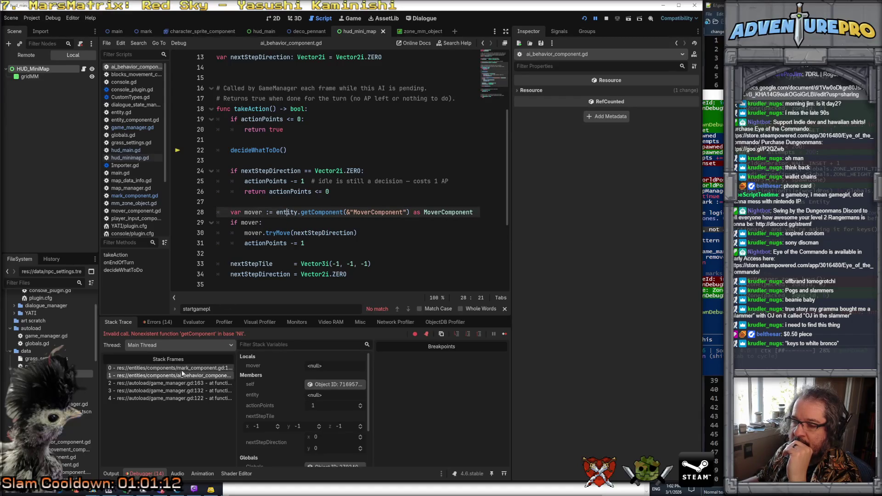
click(182, 370)
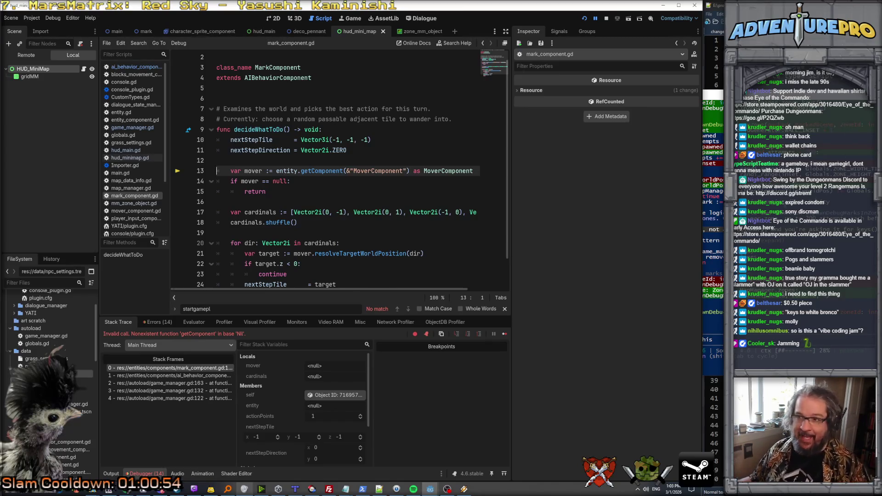
key(alt+Tab)
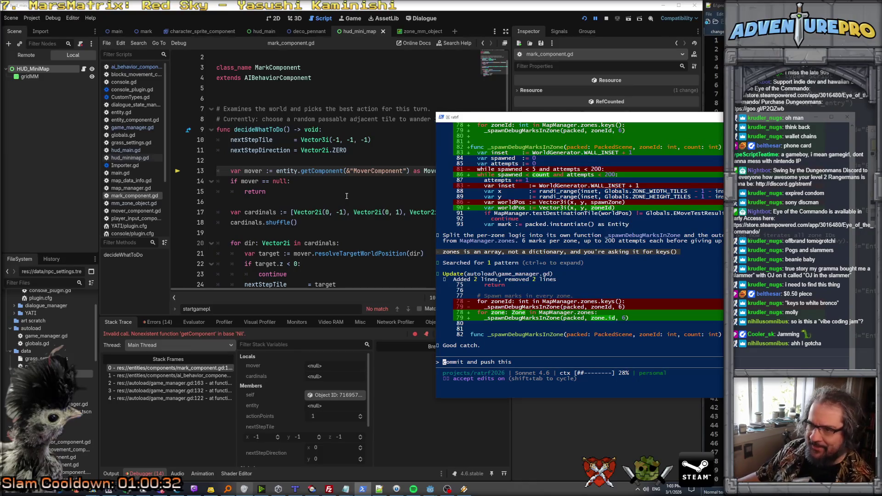
drag(498, 119, 558, 120)
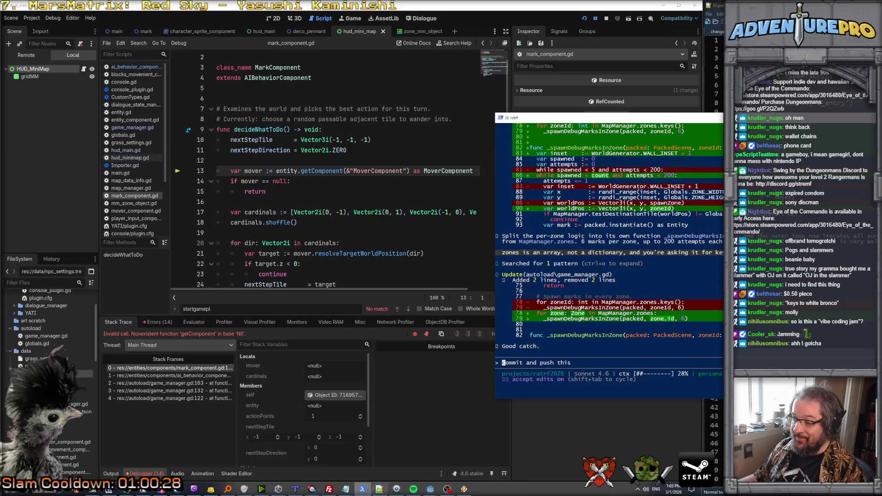
Step: View the phone sprite in loot_items.aseprite, then bring up the character sprite sheet in Paint.NET
click(177, 487)
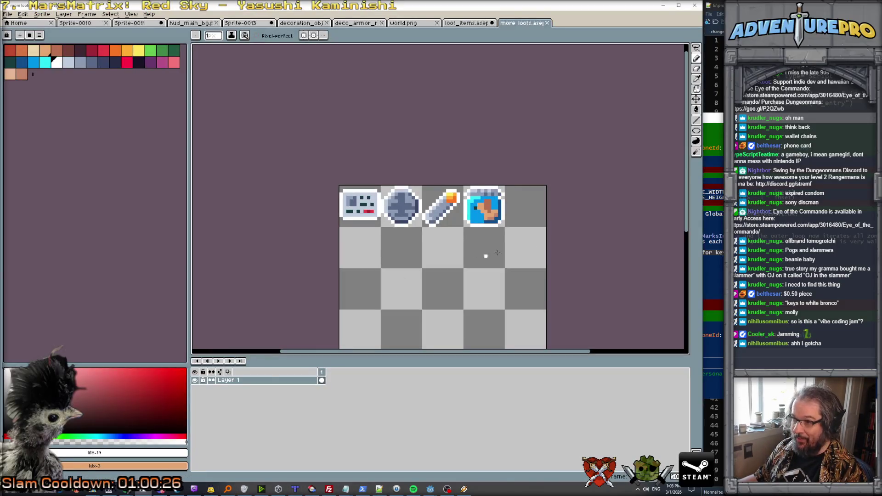
click(476, 23)
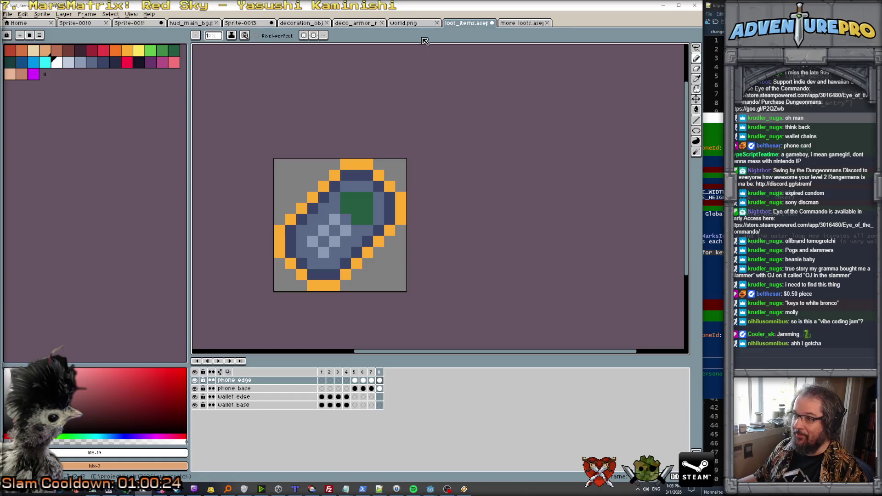
scroll(437, 214, down, 3)
scroll(438, 215, up, 1)
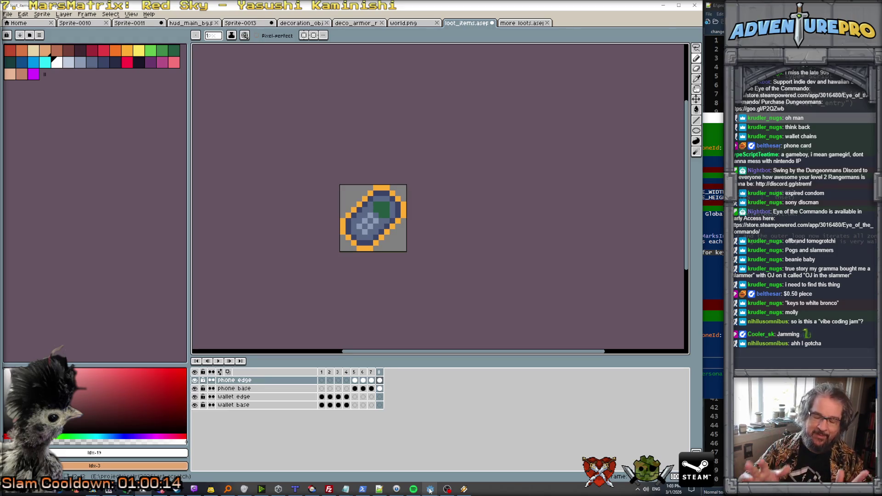
click(430, 489)
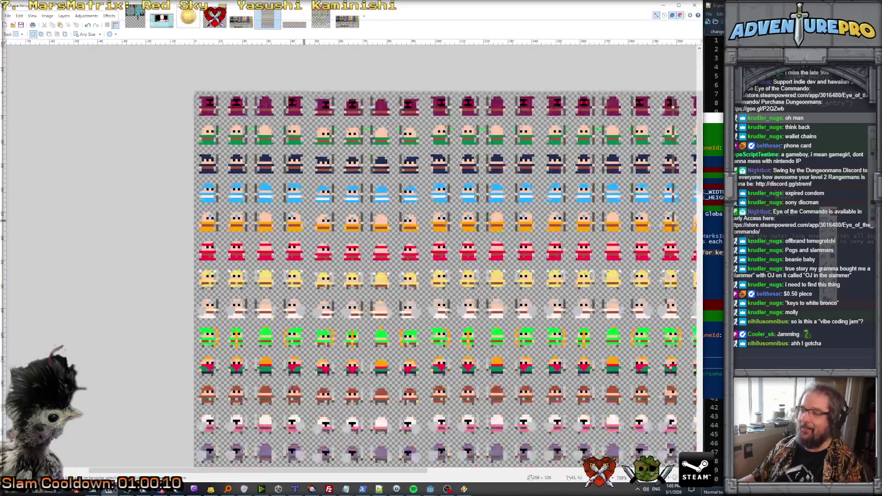
Step: Zoom the character sprite sheet out to 536%, then minimize Paint.NET and bring up the Claude Code terminal
scroll(305, 222, up, 2)
scroll(305, 222, down, 2)
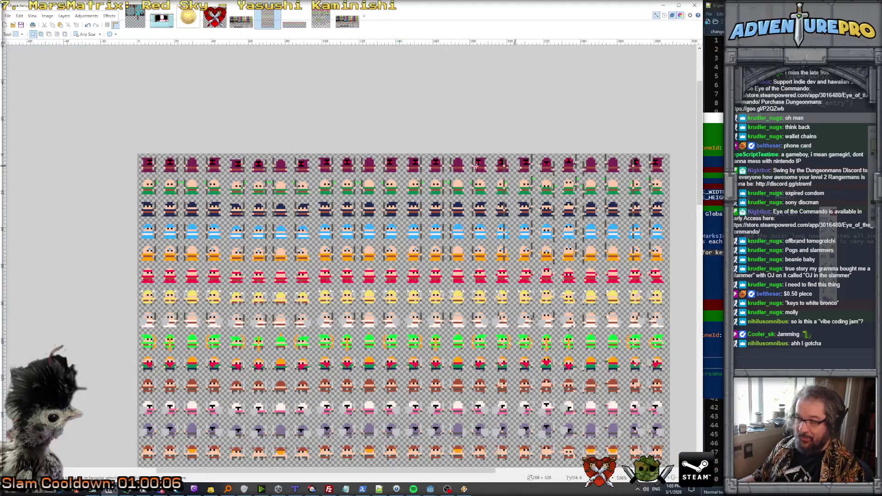
scroll(356, 161, down, 2)
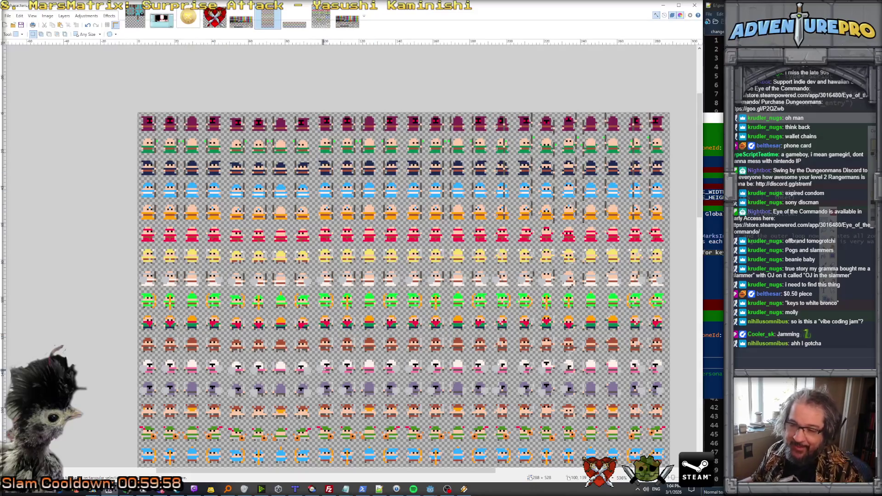
scroll(324, 368, down, 2)
scroll(324, 367, up, 1)
scroll(324, 368, up, 4)
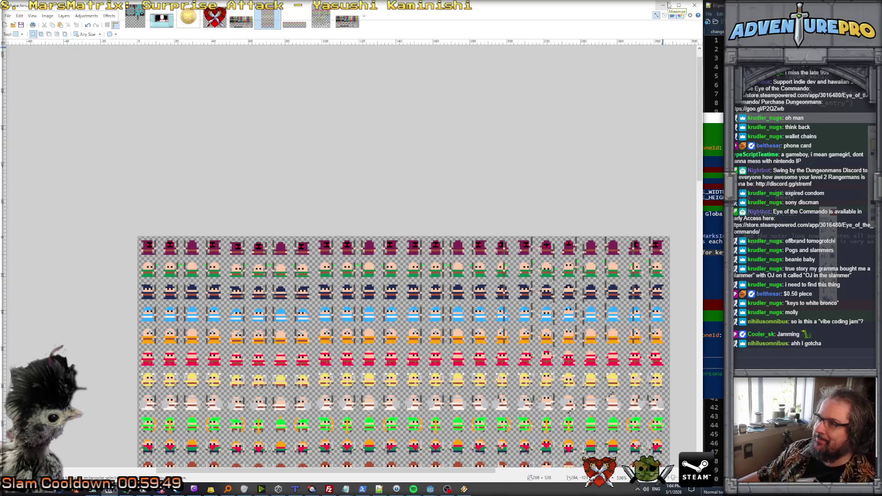
click(663, 5)
click(363, 489)
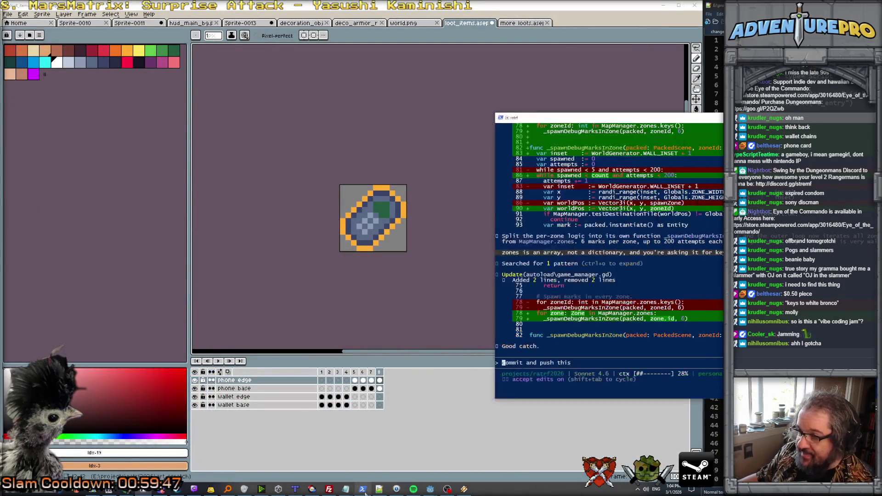
Step: Back in Godot, select entity on line 13 of mark_component.gd and show the Errors (14) list
mouse_move(430, 488)
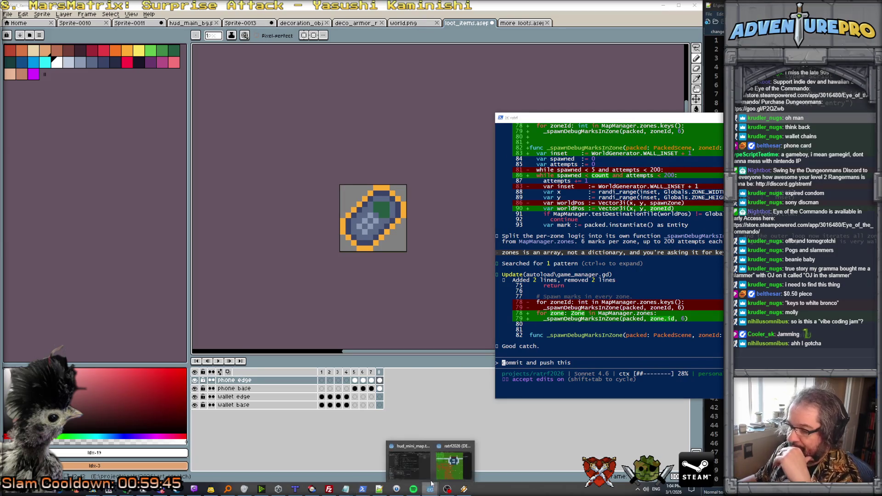
click(420, 468)
scroll(337, 185, up, 1)
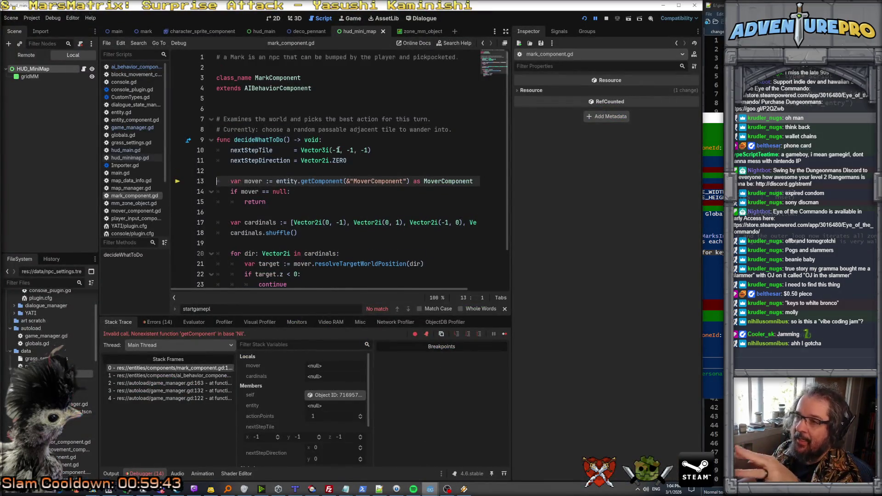
scroll(338, 150, down, 1)
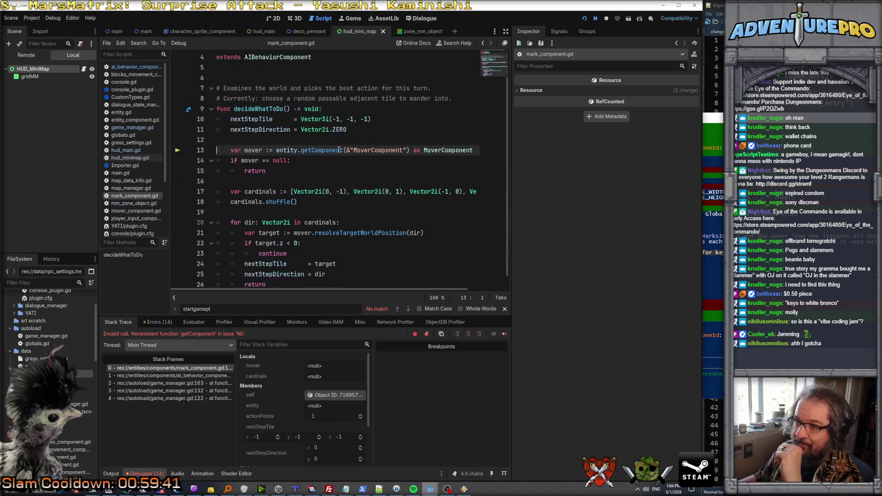
click(284, 152)
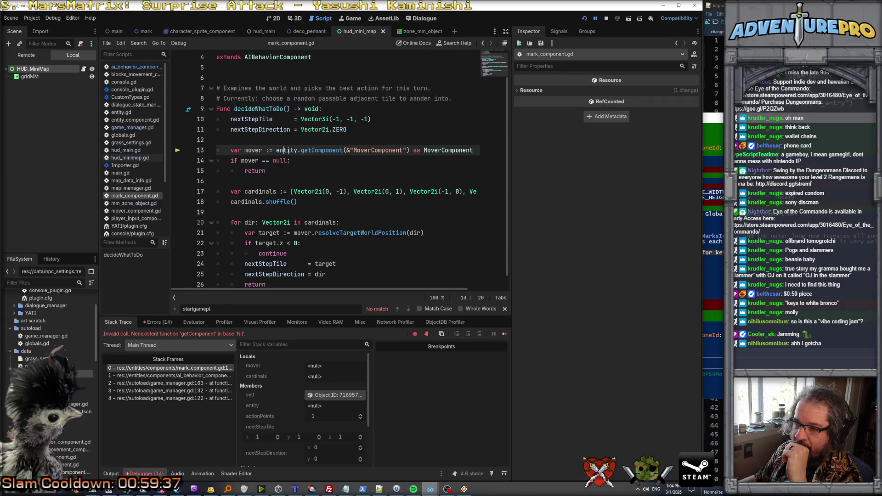
double_click(288, 152)
scroll(288, 152, up, 1)
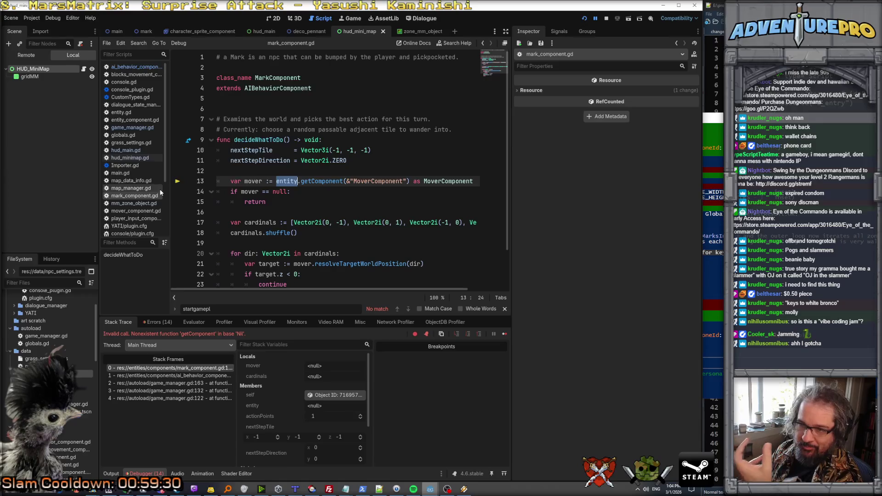
click(286, 182)
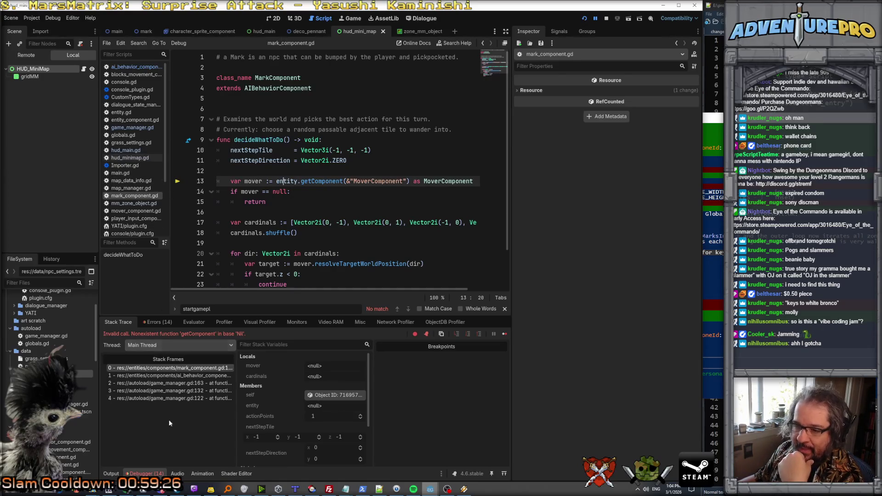
click(157, 322)
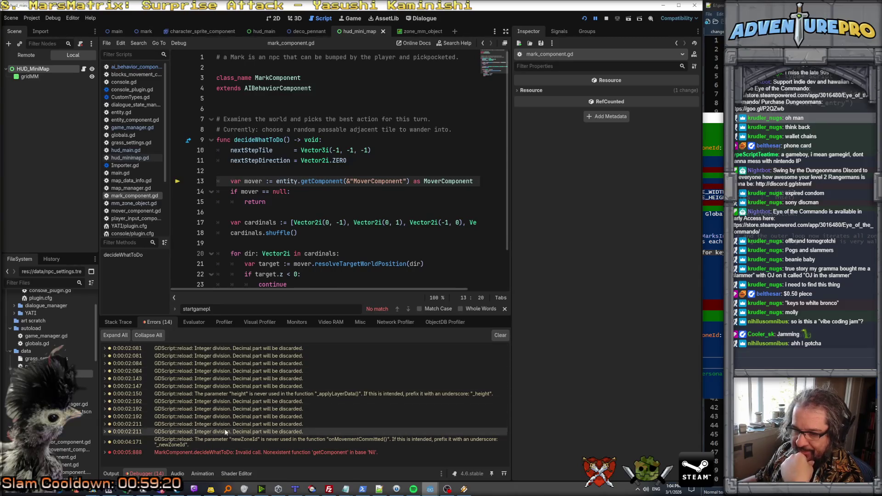
Step: Jump to the getComponent error line and inspect the failing node's members, revealing a null Entity
click(215, 452)
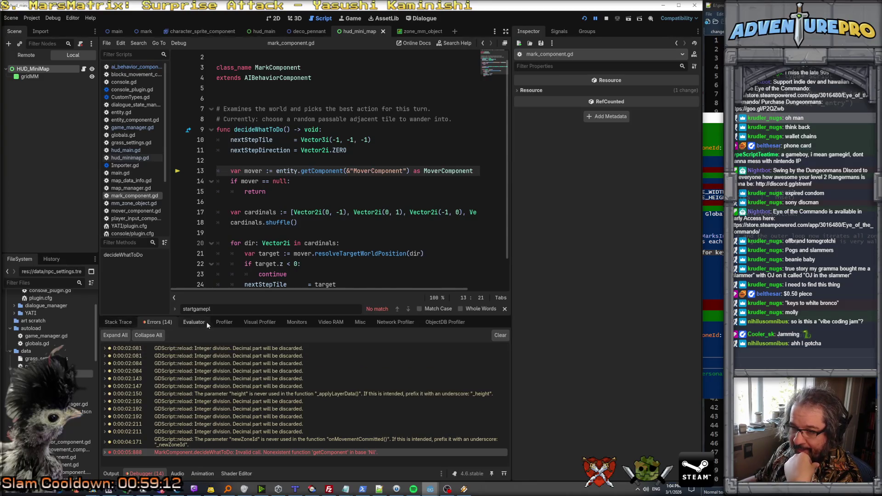
click(122, 323)
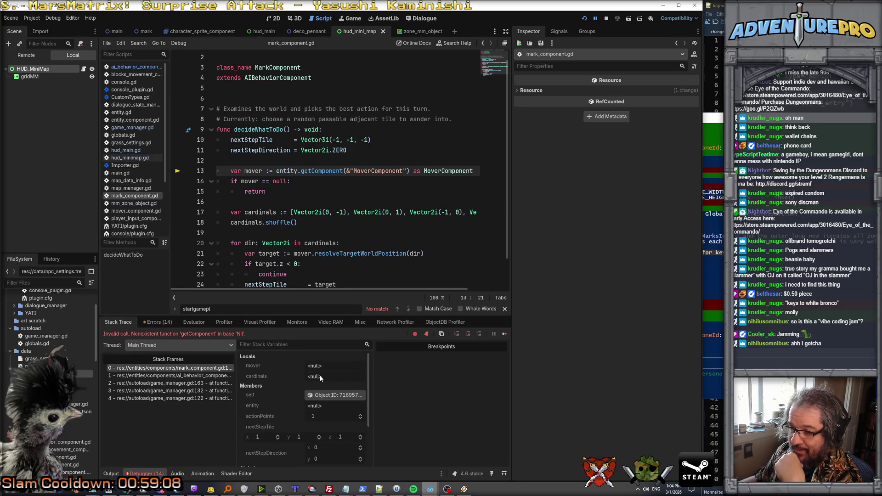
click(333, 396)
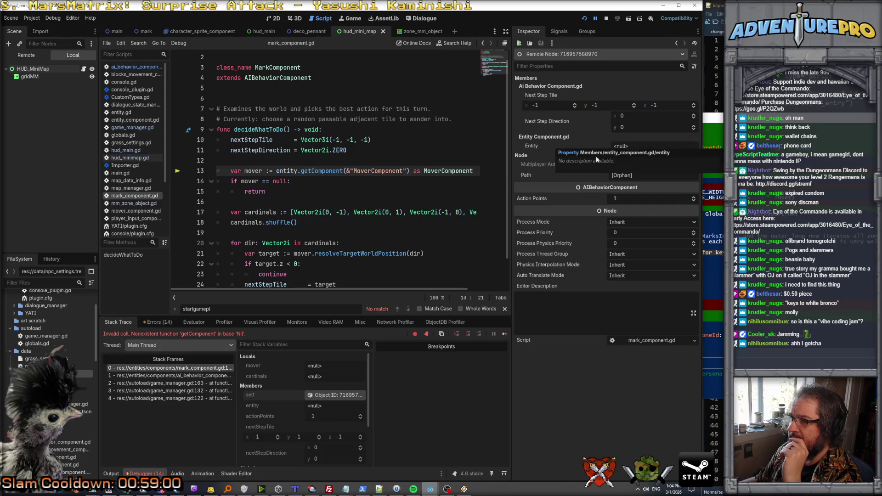
scroll(389, 180, up, 1)
scroll(389, 180, down, 2)
scroll(390, 180, up, 2)
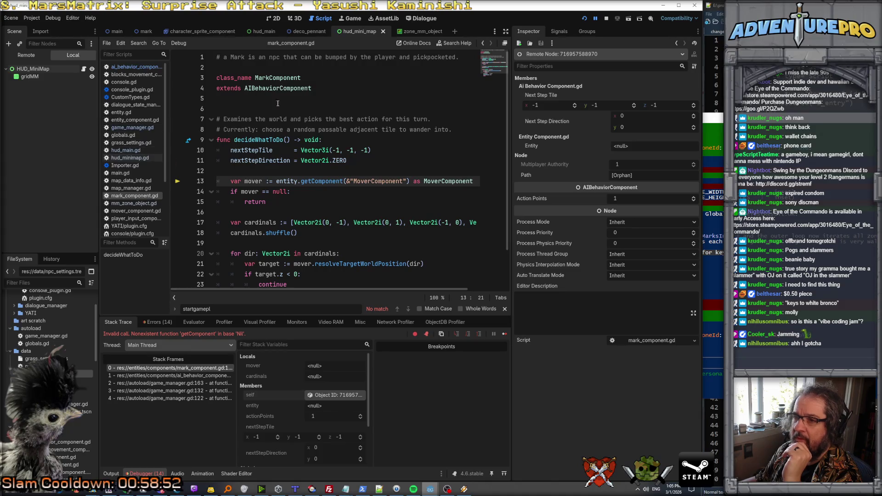
Step: Open ai_behavior_component.gd from the AIBehaviorComponent parent class name
click(259, 90)
ctrl+click(259, 89)
scroll(276, 94, up, 5)
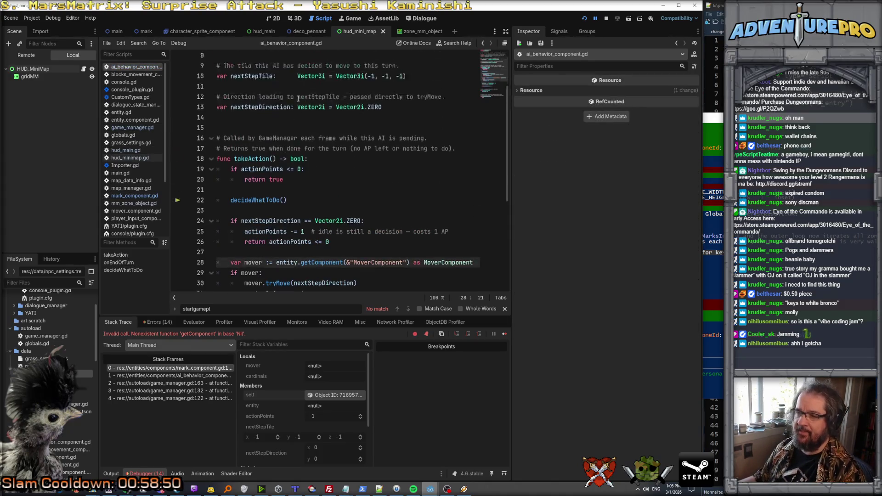
Step: Open entity_component.gd and check the entity assignment in _ready on line 9
ctrl+click(258, 68)
scroll(321, 137, down, 2)
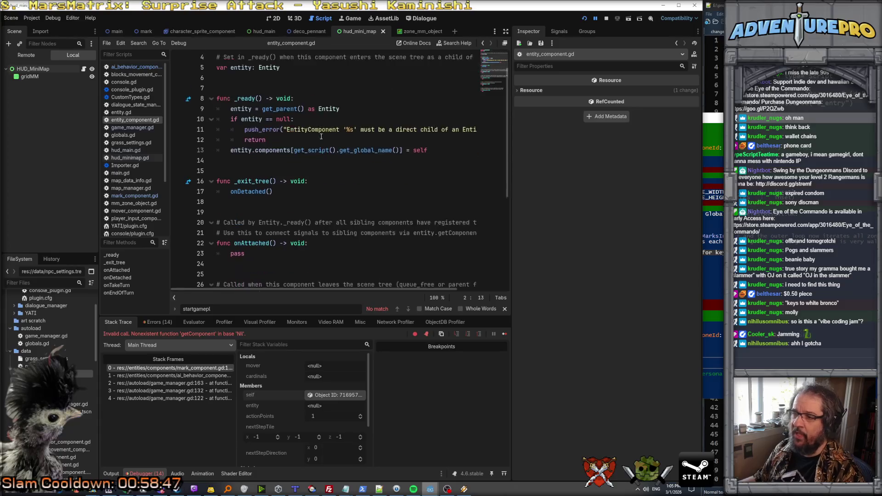
scroll(321, 136, up, 2)
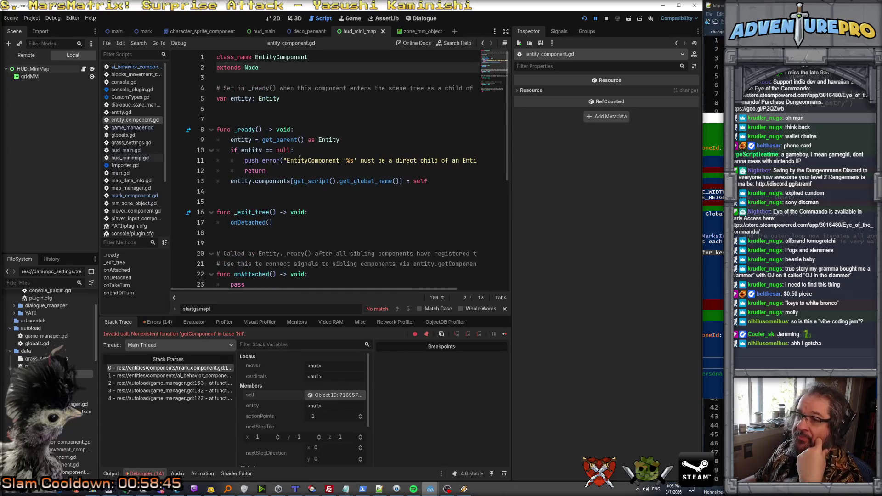
key(Down)
key(Down)
key(Down)
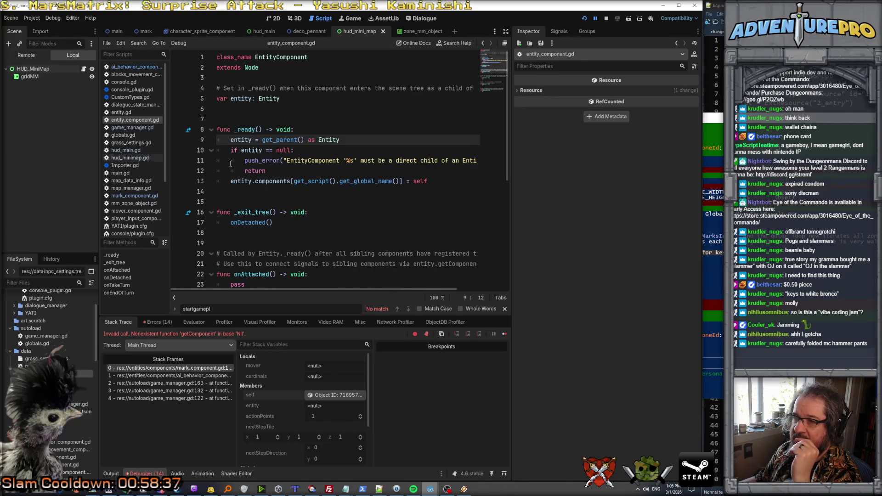
scroll(230, 156, down, 1)
mouse_move(245, 102)
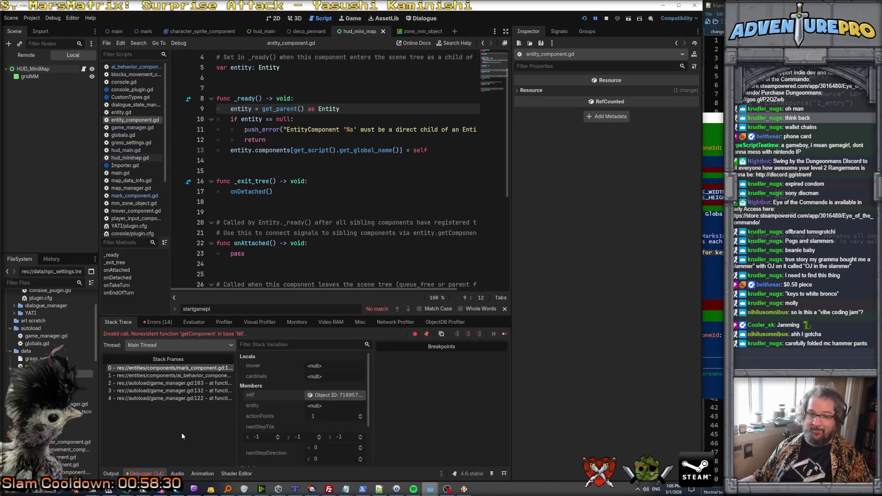
Step: Switch to Aseprite and bring up the armor rack sprite
mouse_move(157, 492)
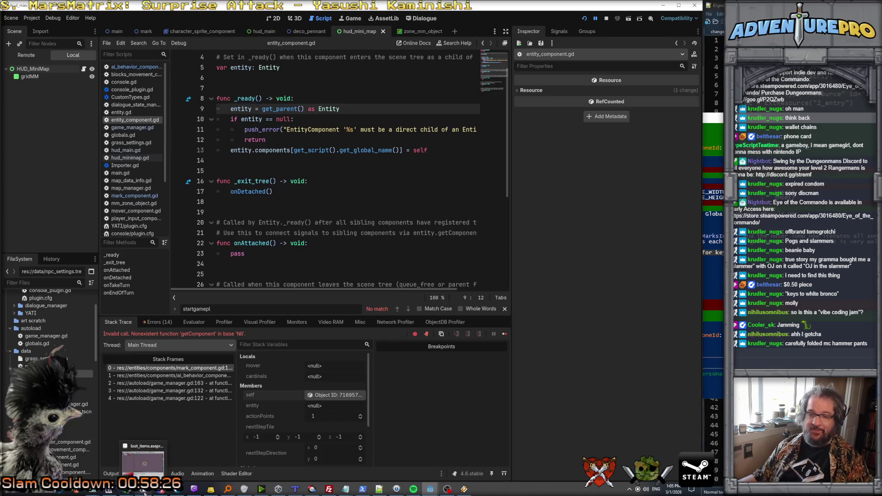
click(146, 492)
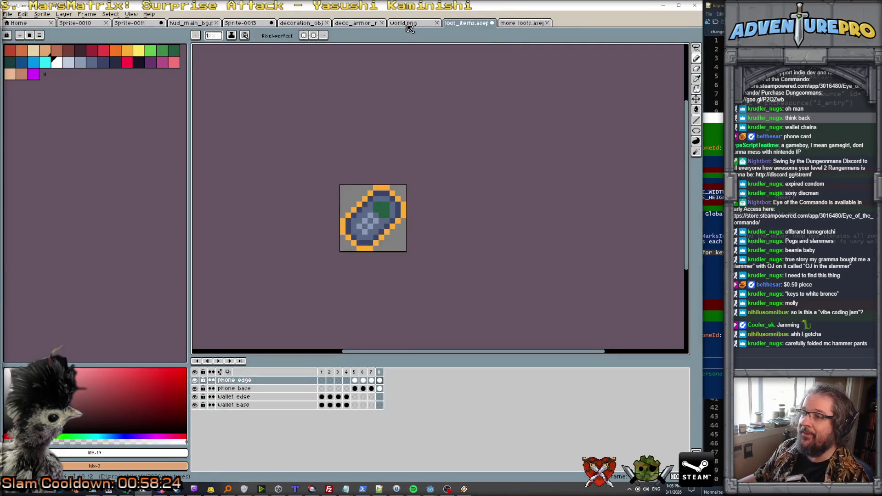
click(303, 23)
click(355, 23)
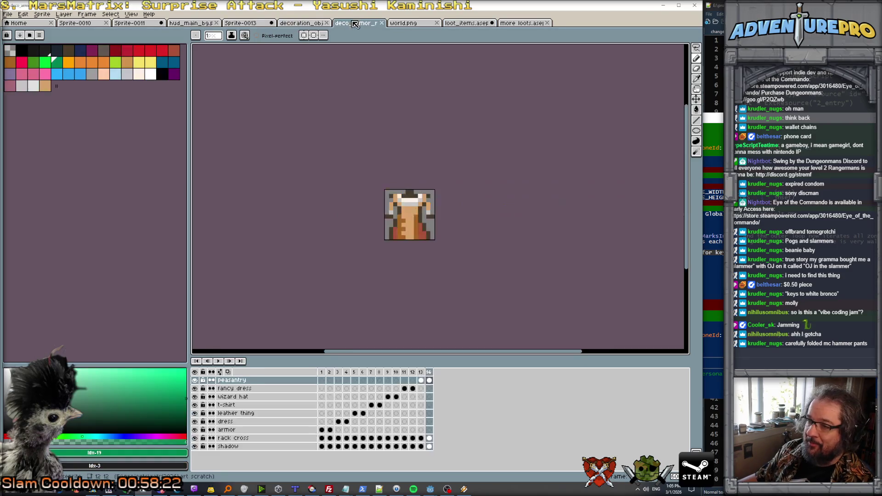
Step: Zoom in and step through the first outfit frames: grey robe, purple and blue dresses
scroll(429, 344, up, 2)
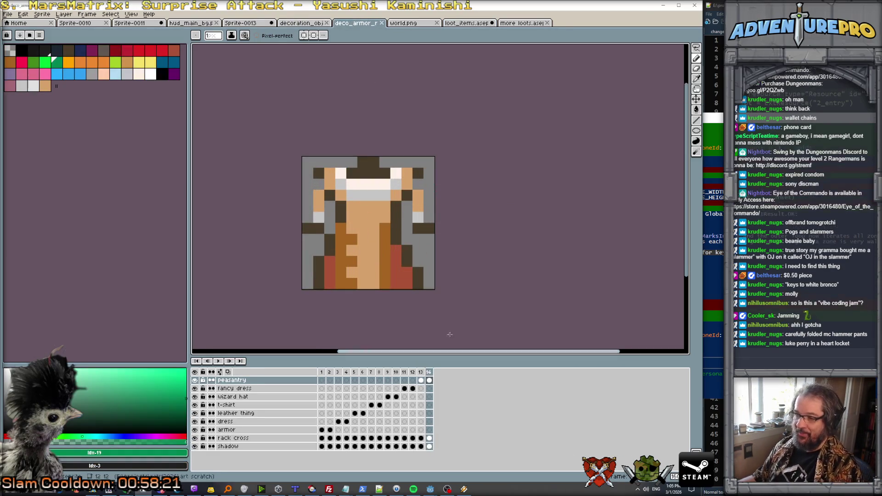
key(Left)
key(Left)
key(Left)
key(Left)
key(Left)
key(Left)
key(Left)
key(Left)
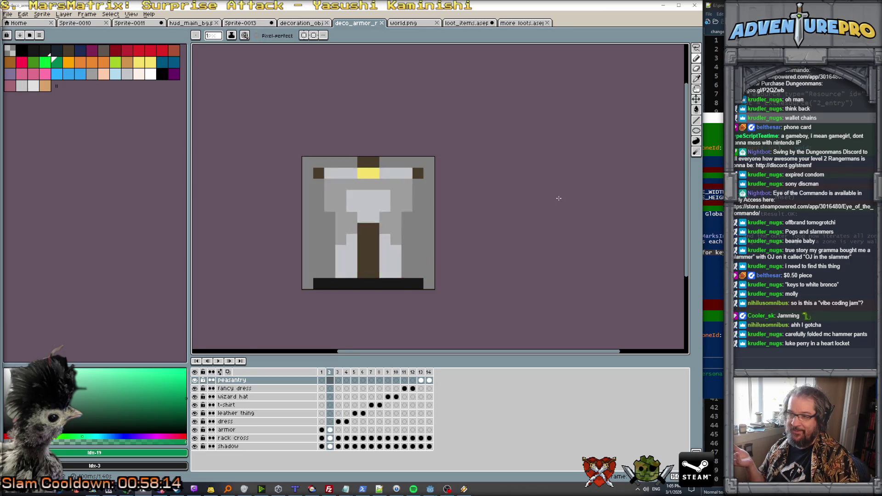
key(Left)
key(Right)
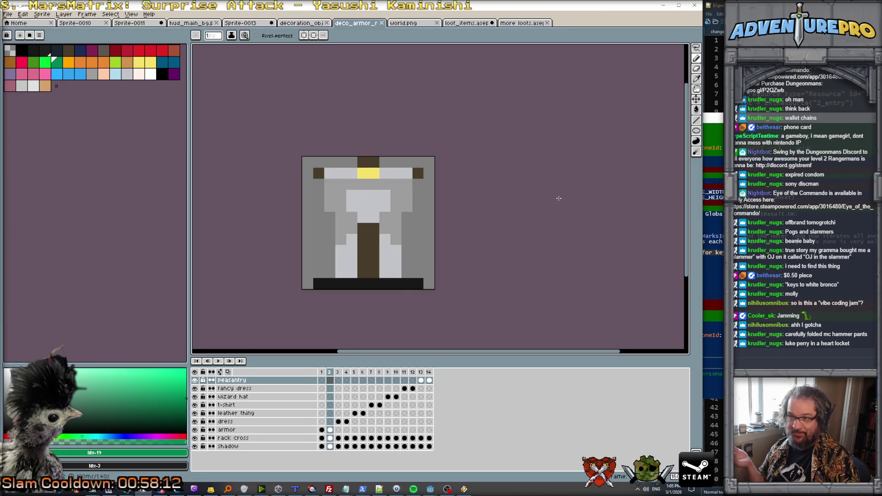
key(Right)
key(Right)
key(Left)
key(Right)
Step: Page through the red armor, blue shirt and wizard hat frames, then add frame 15
key(Right)
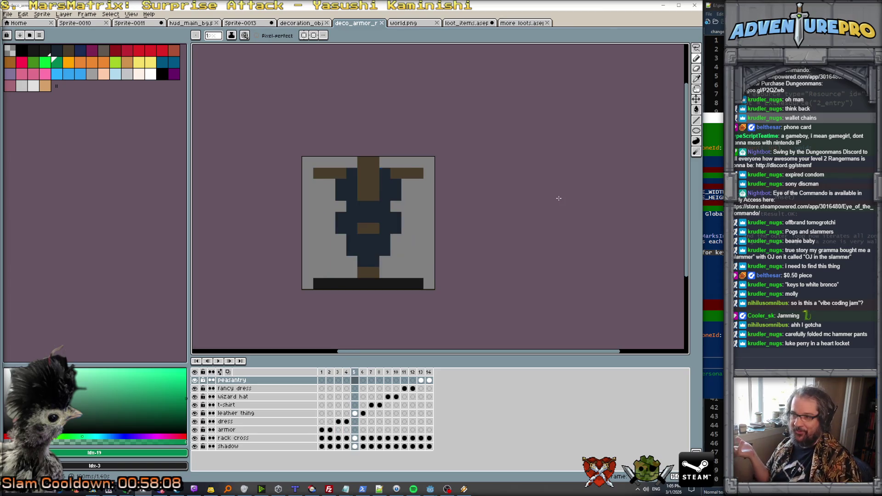
key(Right)
key(Left)
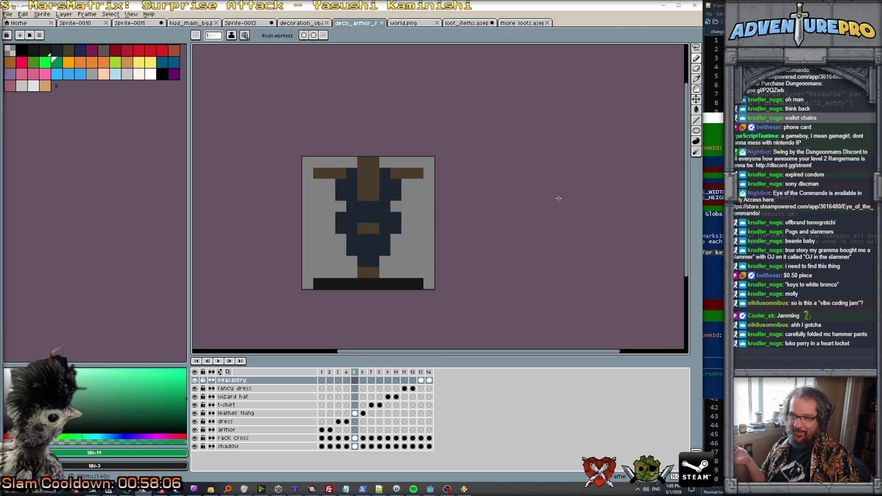
key(Right)
key(Right)
key(Right)
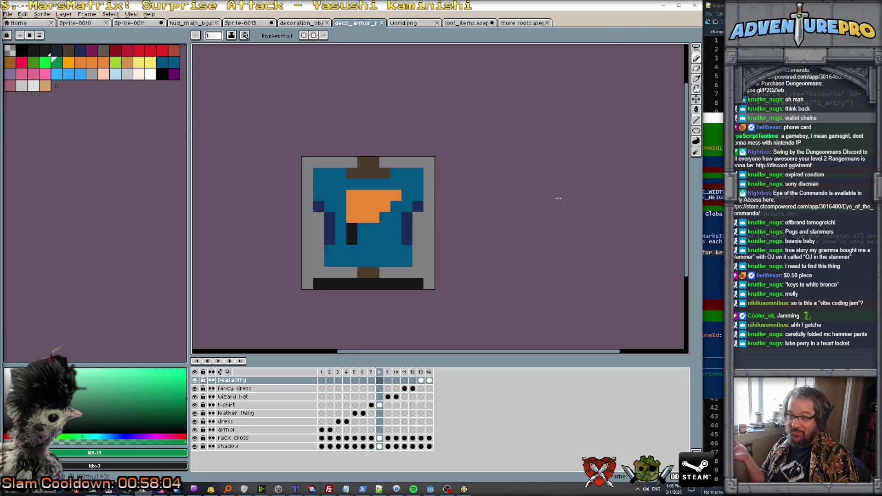
key(Right)
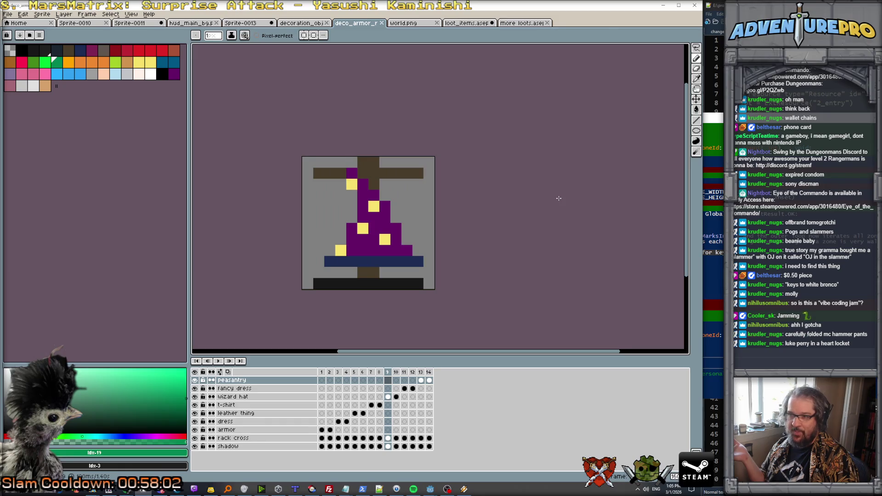
key(Right)
key(Right)
key(Right)
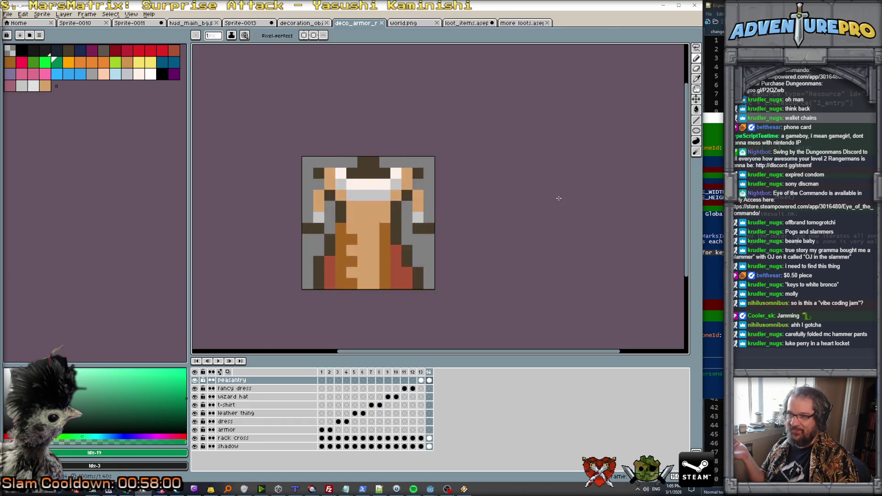
key(alt+n)
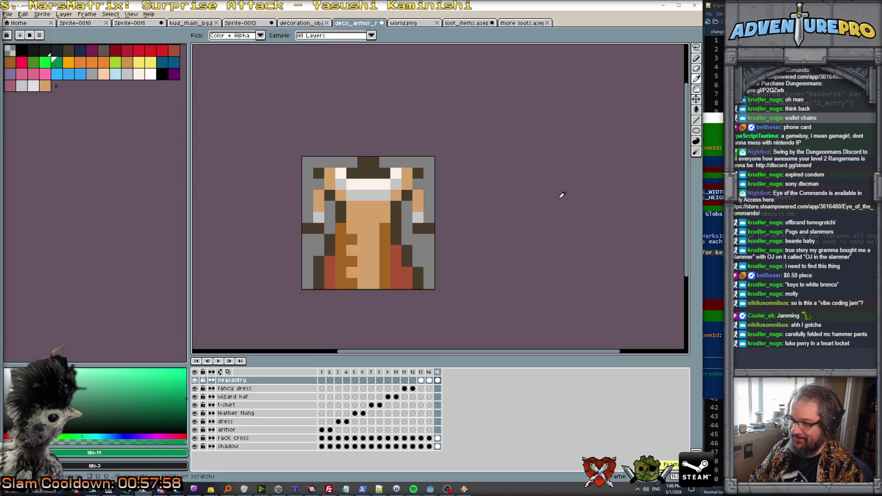
click(64, 14)
Step: Add Layer 1, delete the peasantry outfit from frame 15, and target Layer 1's frame 15 cel
key(Escape)
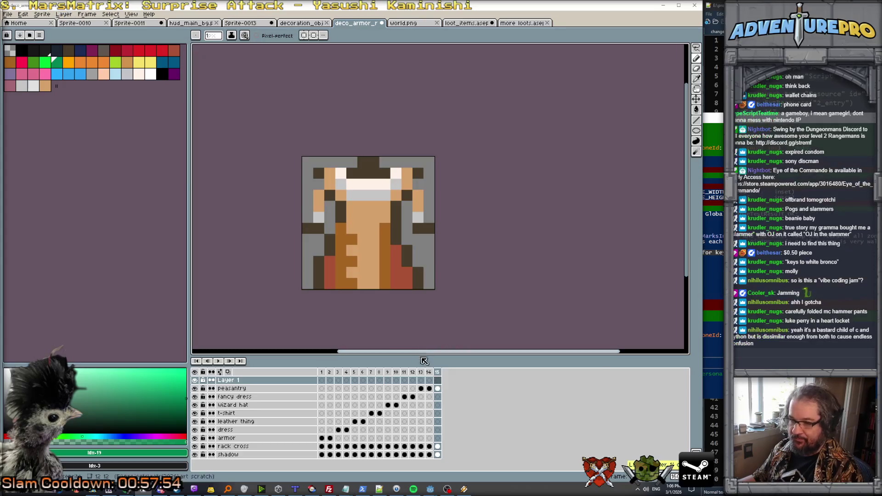
key(shift+n)
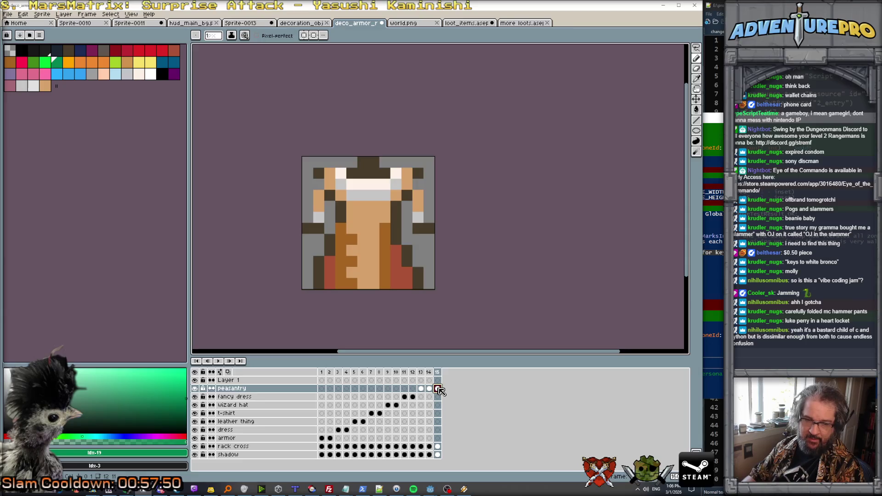
key(Delete)
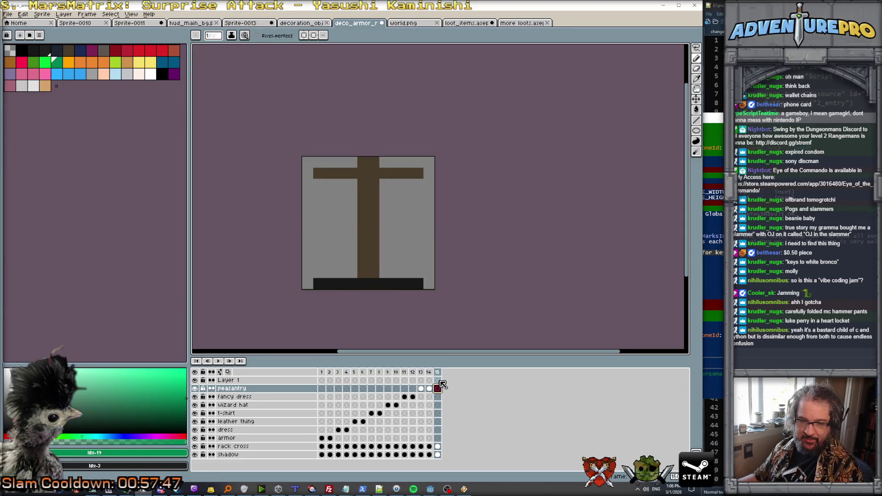
click(437, 380)
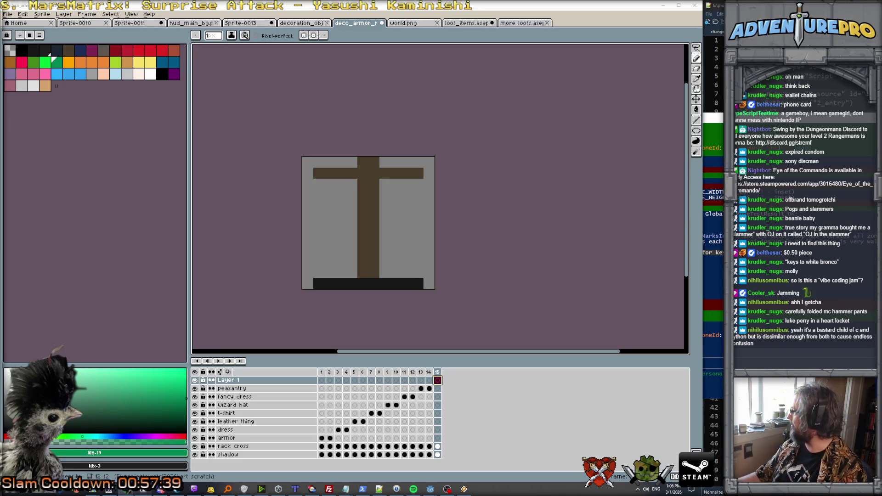
key(alt+Tab)
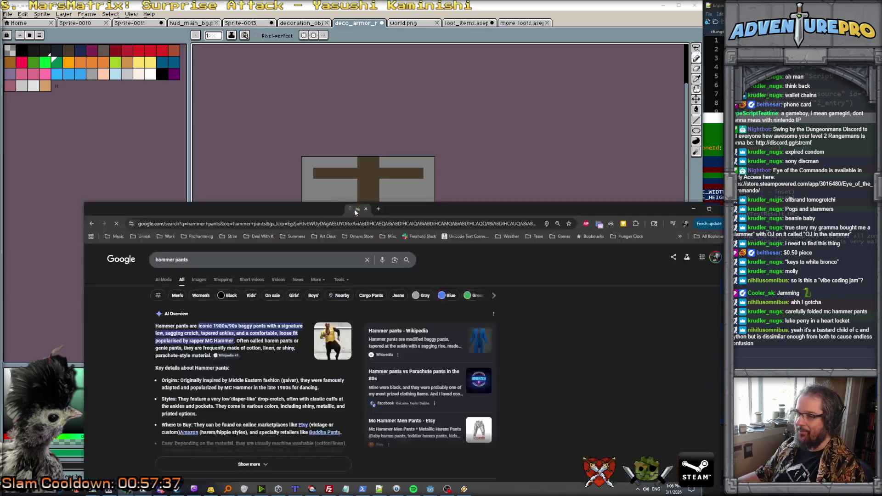
Step: Open the red MC Hammer pants photo from the hammer pants image results, then minimize Chrome
click(128, 218)
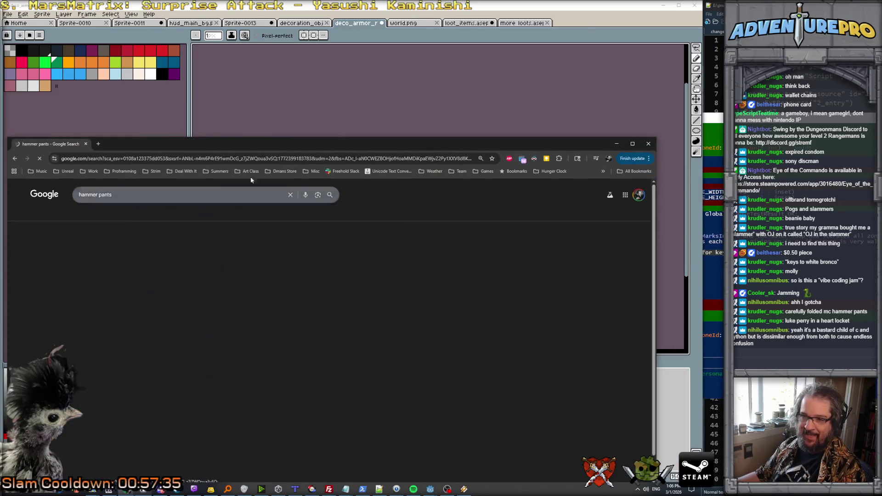
double_click(337, 143)
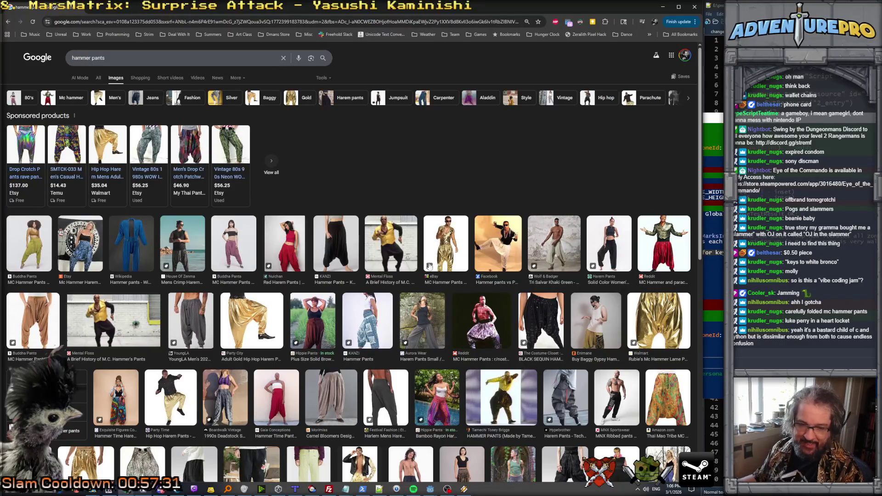
click(665, 249)
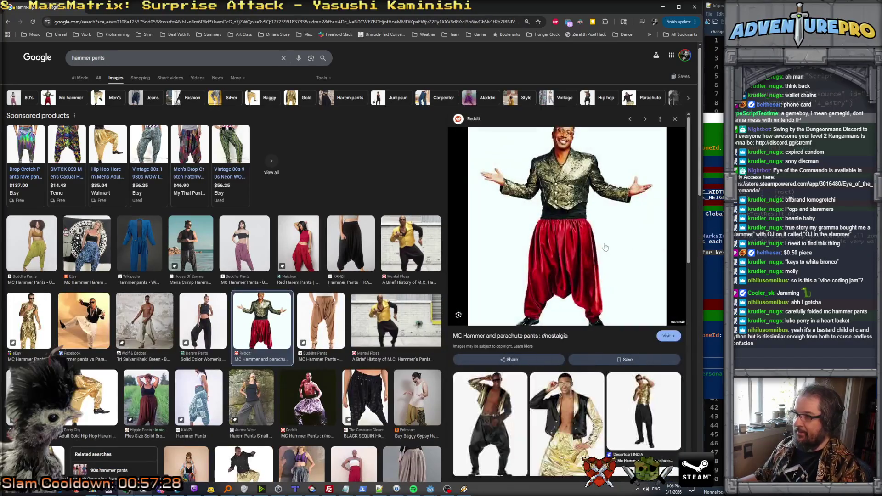
scroll(579, 280, down, 2)
scroll(577, 266, down, 1)
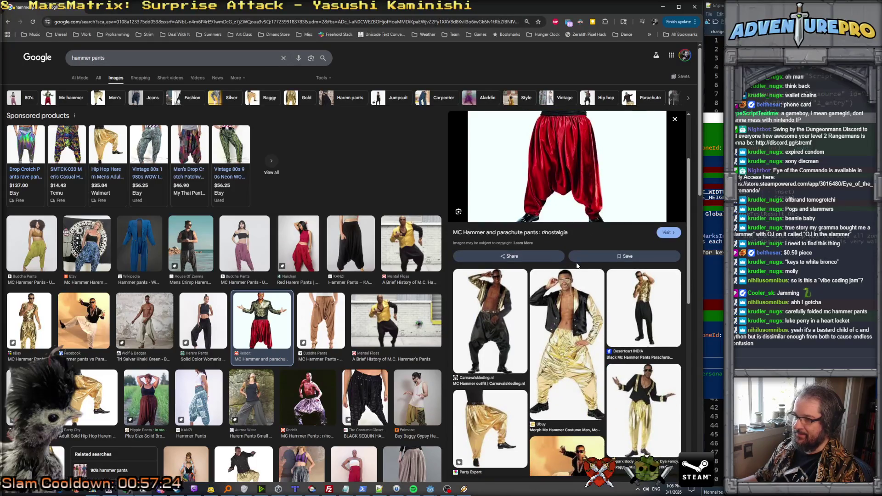
scroll(264, 303, down, 1)
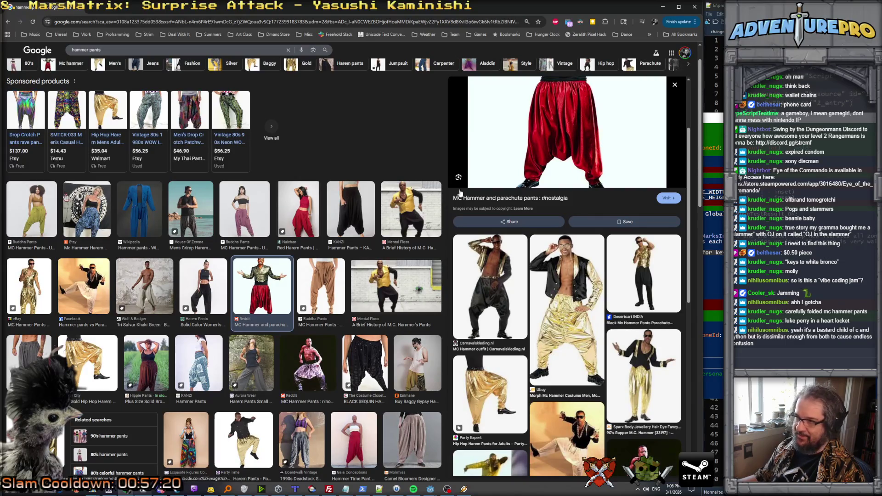
scroll(555, 150, up, 1)
scroll(554, 150, up, 2)
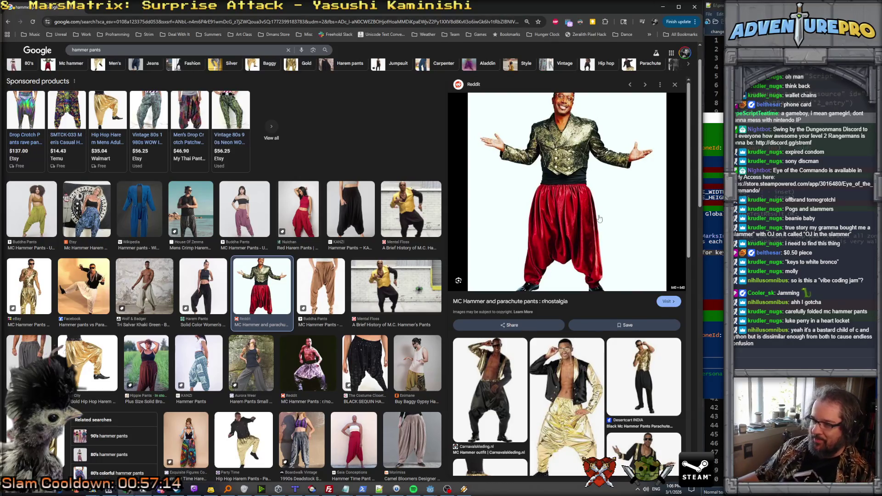
click(663, 7)
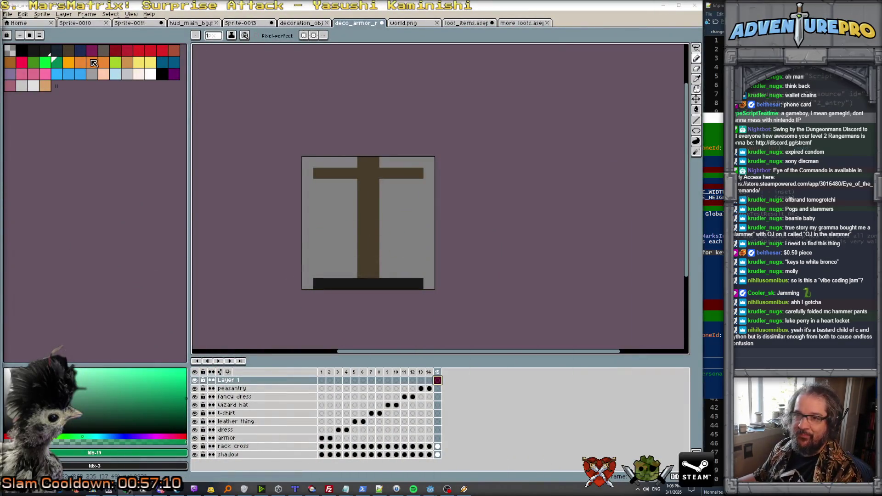
Step: Draw a dark red waistband along the crossbar, then mirrored red cuffs and leg outlines
click(118, 55)
click(327, 177)
mouse_move(355, 177)
mouse_down()
mouse_move(395, 178)
mouse_move(373, 174)
mouse_up()
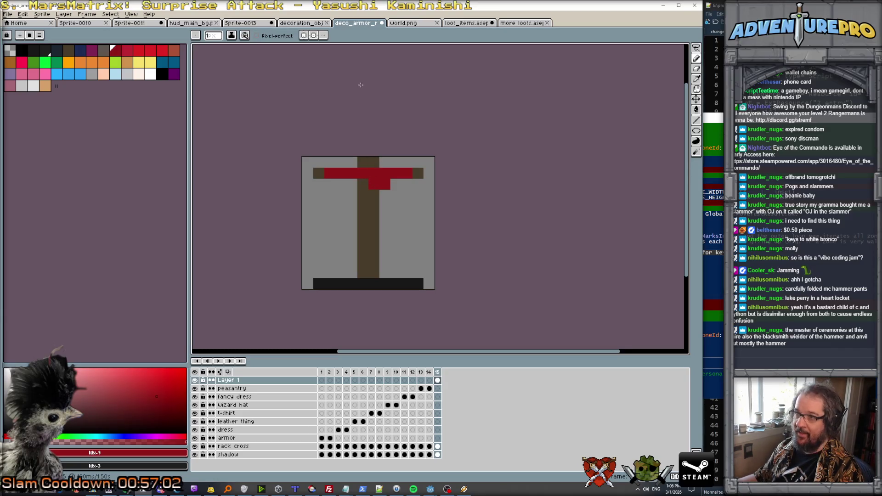
click(303, 36)
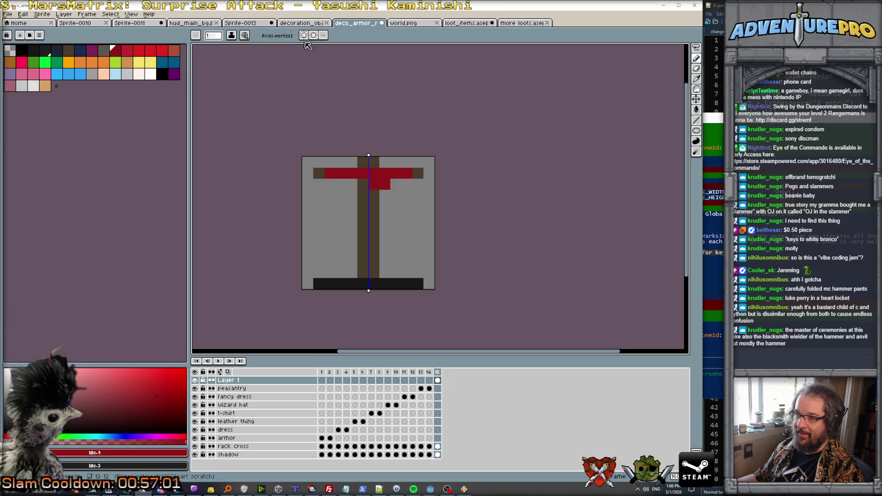
click(315, 273)
click(329, 272)
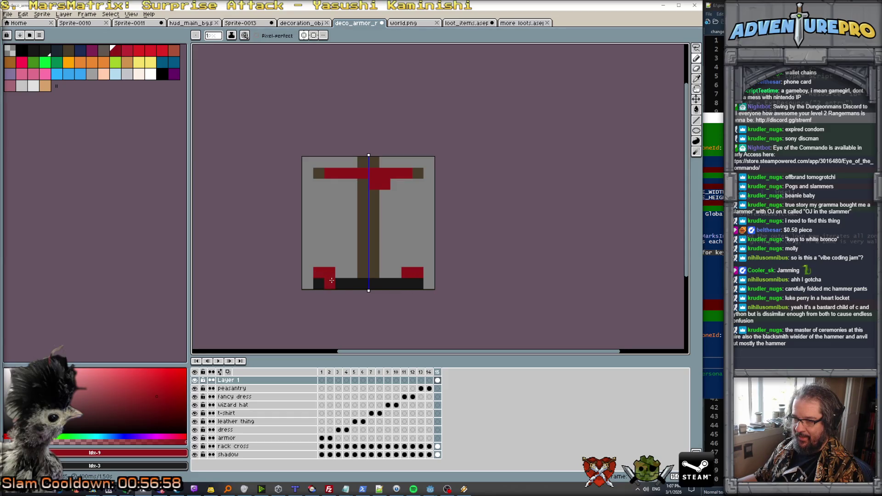
click(336, 281)
click(354, 271)
drag(351, 261, 361, 250)
drag(307, 264, 319, 182)
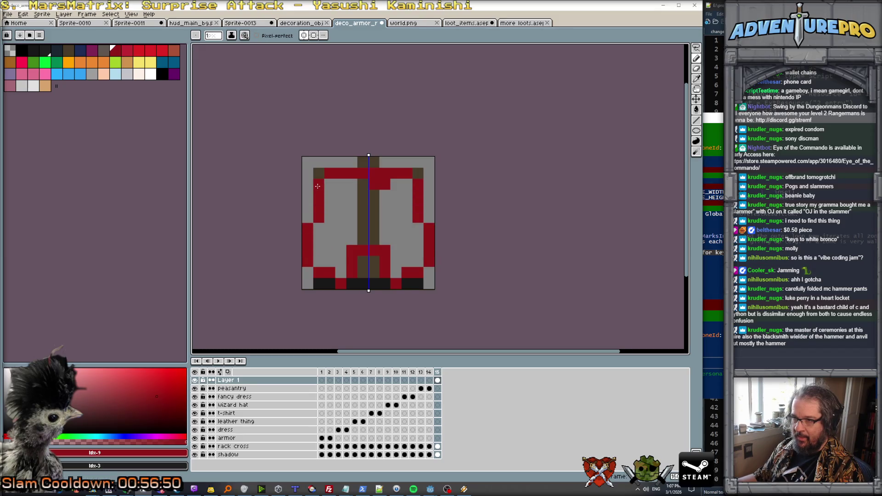
Step: Flood-fill the pants interior red, recolour a crotch pixel brown, and turn mirroring off
key(g)
click(343, 210)
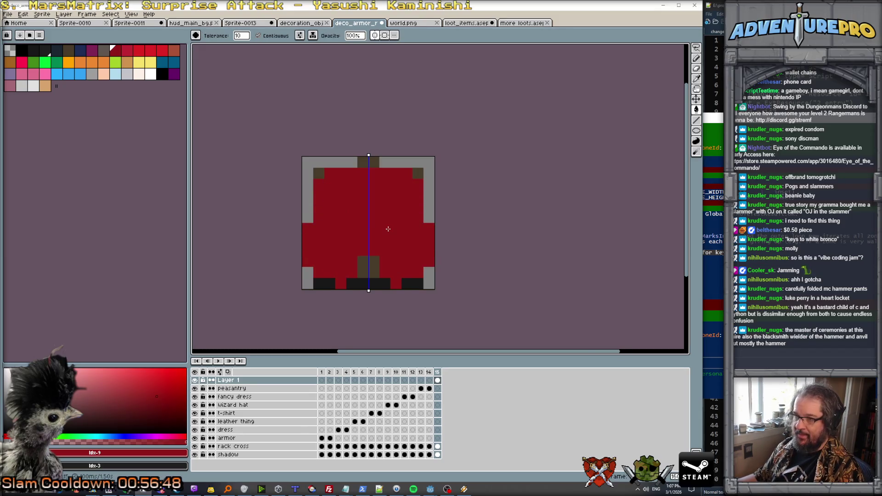
scroll(389, 229, down, 2)
scroll(388, 228, up, 4)
click(307, 270)
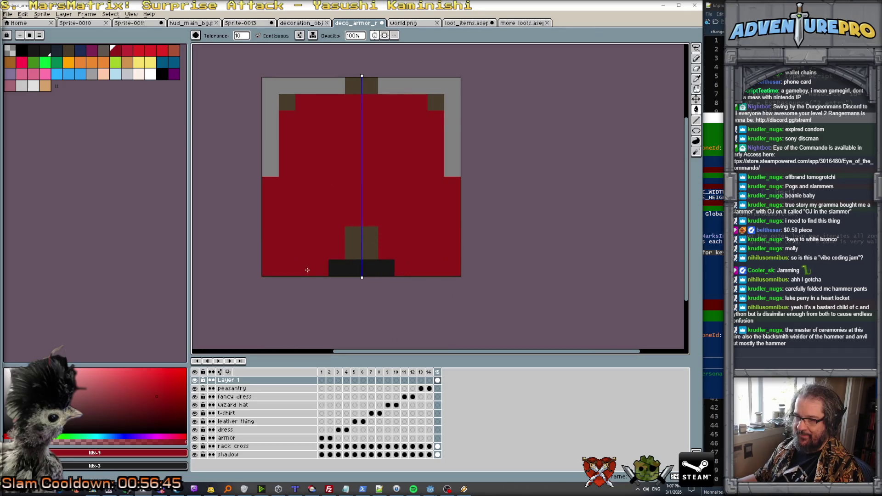
key(ctrl+z)
key(b)
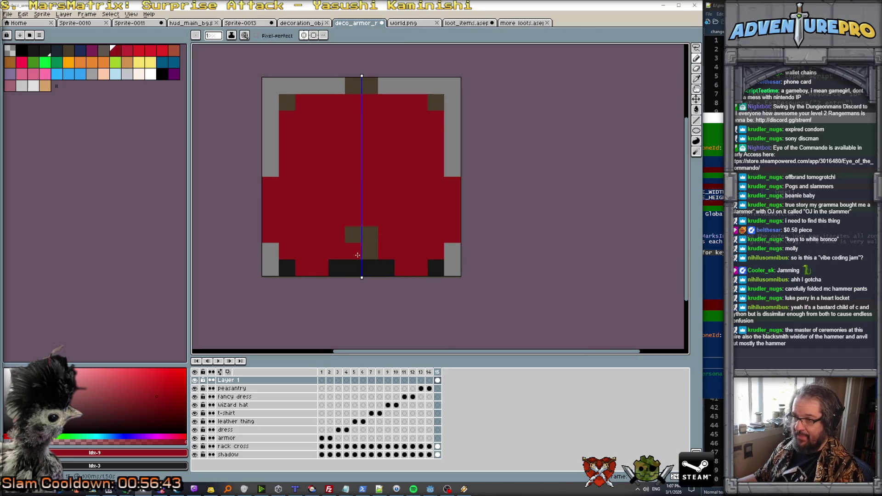
click(356, 232)
click(304, 35)
scroll(366, 160, down, 3)
scroll(366, 160, up, 2)
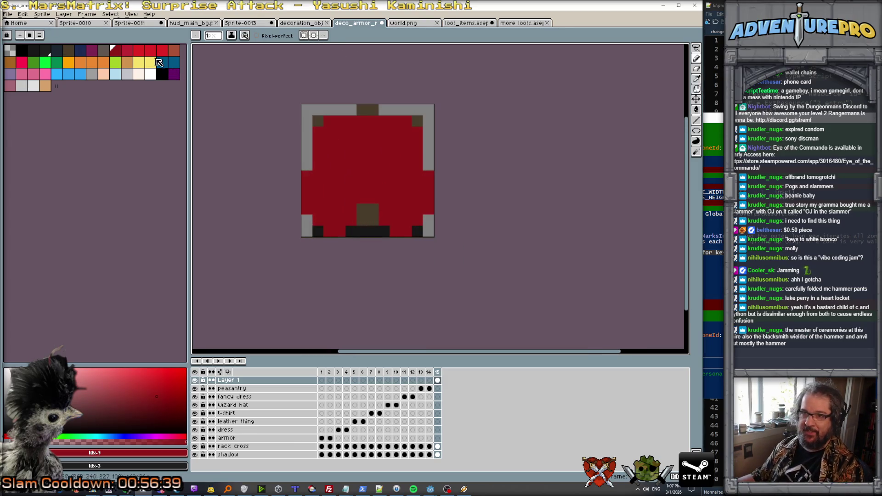
Step: Pick a lighter red for folds and compare against the hammer pants photos before returning
click(128, 50)
scroll(347, 133, up, 1)
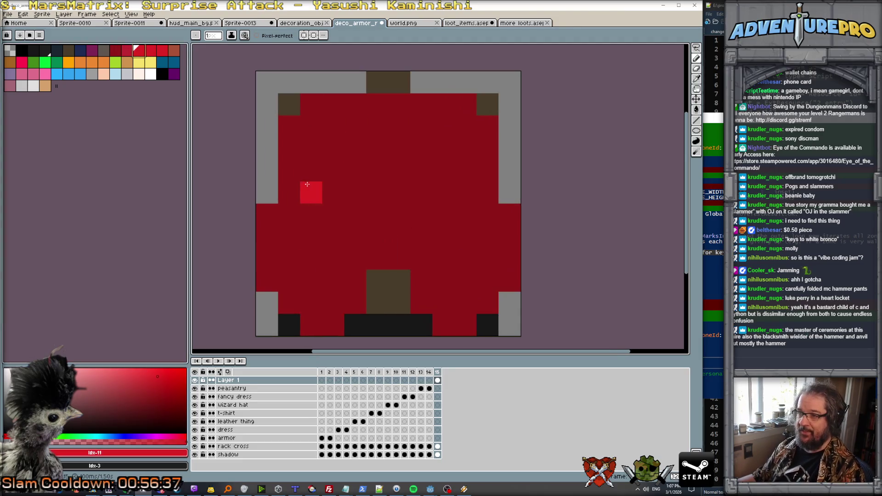
scroll(356, 191, down, 3)
scroll(354, 216, up, 1)
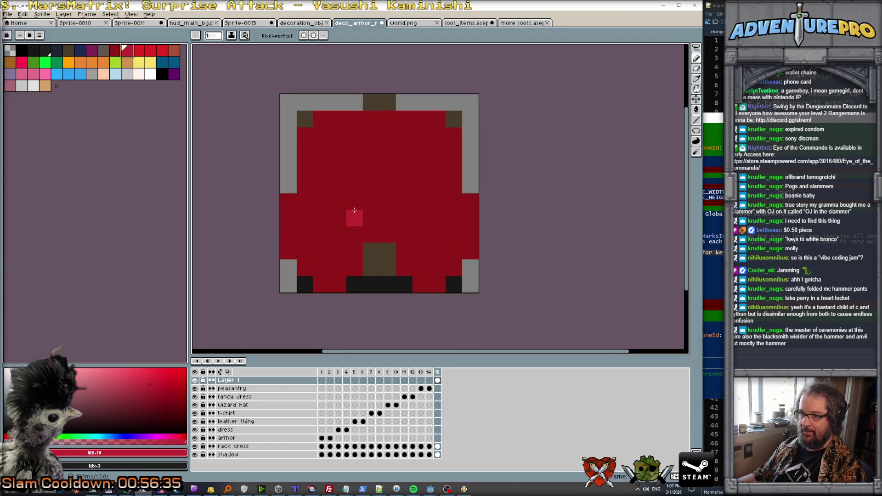
scroll(354, 217, down, 2)
key(i)
key(alt+Tab)
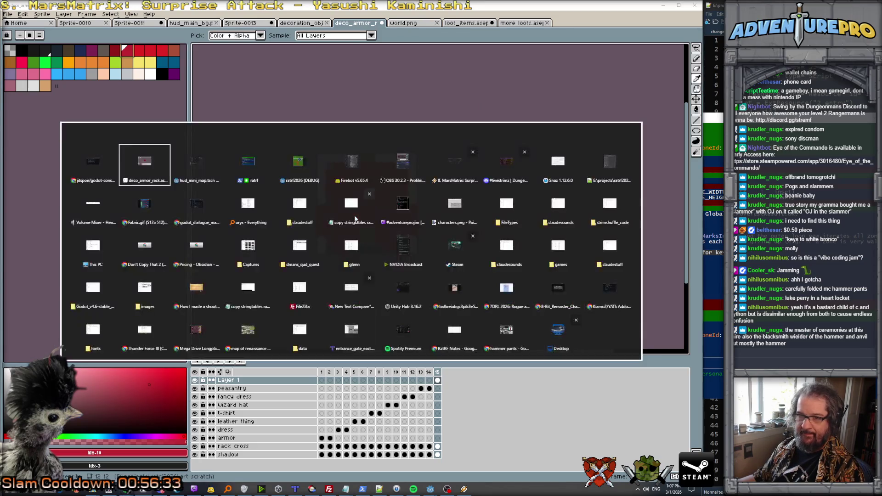
key(alt+Tab)
key(alt+shift+Tab)
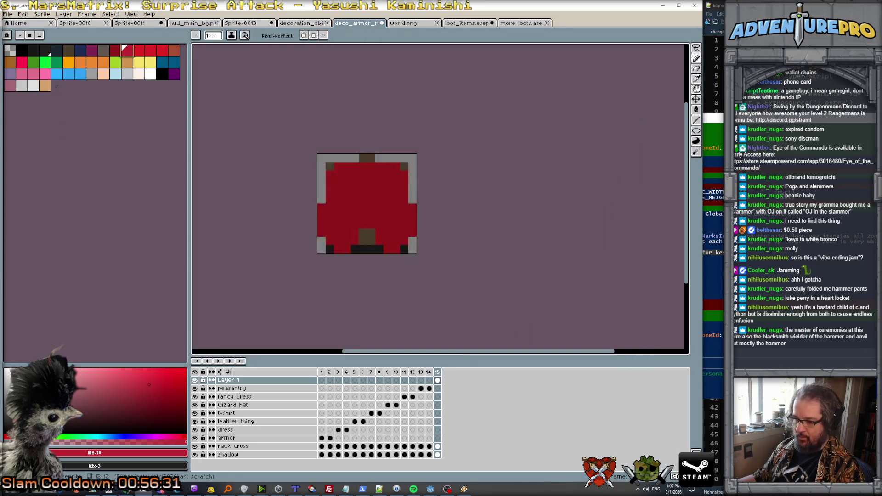
click(124, 489)
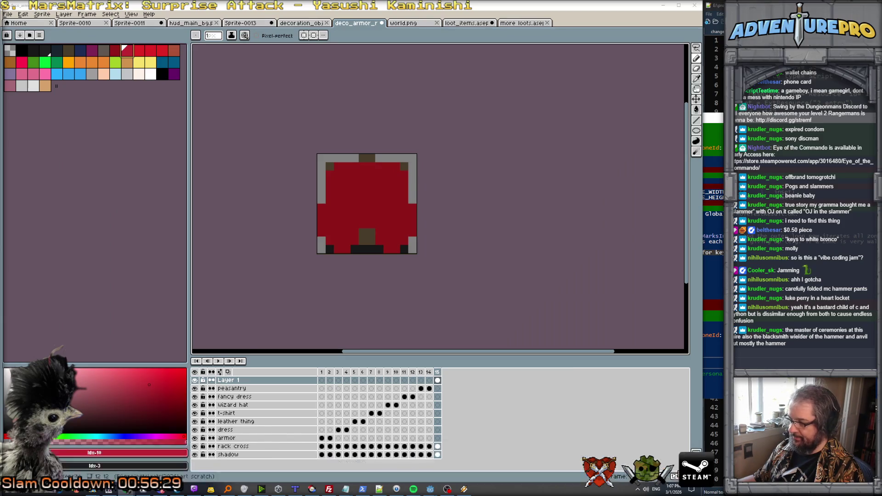
click(494, 461)
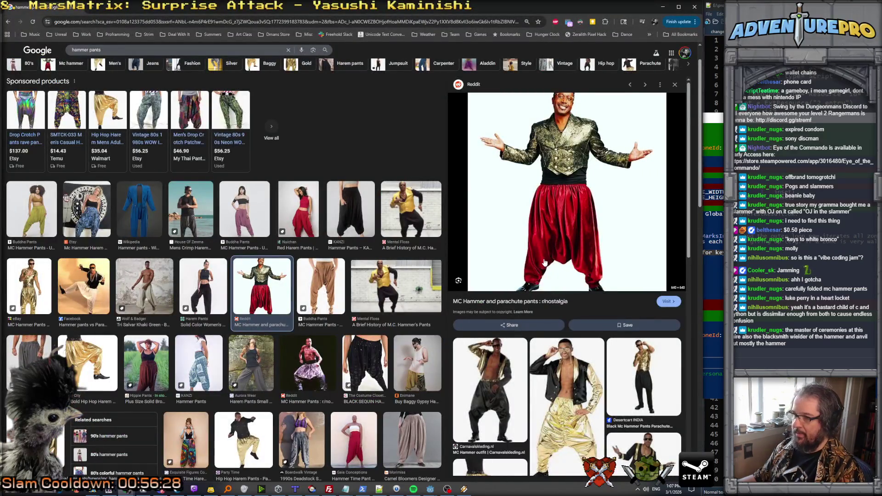
key(alt+Tab)
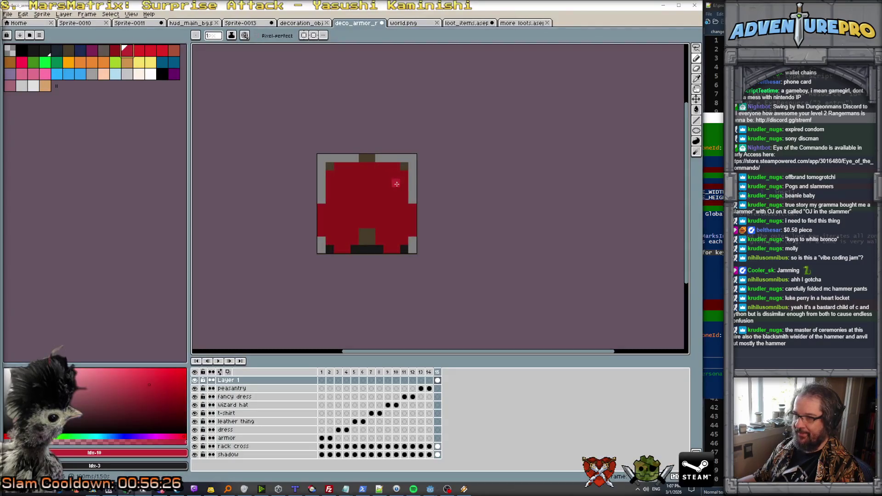
Step: Paint lighter-red fold strokes down the left, centre-right and lower-left parts of the pants
drag(394, 175, 404, 233)
mouse_move(333, 172)
mouse_down()
mouse_move(336, 202)
mouse_move(323, 226)
mouse_up()
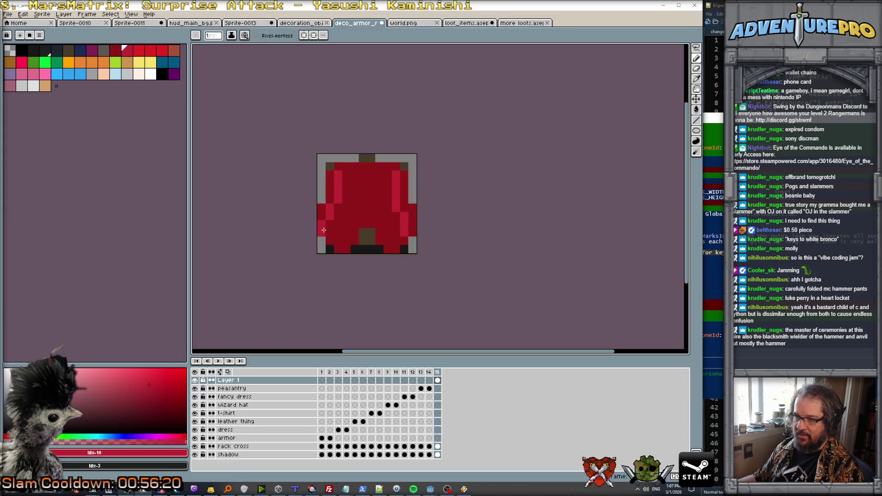
key(ctrl+z)
drag(346, 215, 337, 241)
click(356, 196)
drag(379, 186, 387, 236)
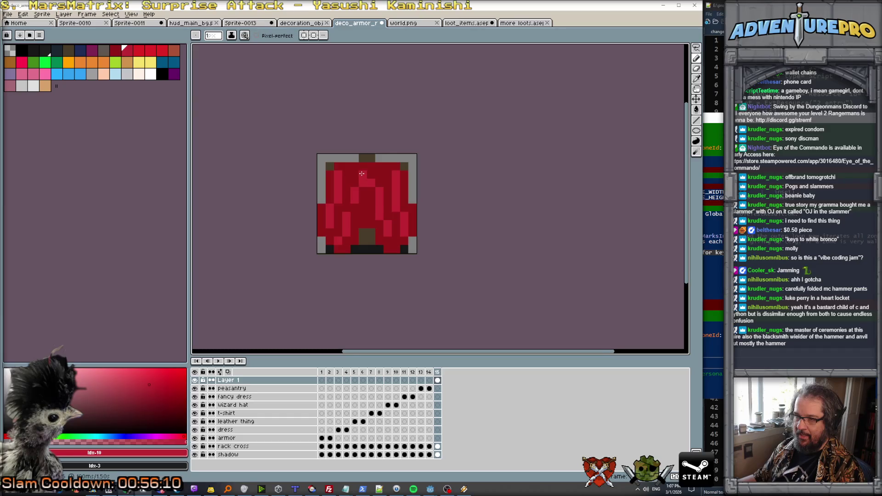
scroll(362, 173, down, 5)
scroll(357, 192, up, 4)
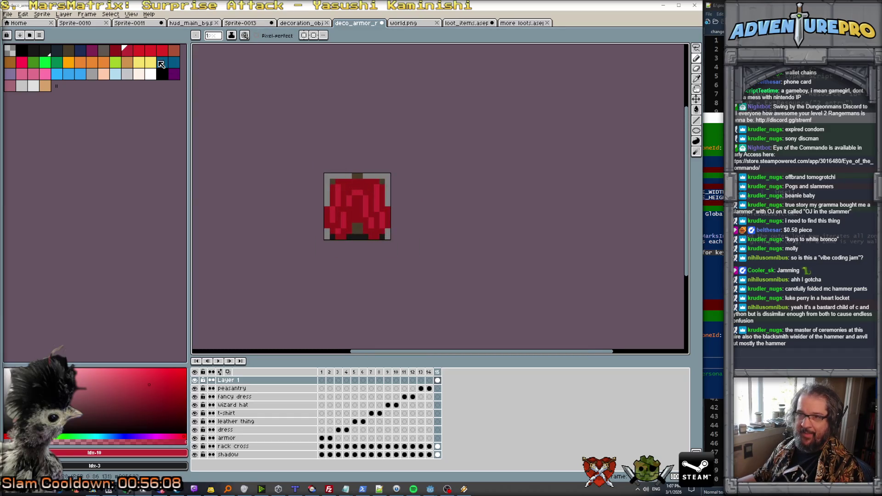
Step: Add bright pink highlight pixels and short columns on the pants and their right edge
key(bracketleft)
key(plus)
click(22, 62)
click(358, 181)
drag(350, 175, 350, 185)
drag(362, 227, 362, 238)
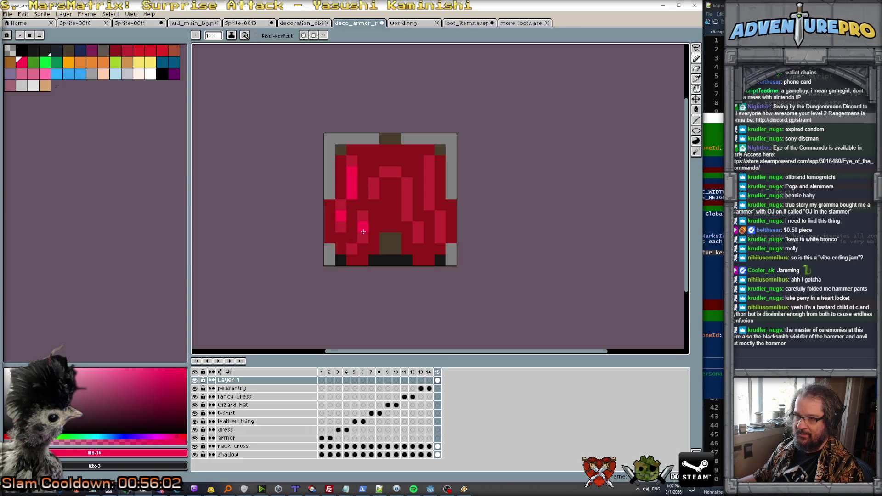
click(428, 173)
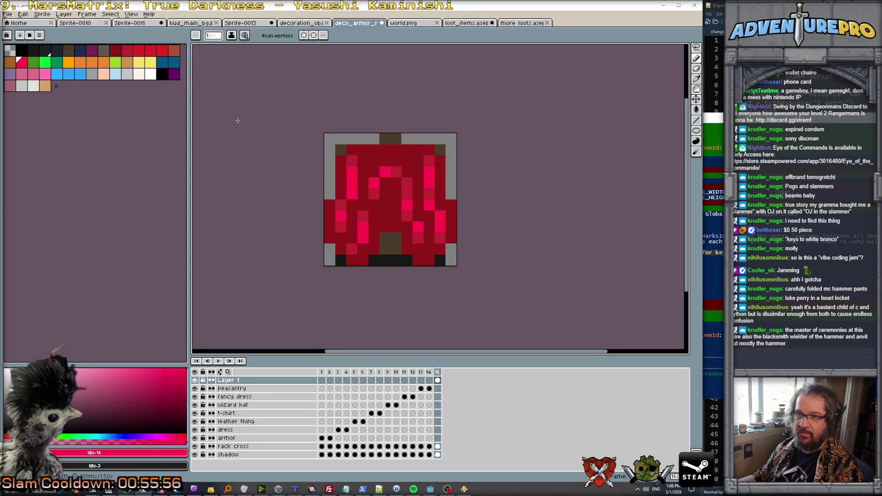
Step: Mix a darker red shade in the colour picker and add it to the palette
click(112, 53)
click(91, 54)
click(115, 52)
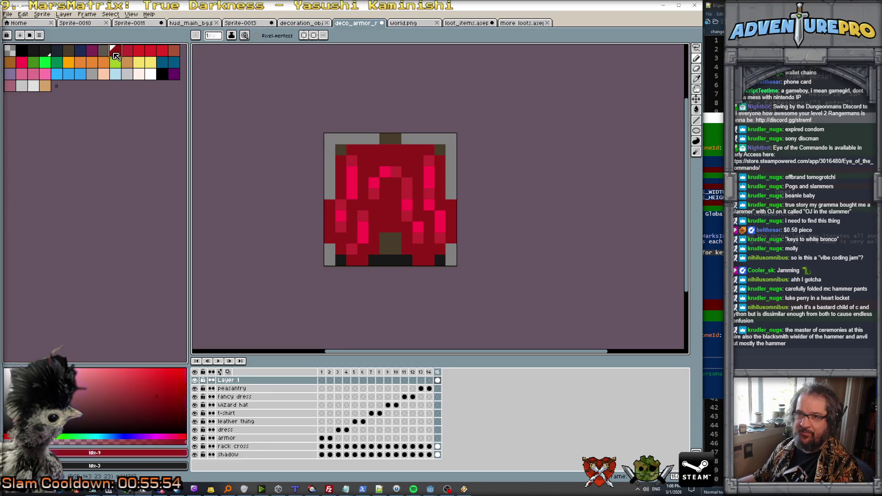
click(92, 51)
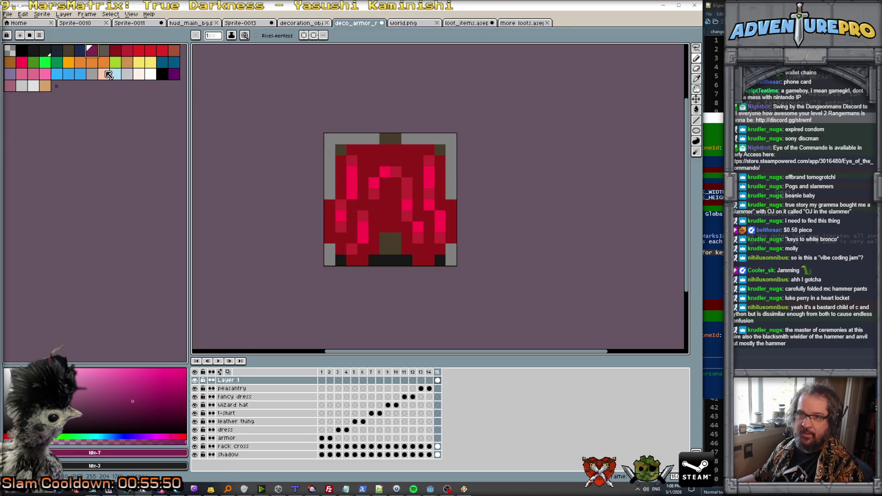
click(182, 435)
click(143, 404)
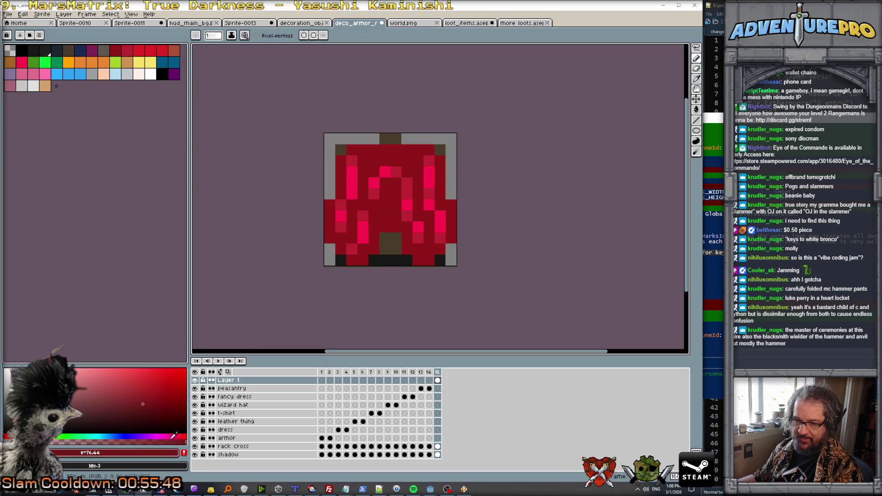
click(145, 406)
click(130, 408)
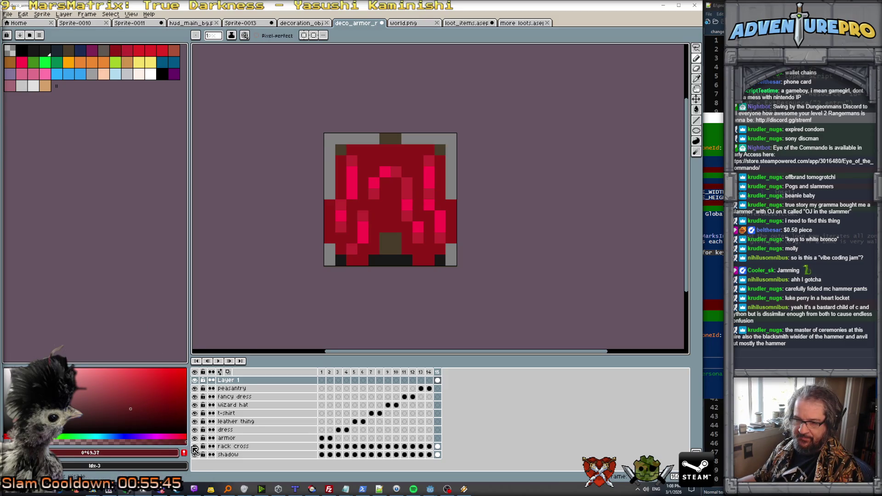
click(184, 452)
Step: Draw dark-red creases with the new swatch down the centre and right leg
click(56, 87)
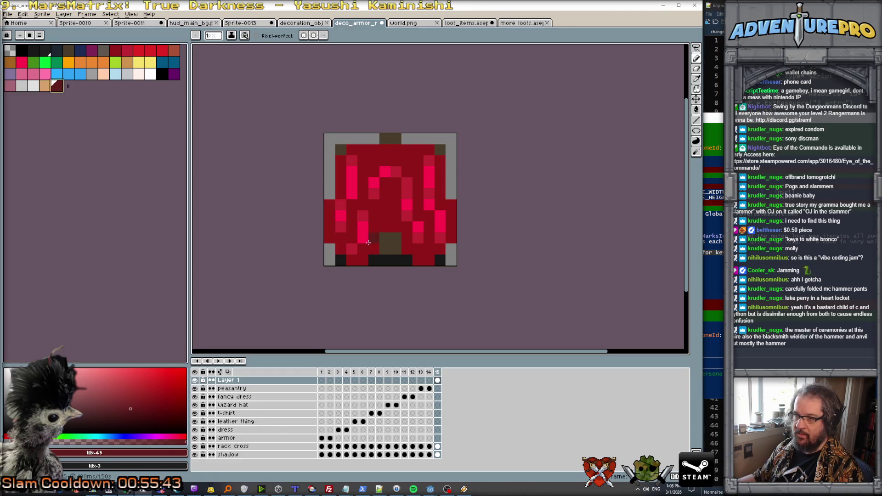
drag(347, 209, 348, 239)
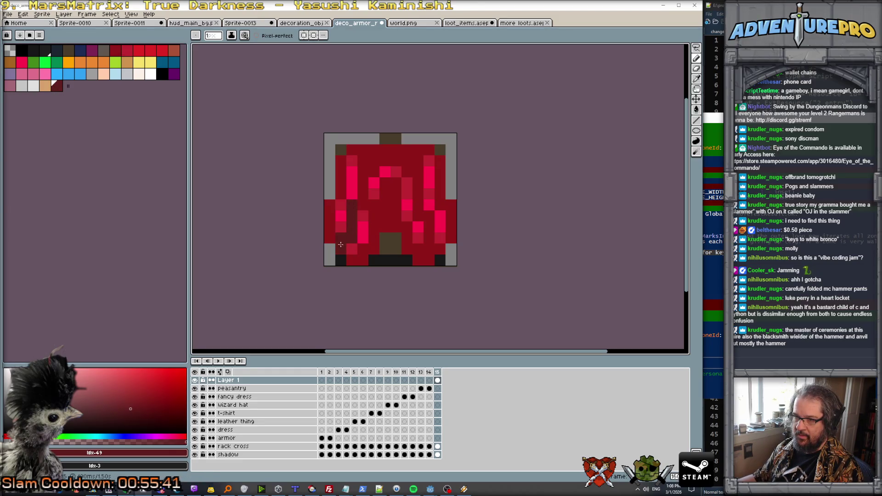
drag(427, 219, 428, 239)
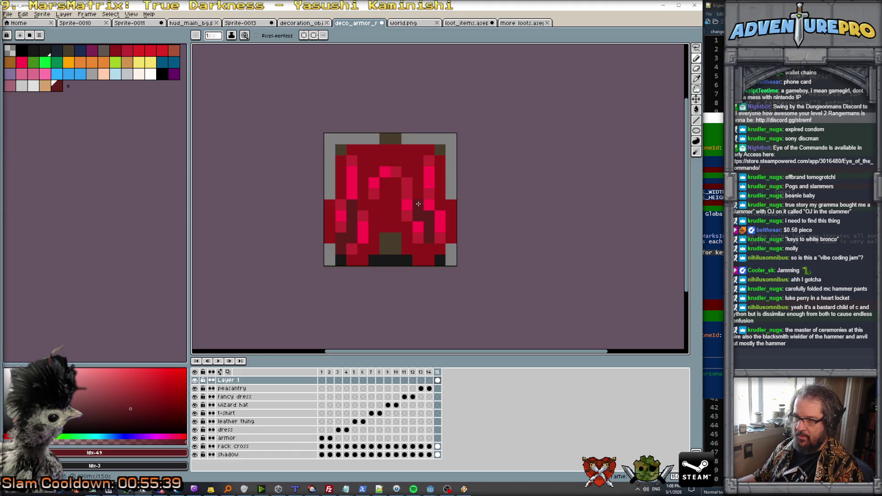
scroll(424, 240, down, 5)
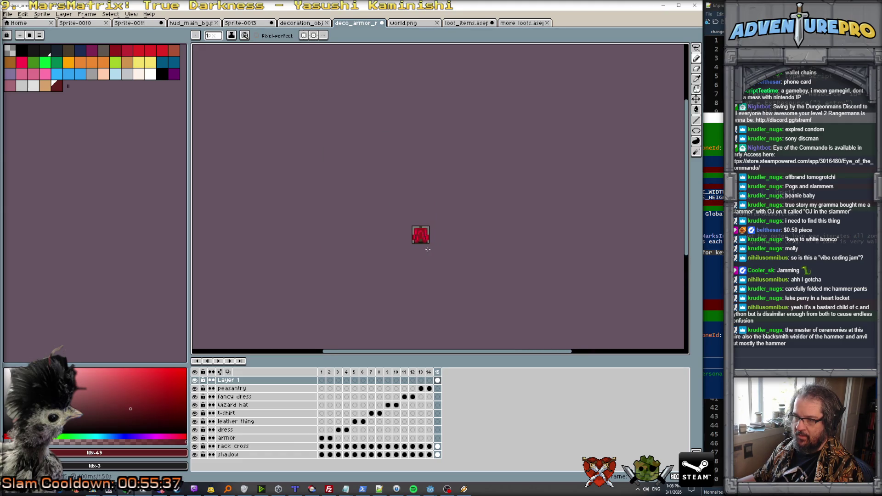
scroll(428, 247, up, 5)
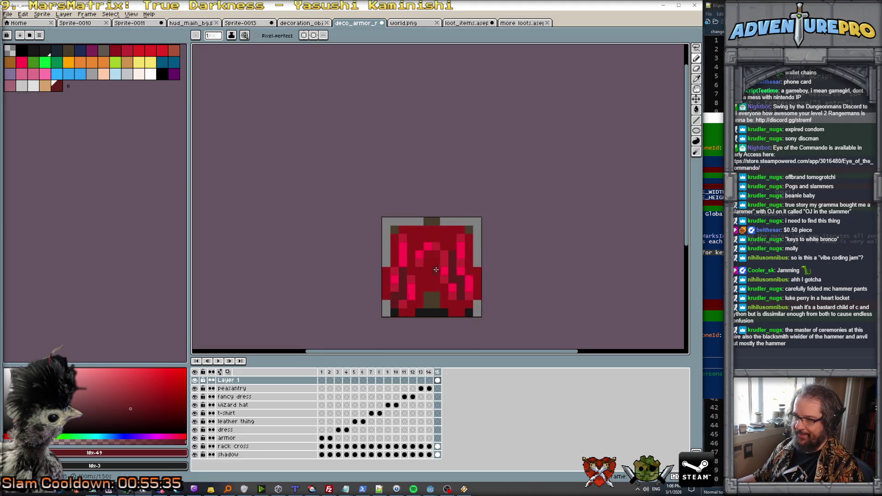
Step: Sample the pants' crimson and the dark red #5F1D1D, then select yellow
alt+click(416, 295)
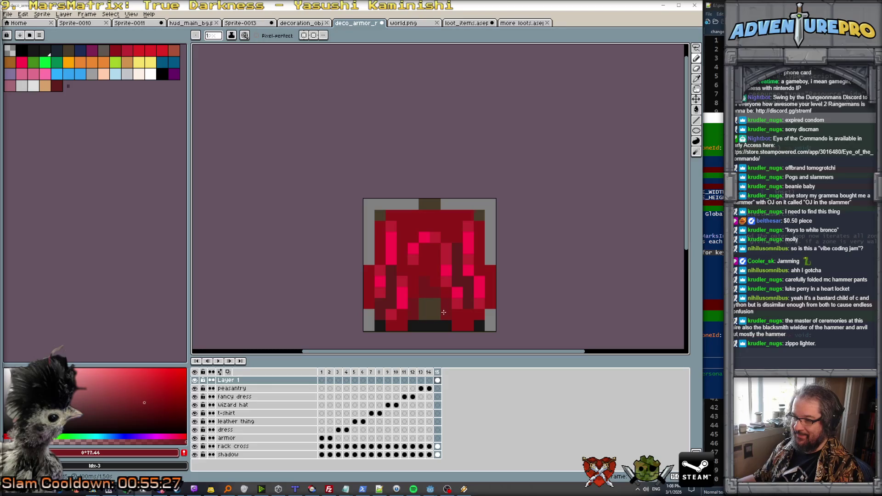
alt+click(428, 283)
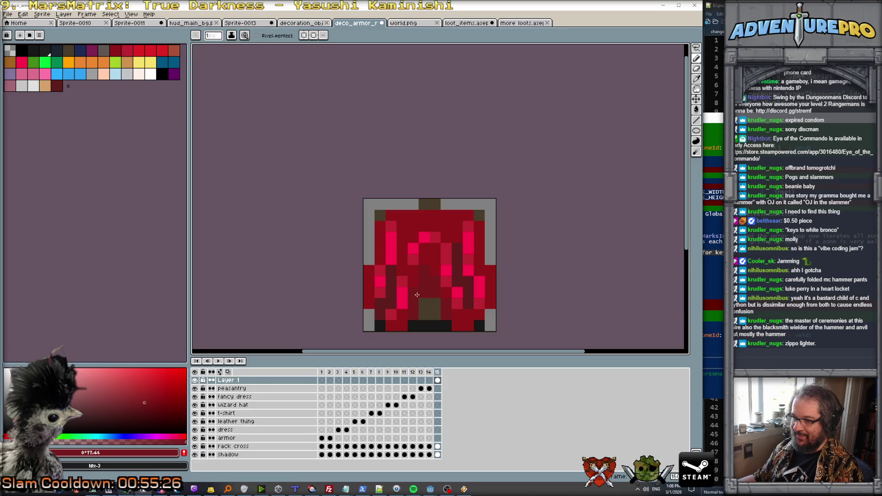
scroll(438, 296, down, 3)
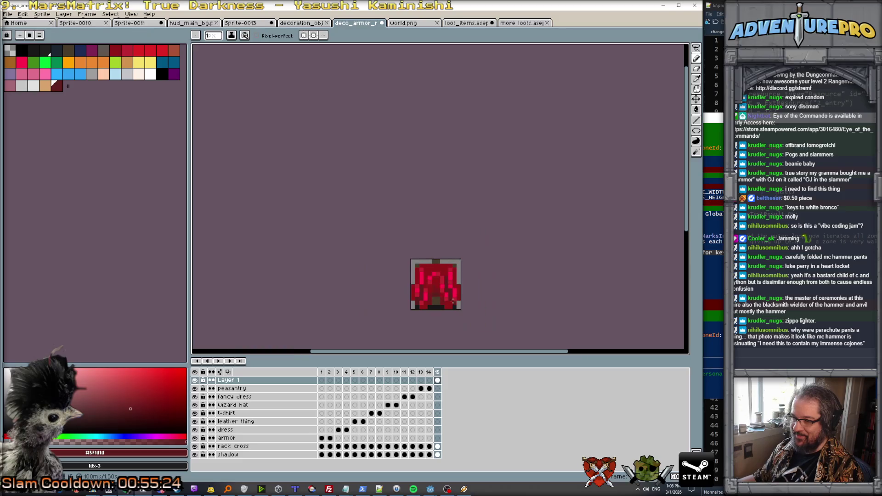
scroll(446, 280, up, 2)
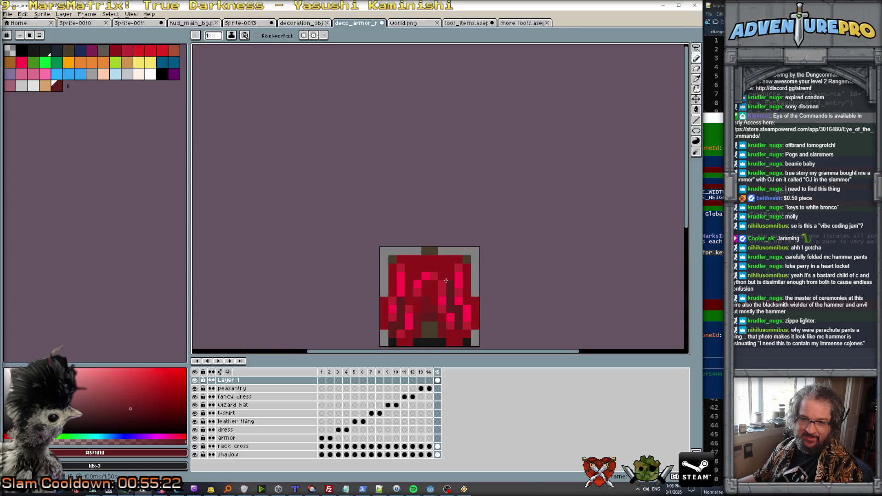
scroll(421, 237, up, 2)
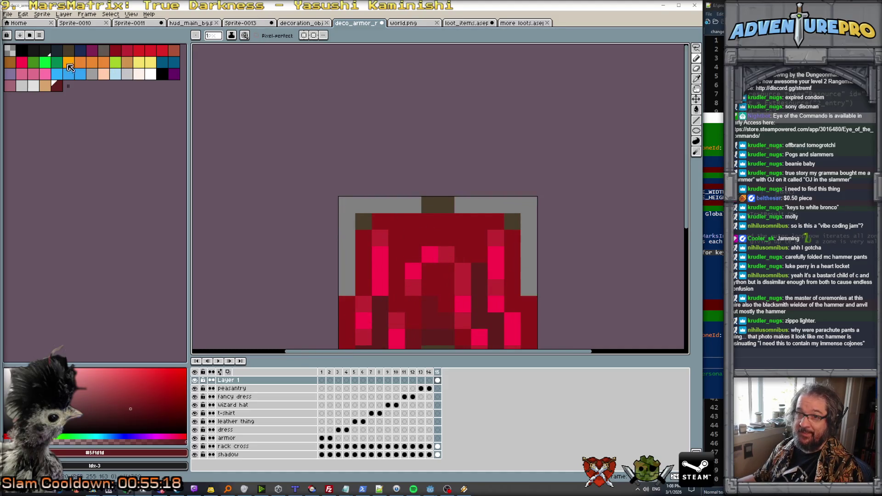
click(141, 63)
Step: Paint a yellow waistband across the pants' top row with orange accent dots
click(380, 221)
drag(382, 222, 496, 222)
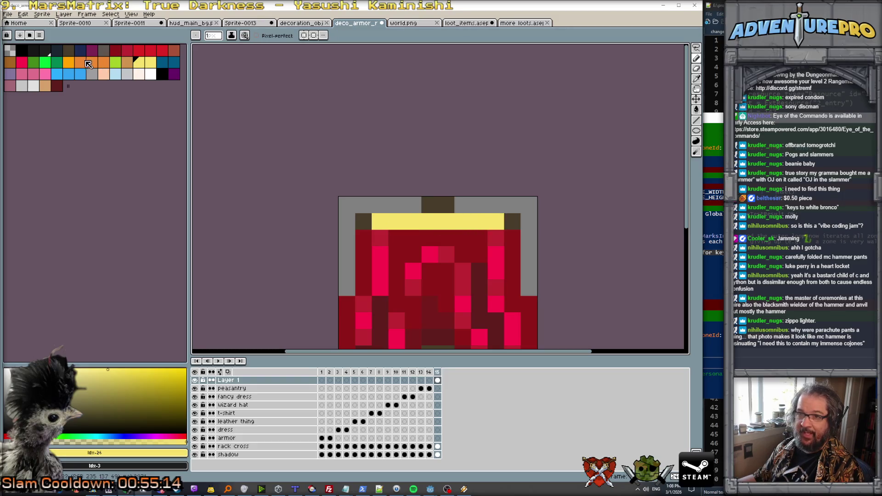
click(69, 62)
click(410, 219)
key(ctrl+z)
click(430, 221)
click(446, 221)
click(396, 221)
click(462, 221)
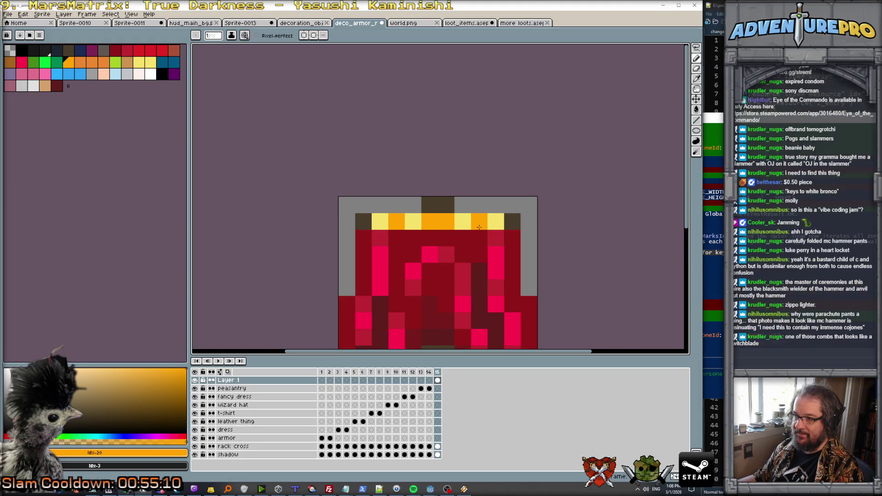
Step: Darken the pants' left column to sampled maroon, then eyedrop the dark red #771b1b
scroll(501, 229, down, 5)
drag(528, 238, 363, 142)
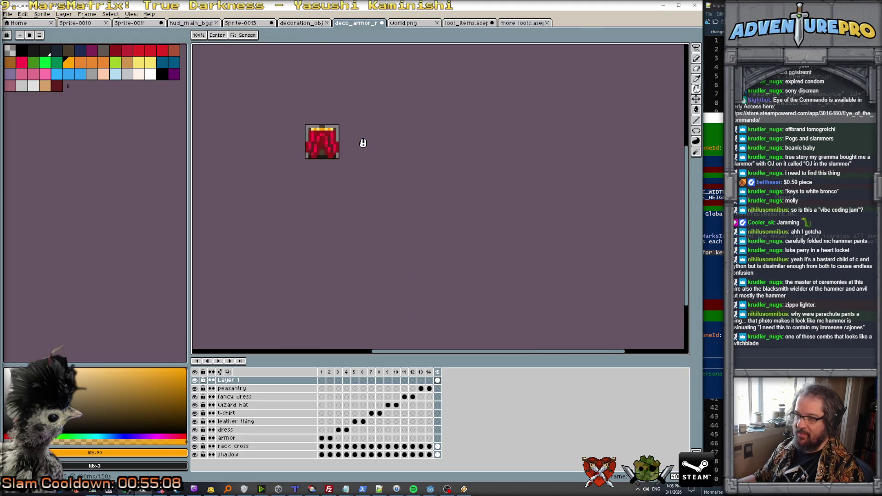
scroll(312, 143, up, 5)
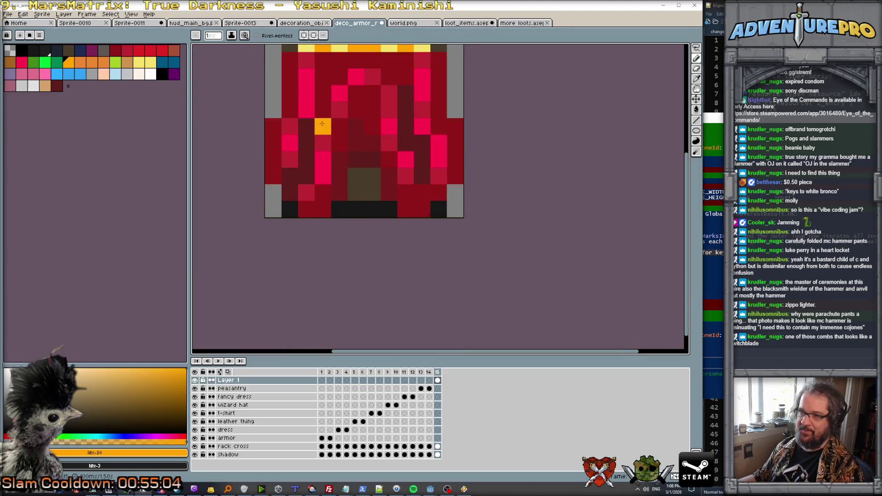
alt+click(305, 129)
drag(268, 132, 271, 177)
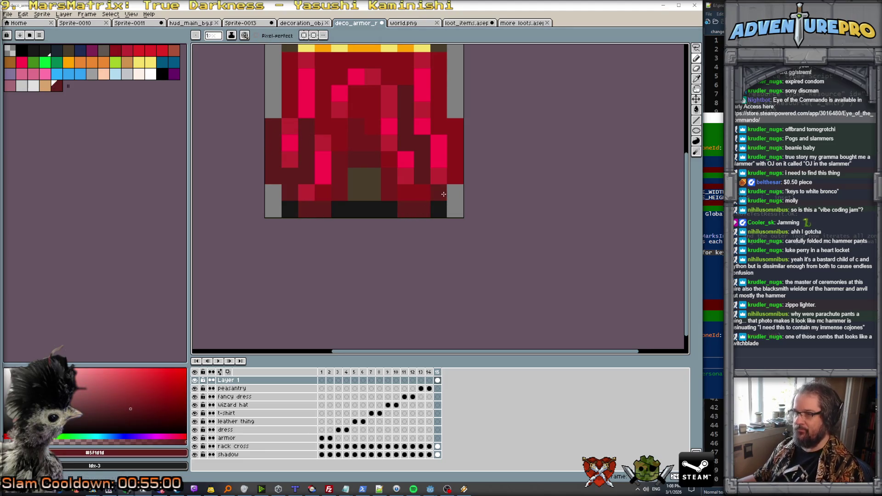
alt+click(374, 134)
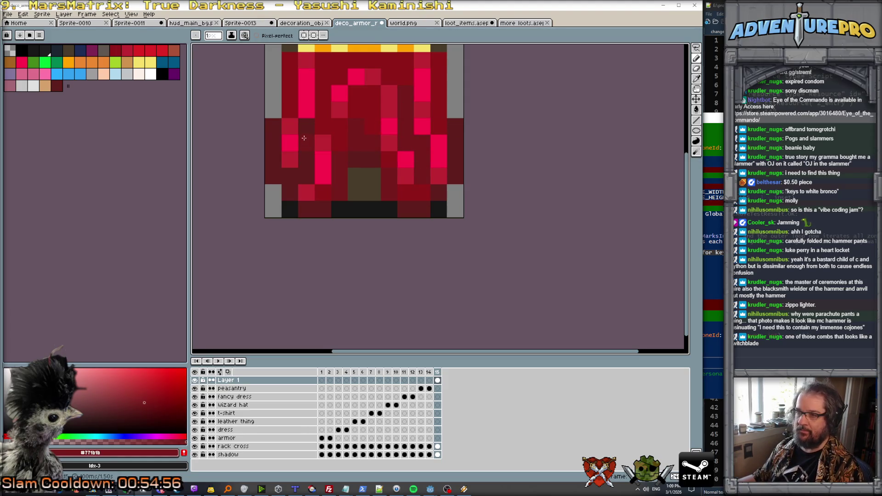
scroll(299, 177, down, 1)
scroll(299, 178, down, 1)
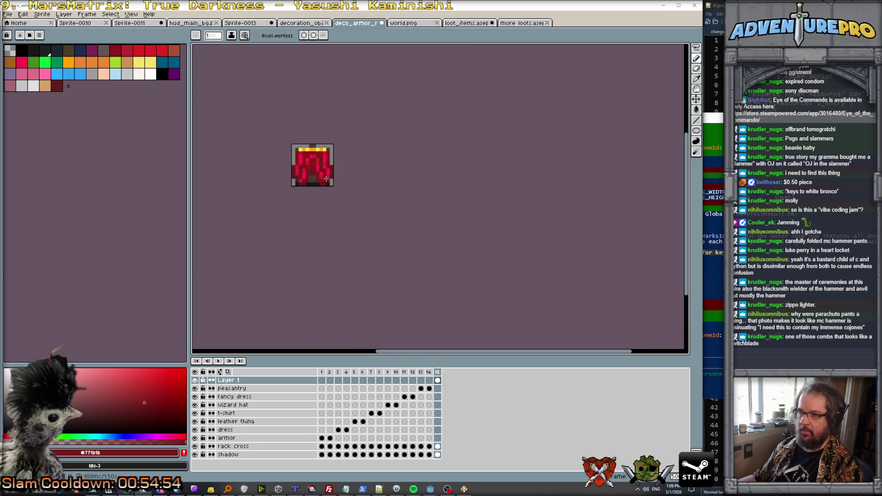
scroll(315, 171, up, 1)
scroll(325, 177, down, 3)
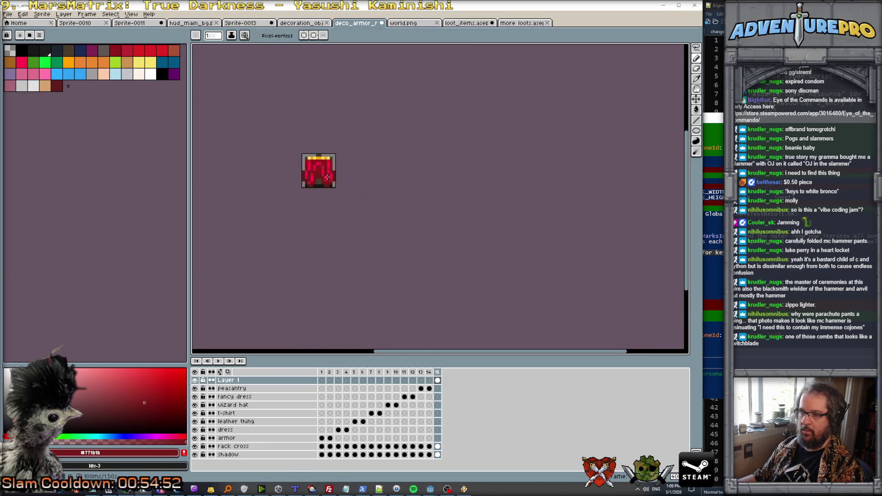
scroll(349, 179, up, 3)
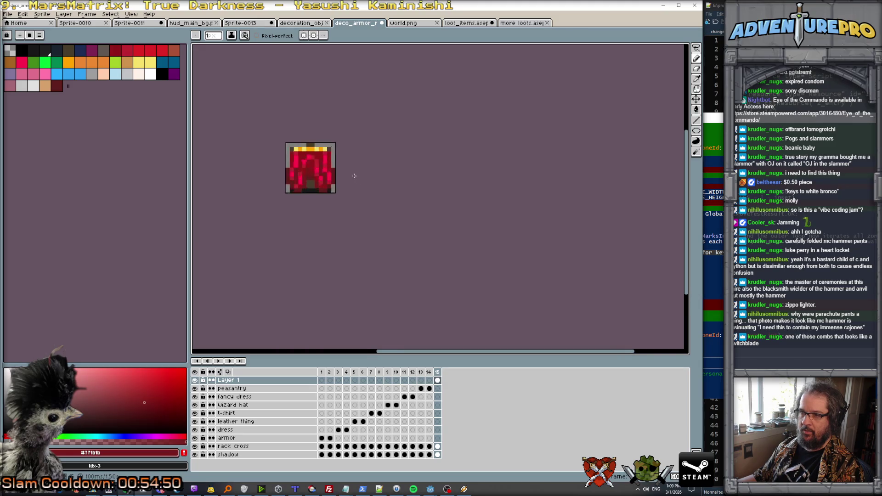
scroll(331, 179, down, 1)
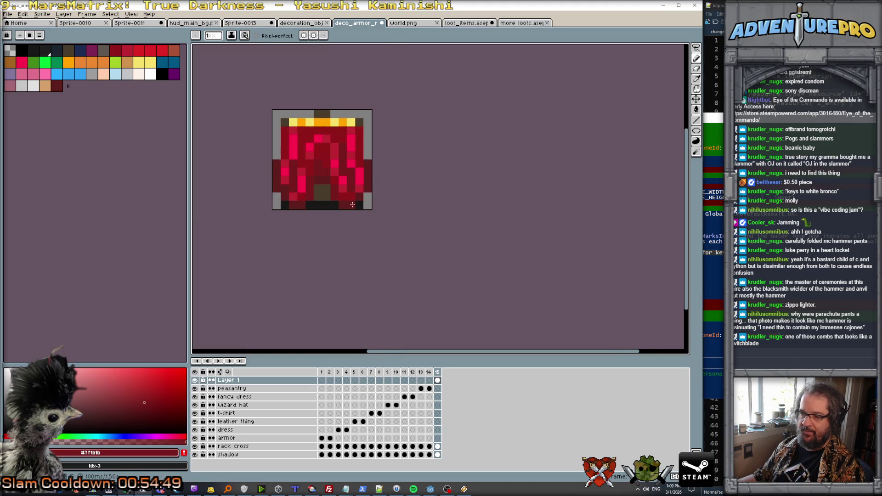
Step: Turn off the rack cross layer's visibility and zoom out to view the pants alone
click(194, 446)
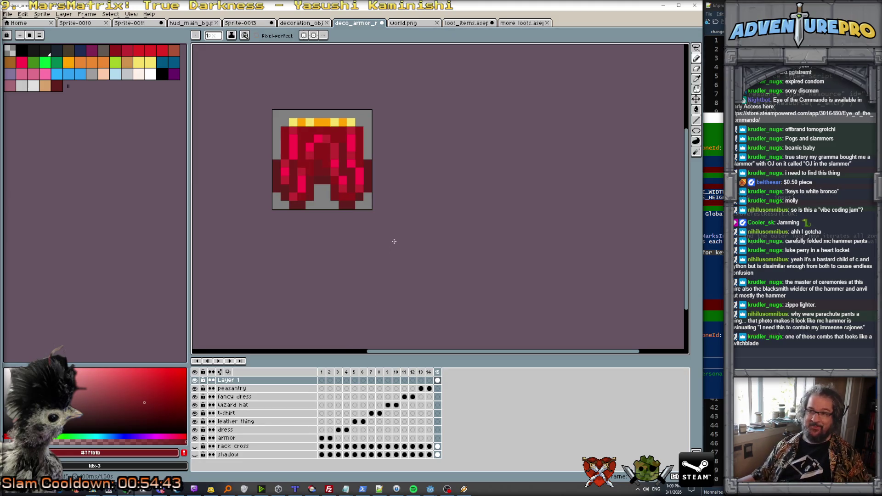
scroll(393, 241, down, 2)
scroll(394, 241, down, 1)
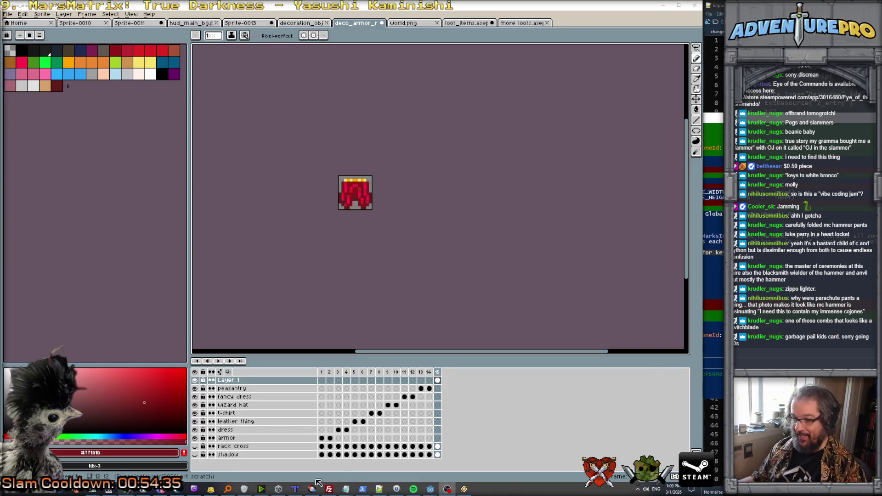
mouse_move(151, 493)
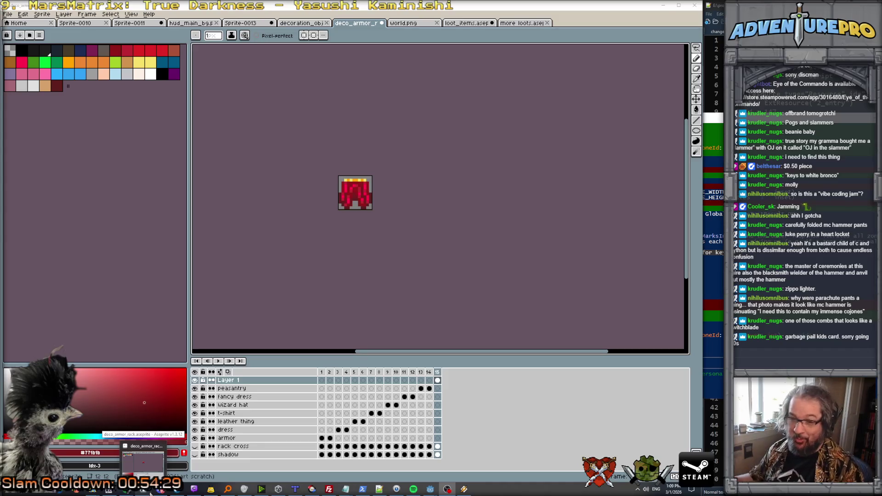
mouse_move(113, 491)
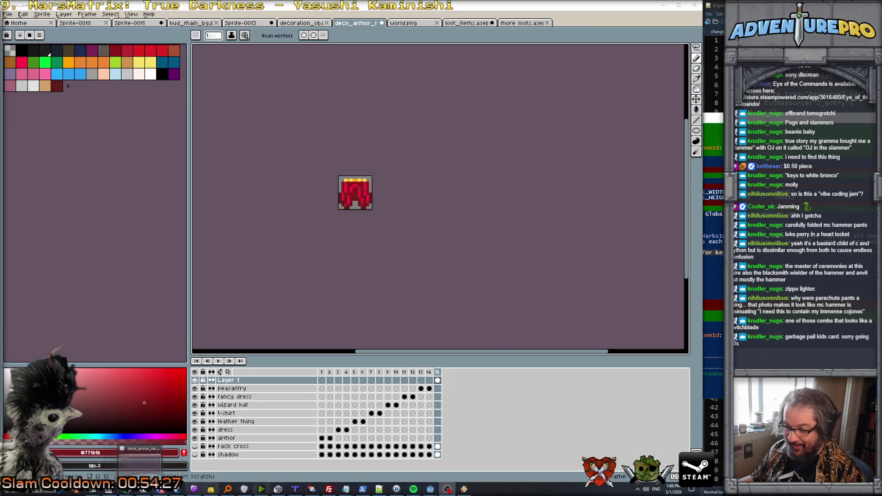
mouse_move(352, 493)
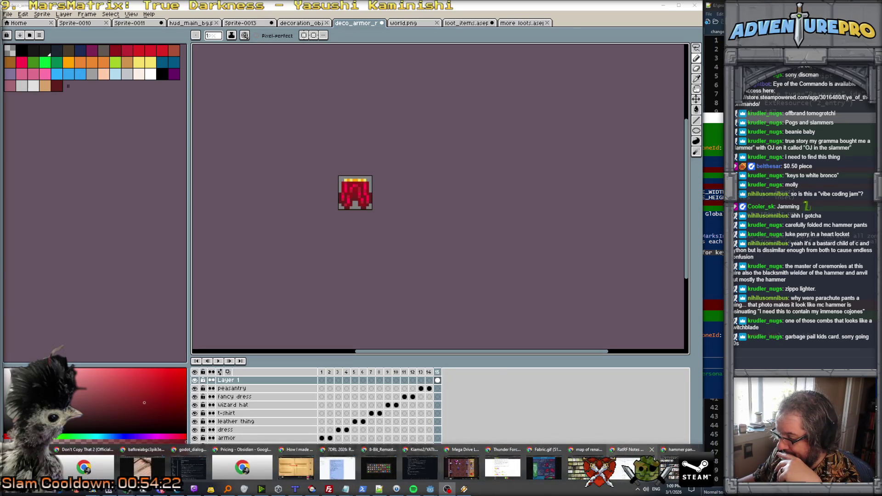
Step: Add a 'Vintage 80s Garbage Pail Kids Card' line under POGS AND SLAMMERS in RatRF Notes
click(629, 466)
click(324, 282)
key(Return)
key(Return)
text(80s)
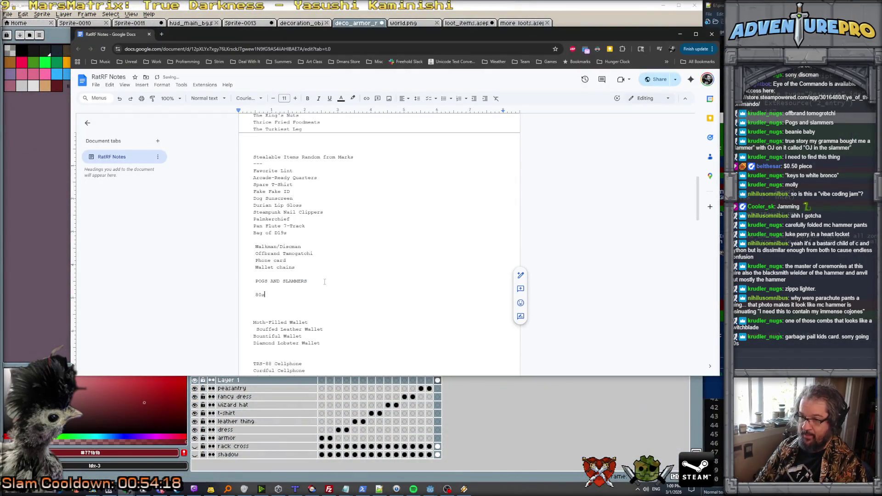
text( HaGarba)
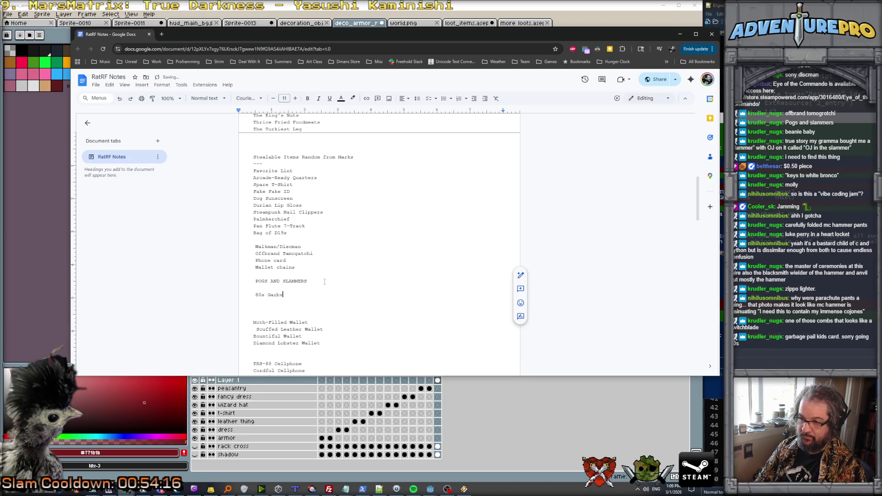
text(ge Pail Kid)
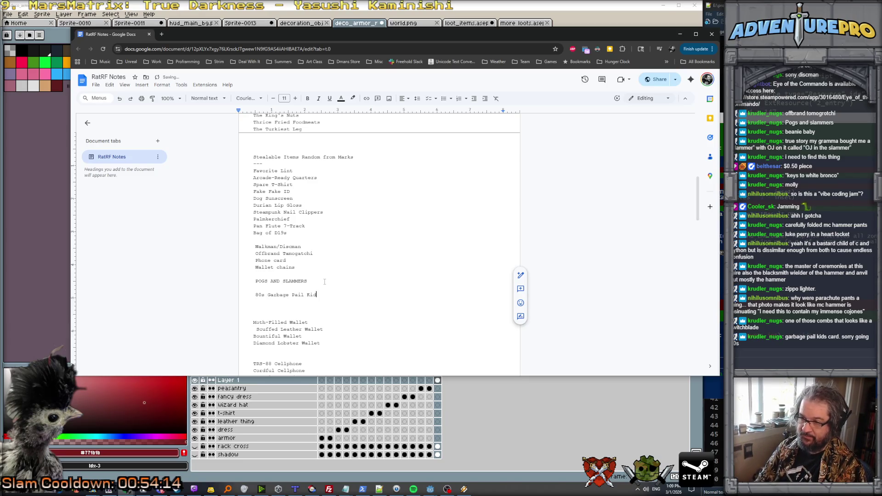
text(s Crd -)
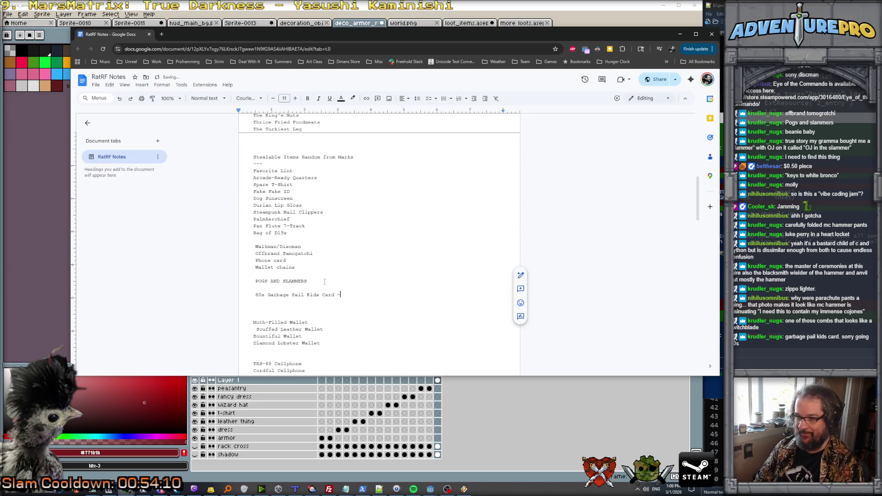
key(BackSpace)
text(Vintage)
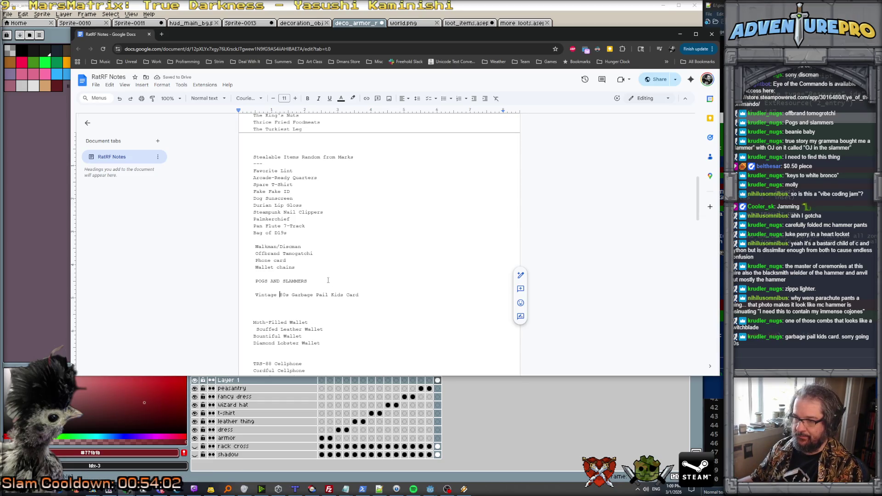
Step: Insert a 'Hammer Pants' line above the card entry, then minimize Chrome to Aseprite
key(Home)
key(Return)
key(Return)
key(Up)
key(Up)
text(Parachute)
key(BackSpace)
key(BackSpace)
key(BackSpace)
text(Hamm)
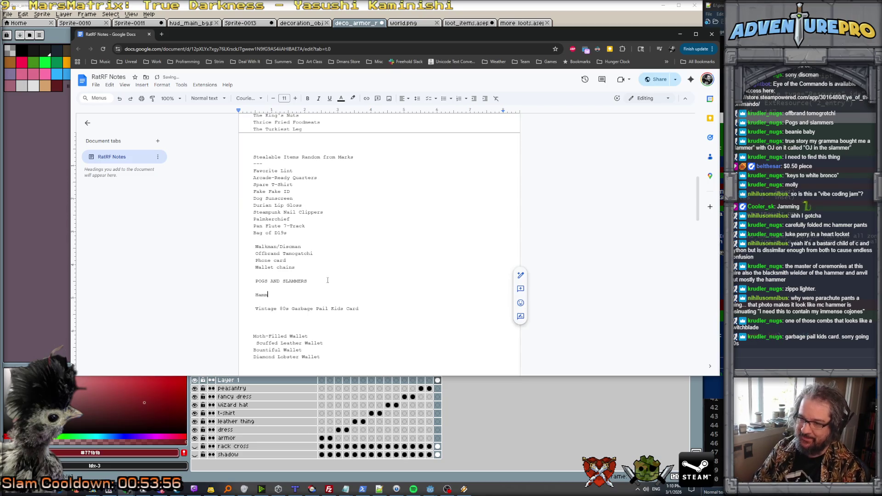
text(er Pants)
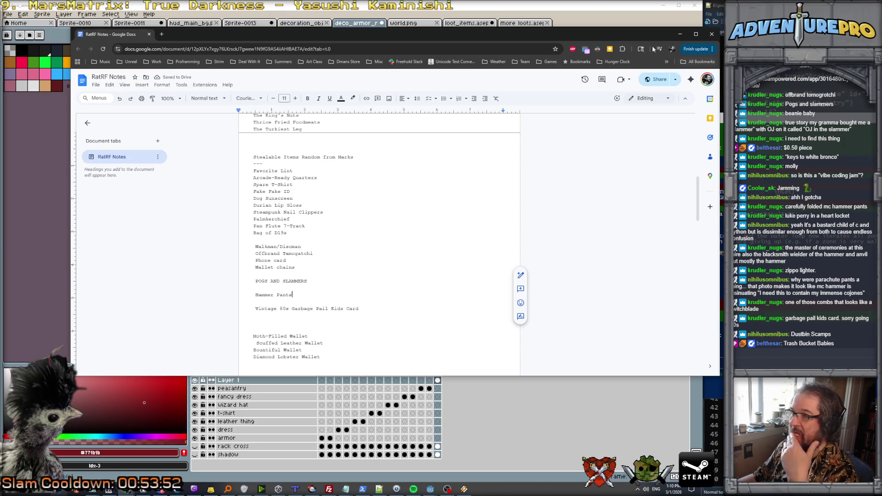
click(681, 36)
scroll(382, 196, up, 2)
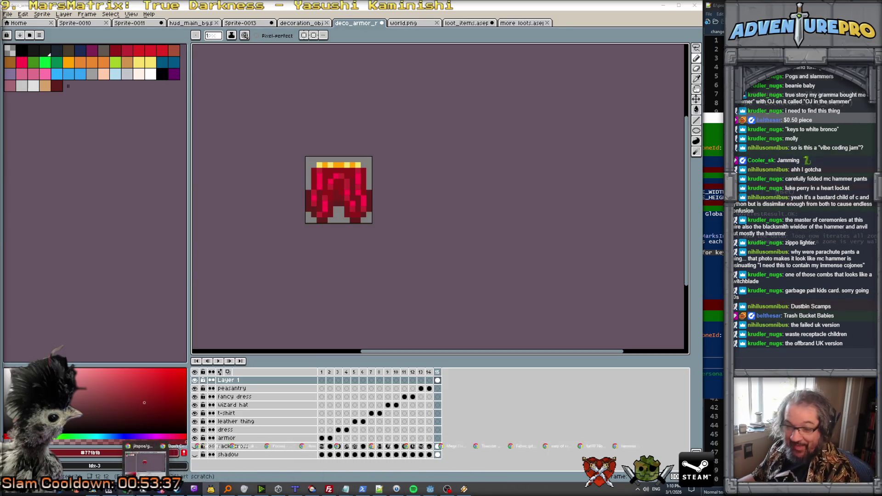
Step: Bring the RatRF Notes document back to the front from Chrome's taskbar preview
click(193, 487)
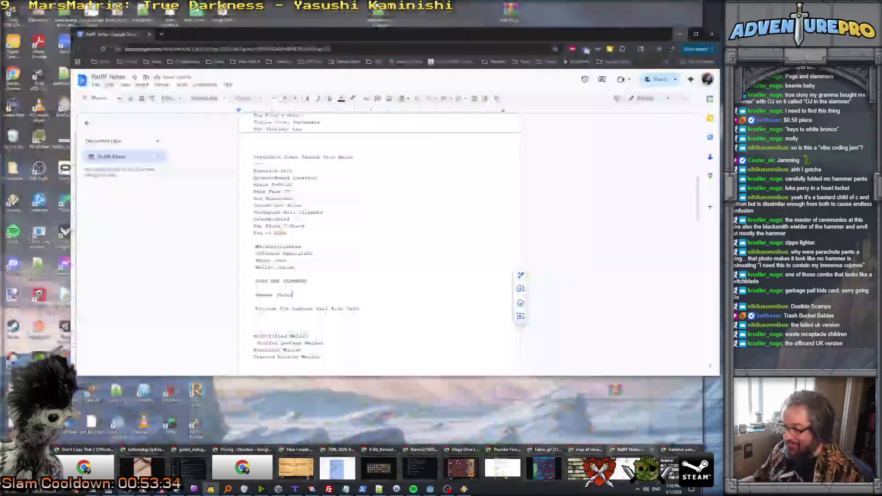
click(630, 460)
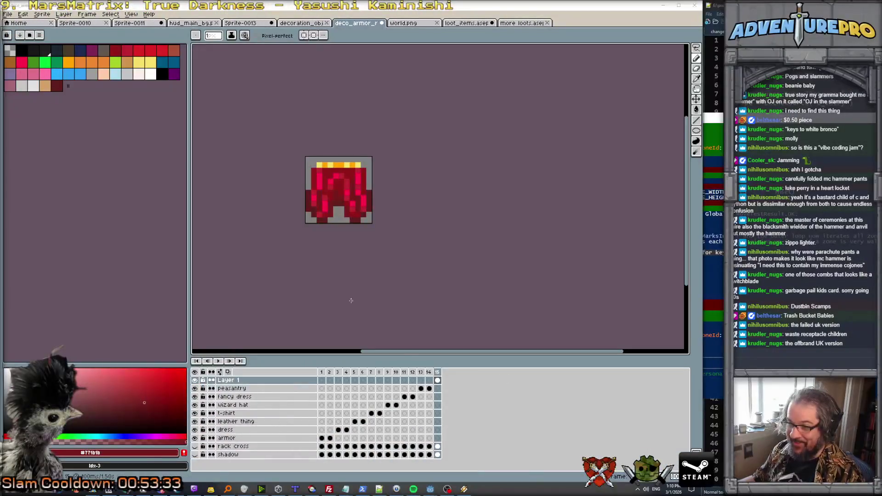
mouse_move(194, 489)
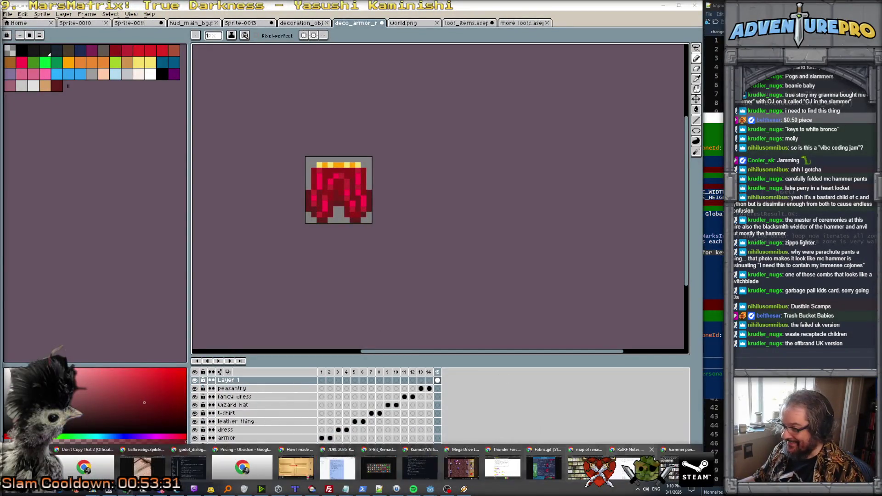
click(630, 460)
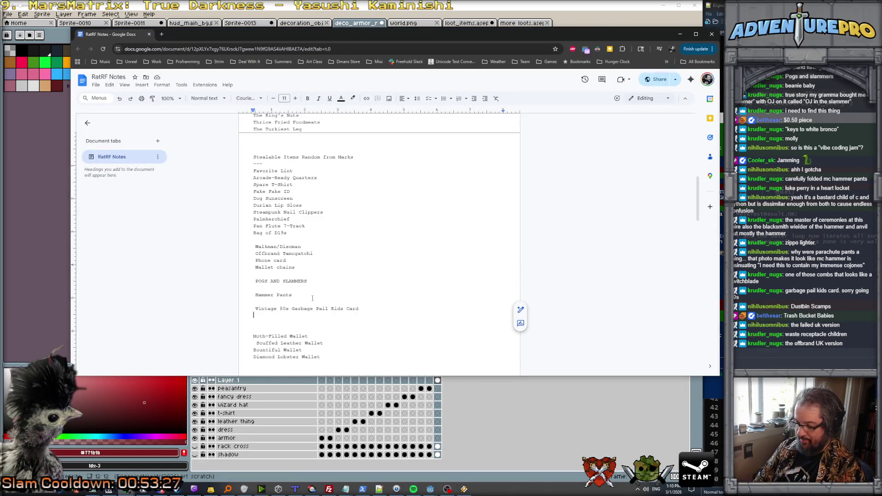
Step: Type "Dustbin Scamps" and "Gutterchild" on indented lines below the card entry
text("Dus)
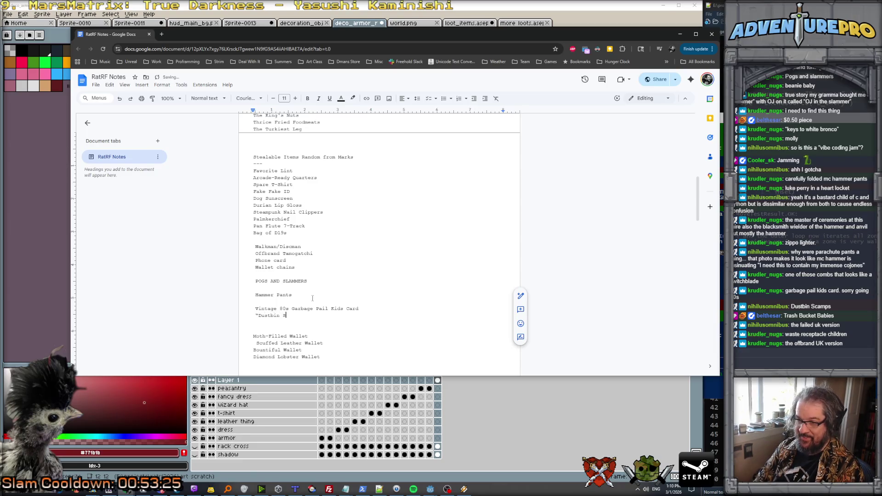
text(")
key(Return)
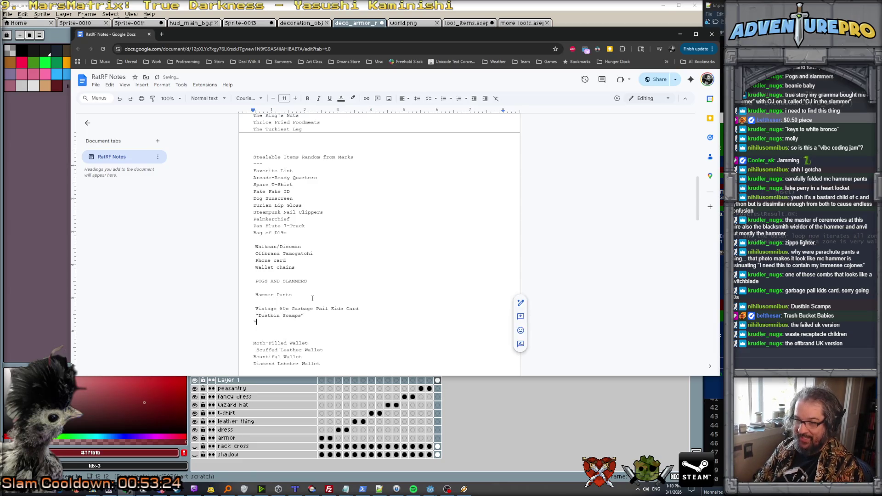
text(")
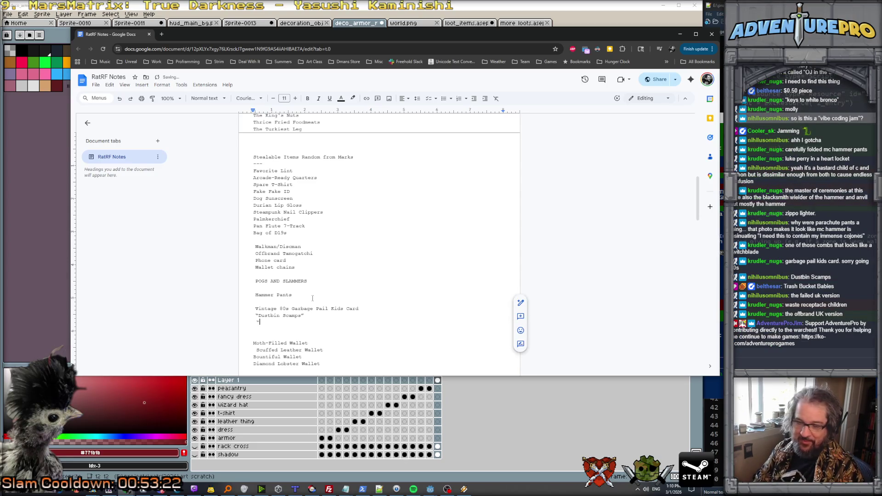
key(BackSpace)
key(Up)
key(Home)
key(Down)
text("Gutterchild)
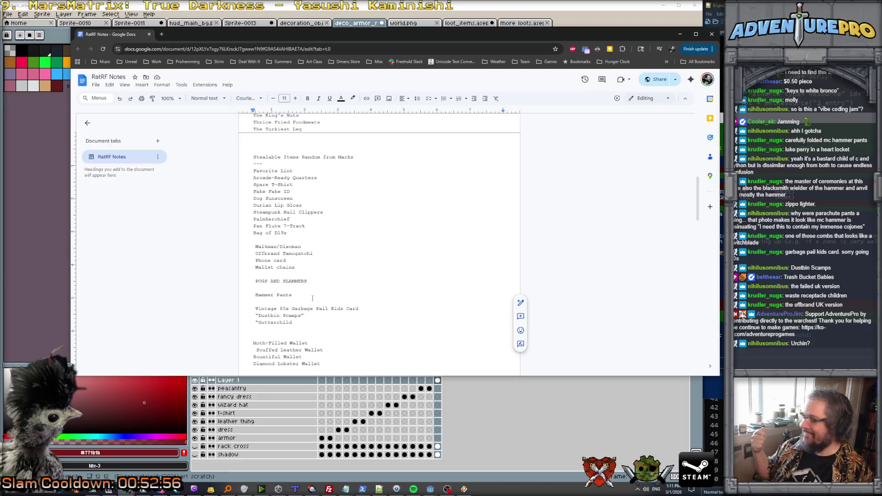
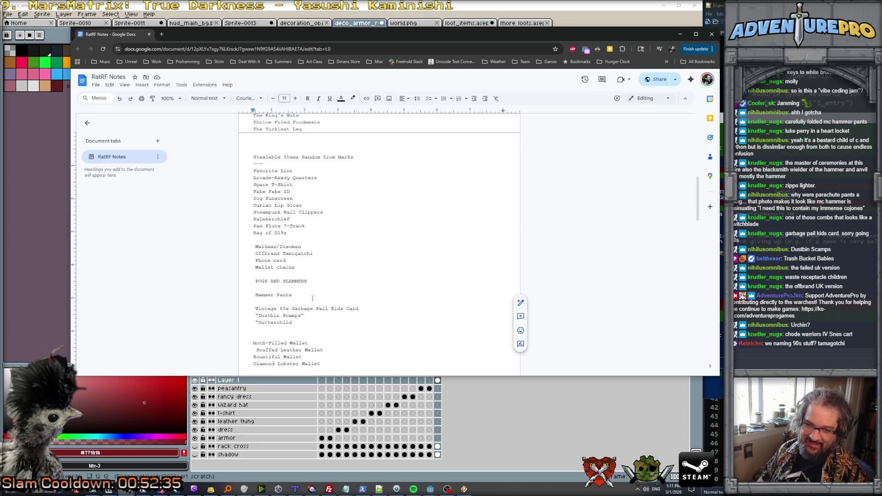
Step: Change 'Gutterchild' to 'Gutterchildren' and review the top of the stealable items list
text(ren”)
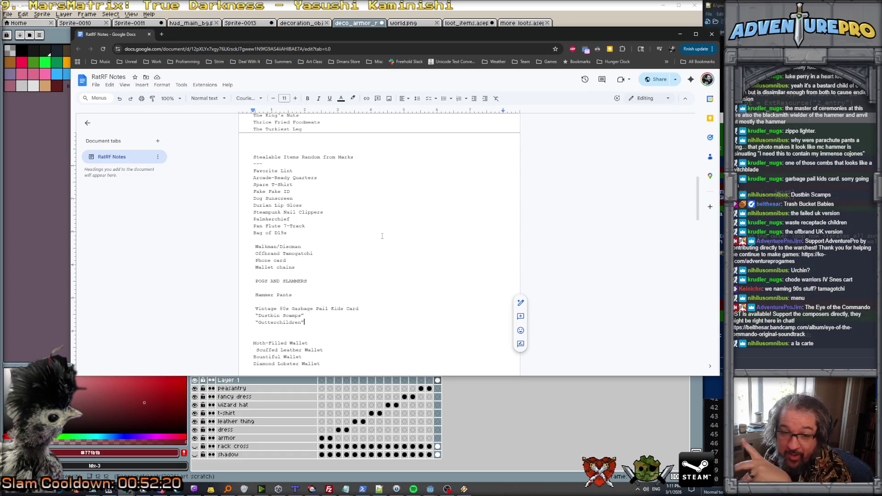
double_click(296, 253)
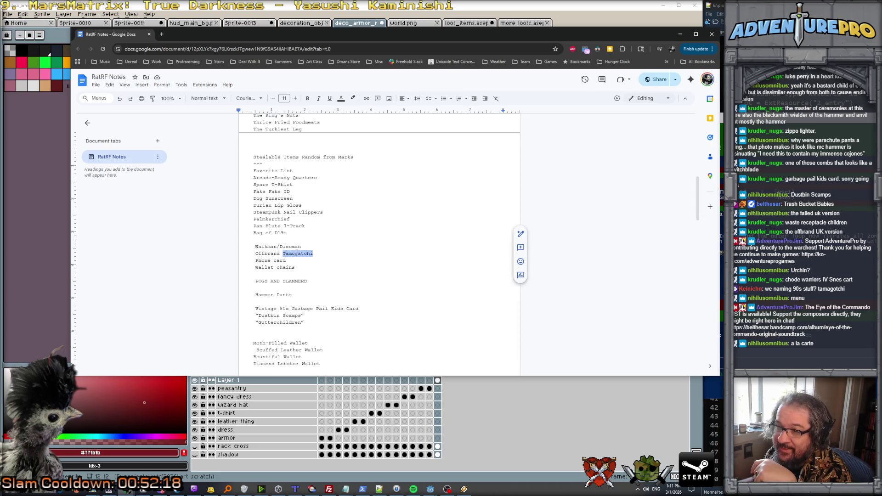
click(267, 171)
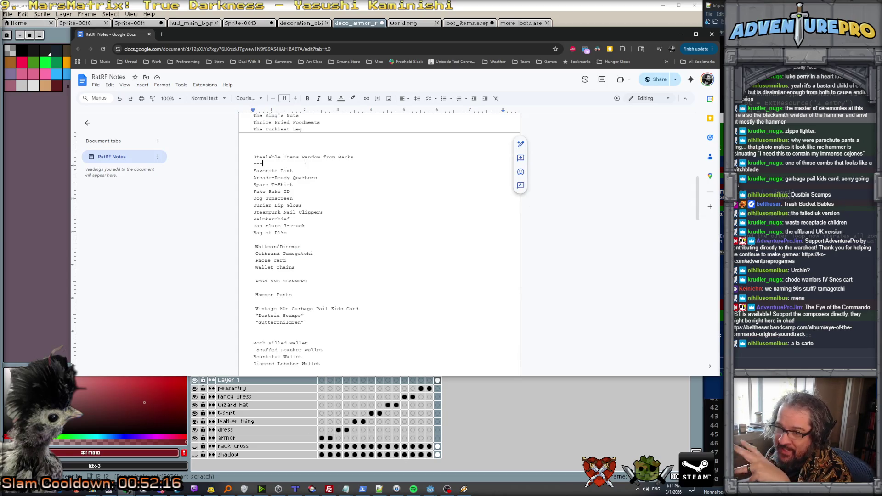
click(281, 191)
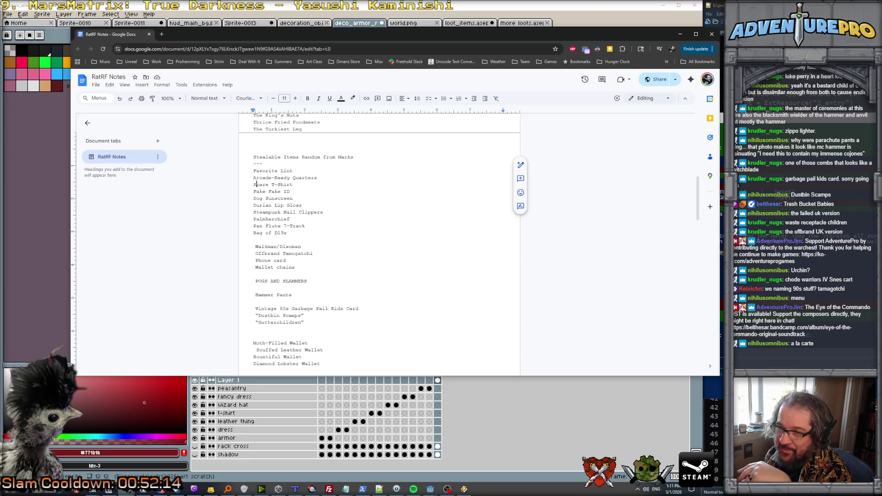
click(291, 198)
click(296, 205)
click(272, 212)
click(297, 212)
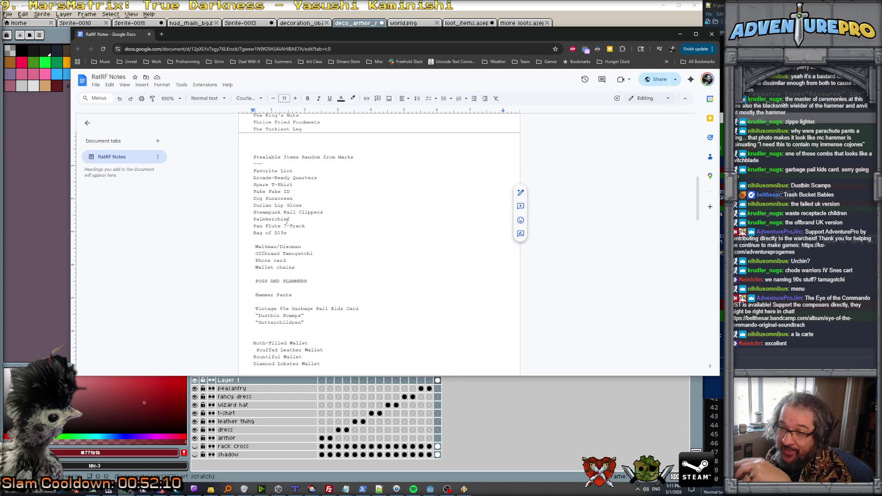
Step: Review the remaining stealable items, from Palmkerchief down to Wallet chains
double_click(288, 219)
click(296, 226)
click(254, 233)
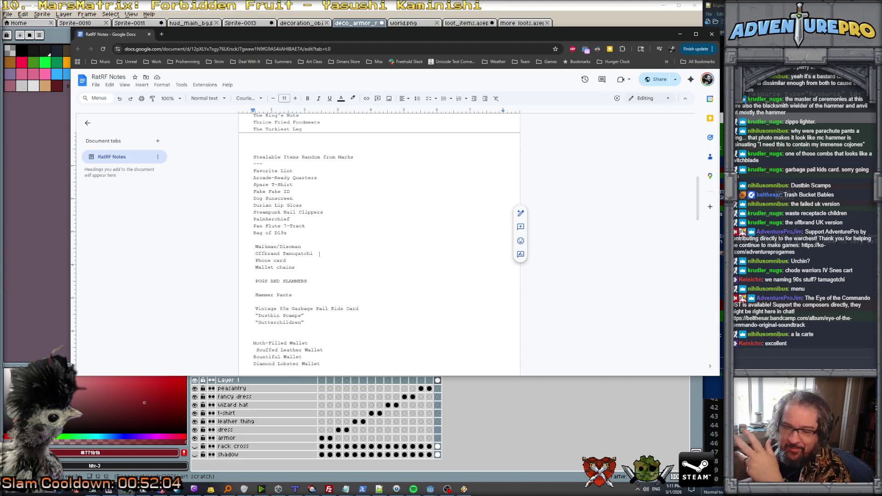
click(280, 247)
click(274, 254)
click(285, 261)
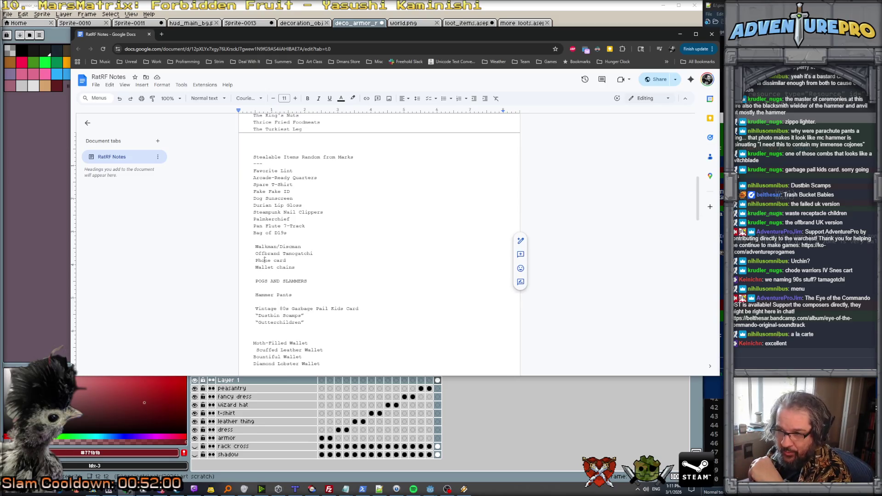
click(262, 267)
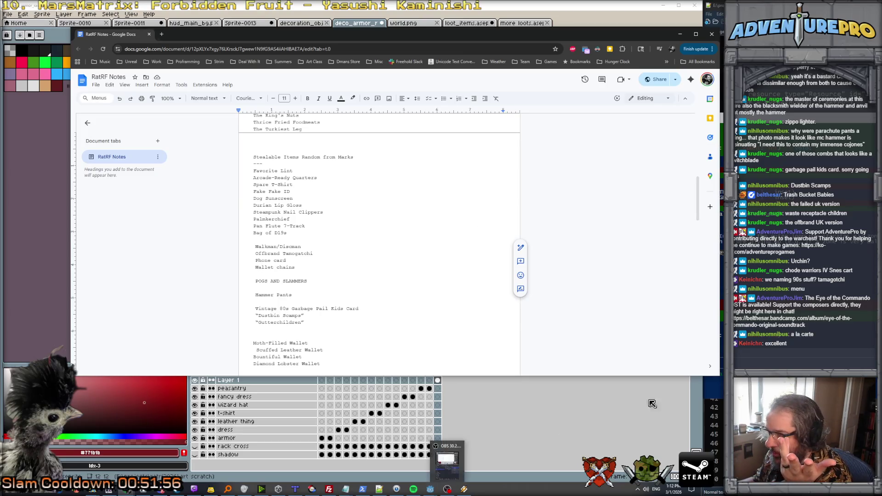
key(alt+Tab)
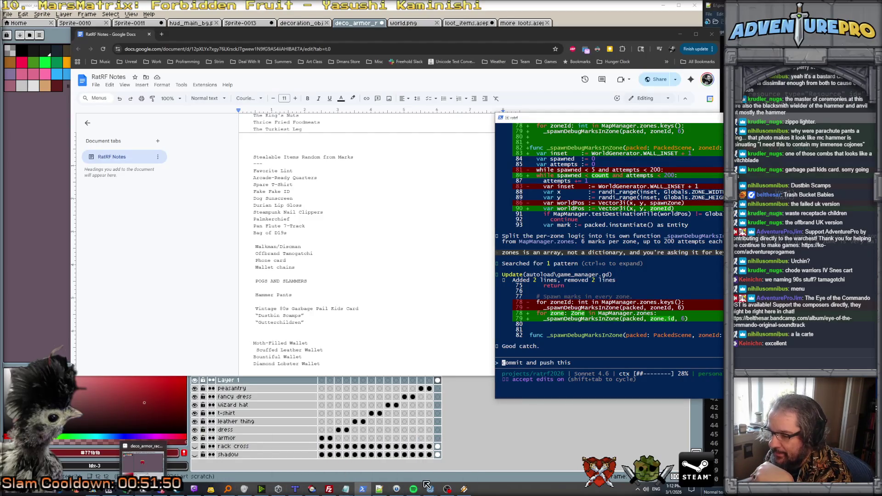
Step: Write a Claude Code prompt: marks generated in a zone without the player don't initialize
mouse_move(426, 490)
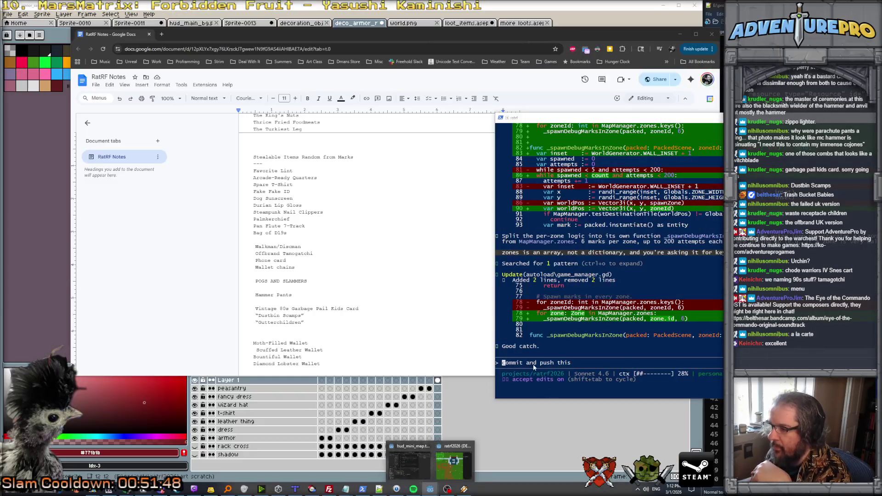
click(532, 364)
text(we a)
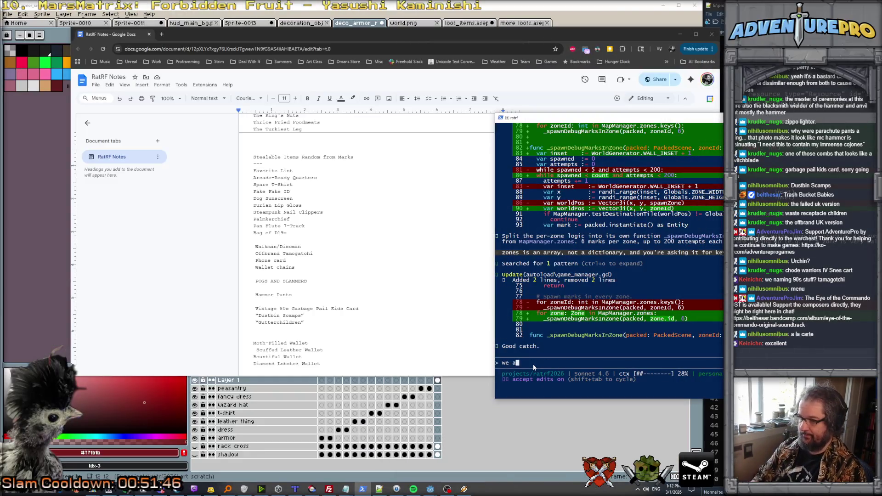
text(issue. When a mark is g)
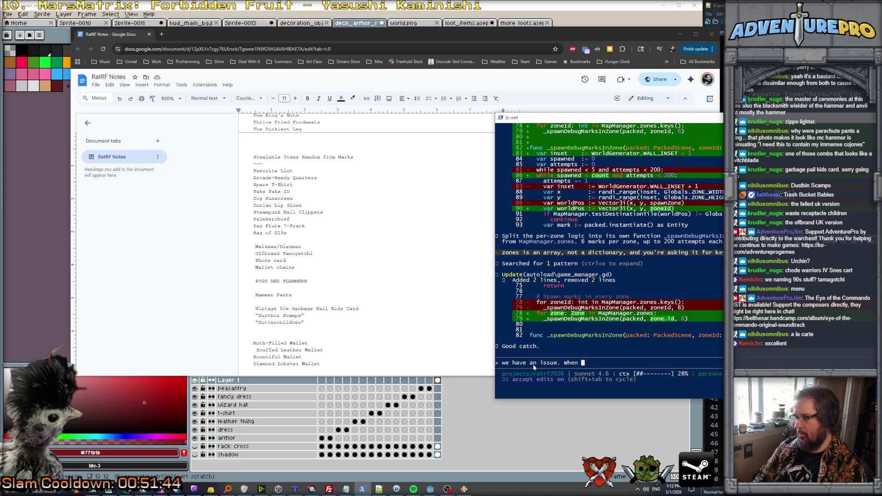
text(enerated in)
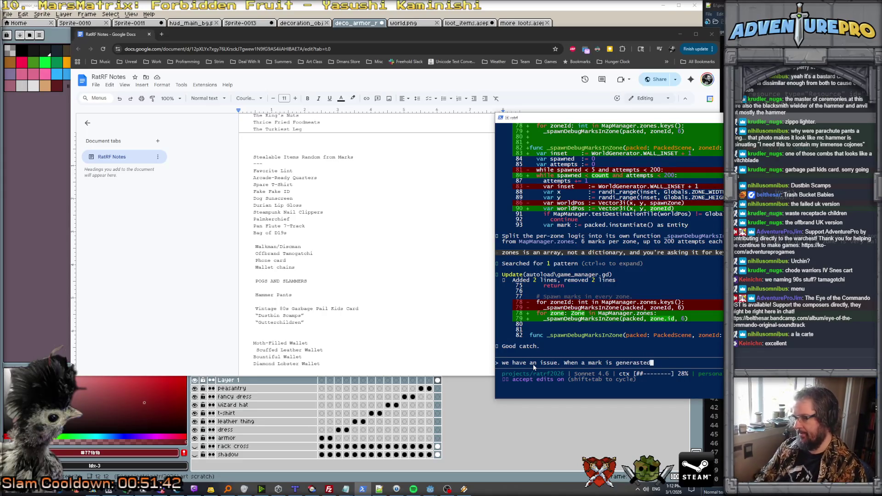
text( a zone that )
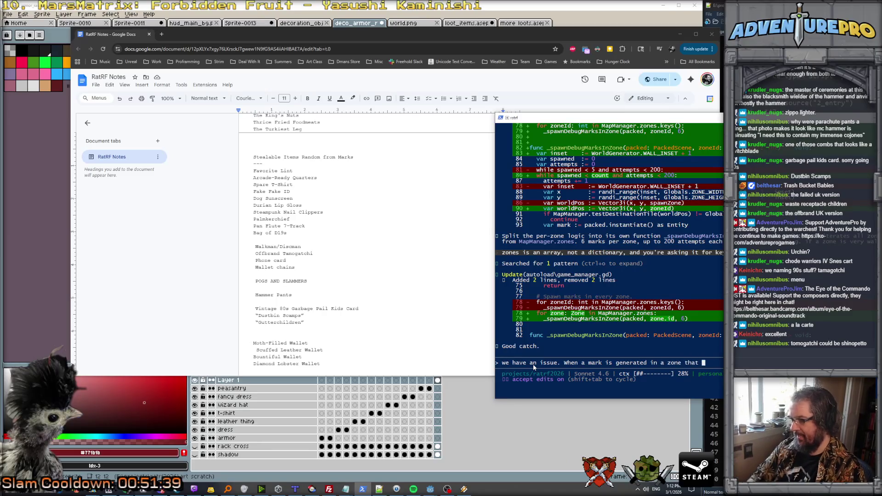
text(the pl)
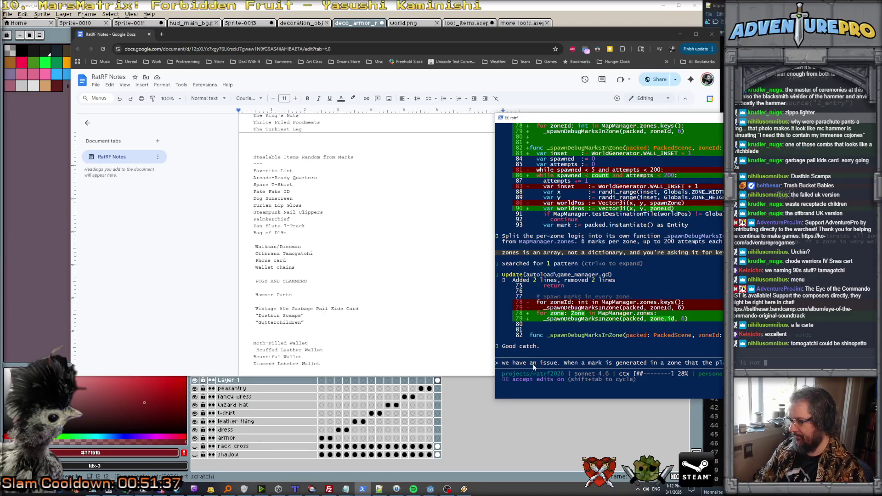
text( is not , _ready)
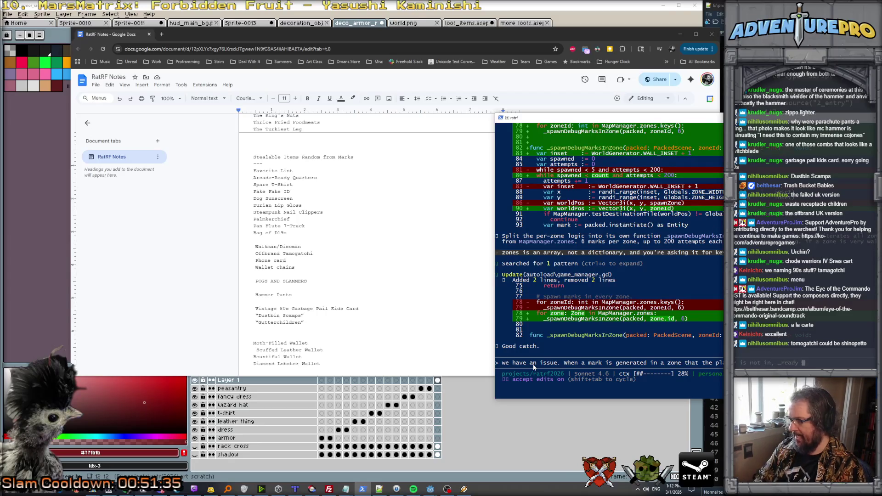
key(BackSpace)
key(BackSpace)
text(never gets cal)
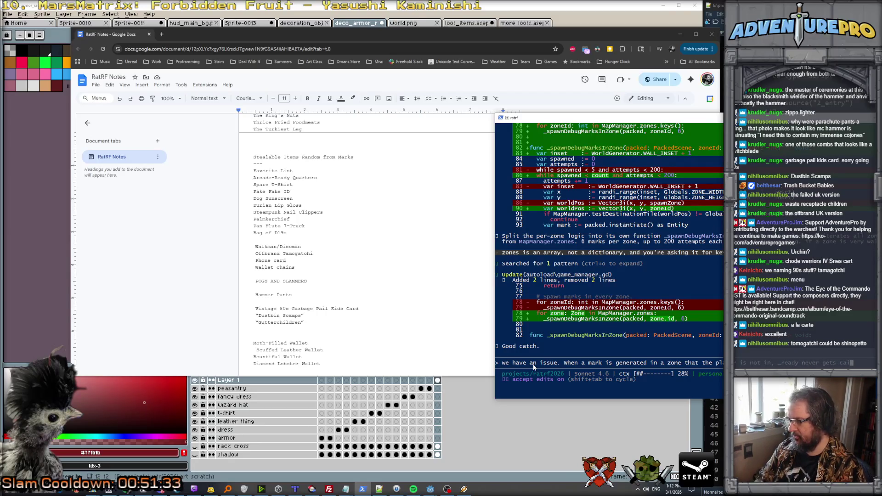
text(led and)
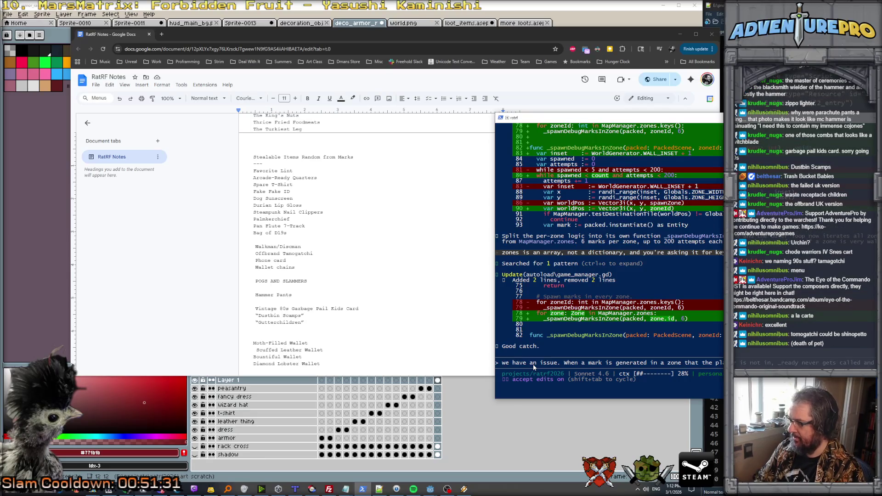
text( don't ini)
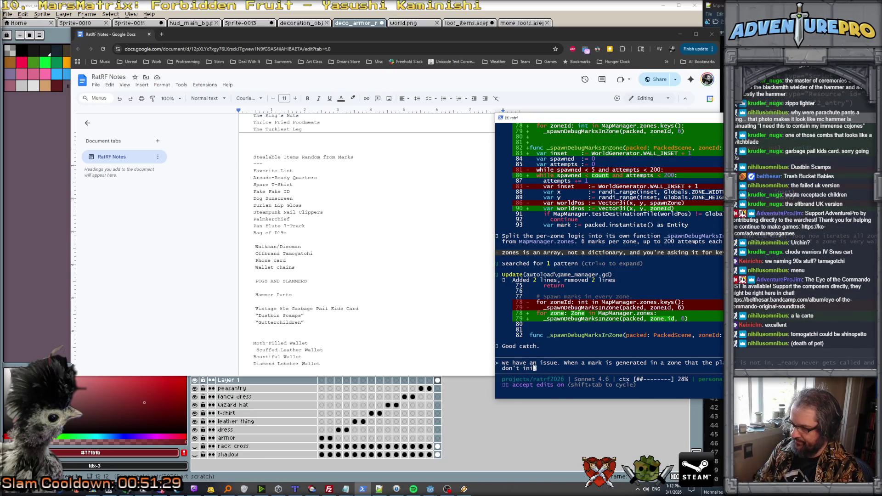
text(tialize. Can we)
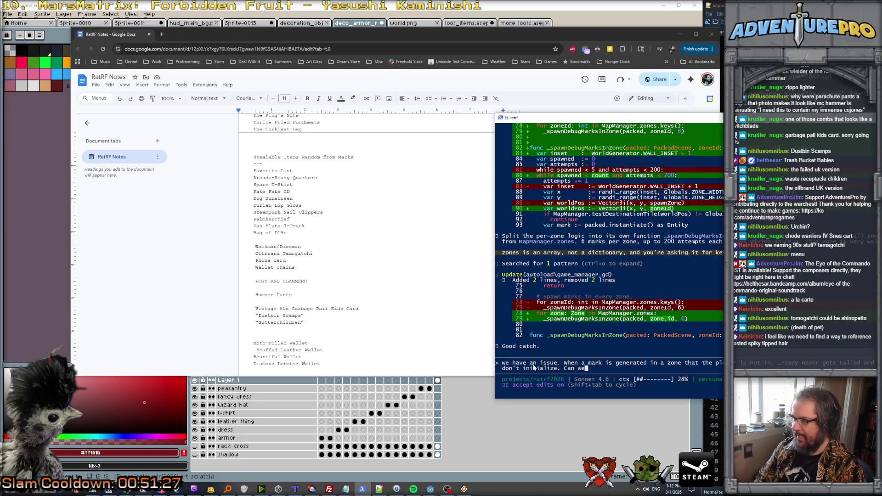
text( move all the intiali)
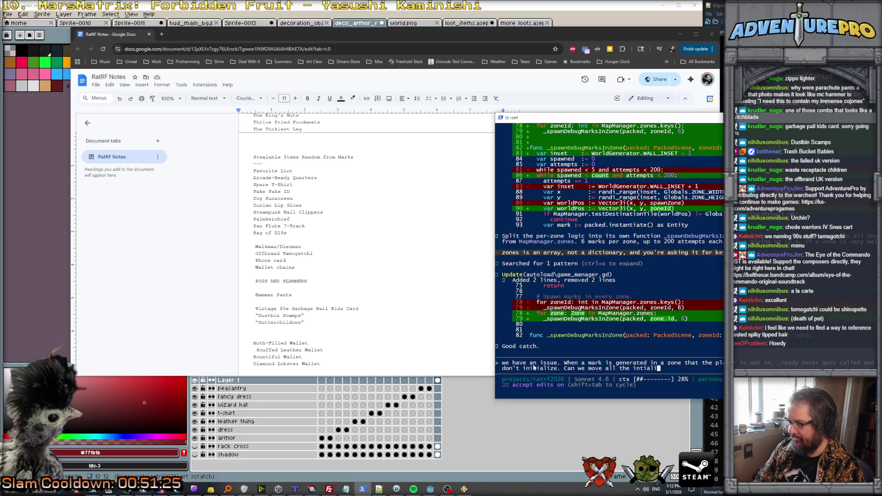
text(ze stuff to a)
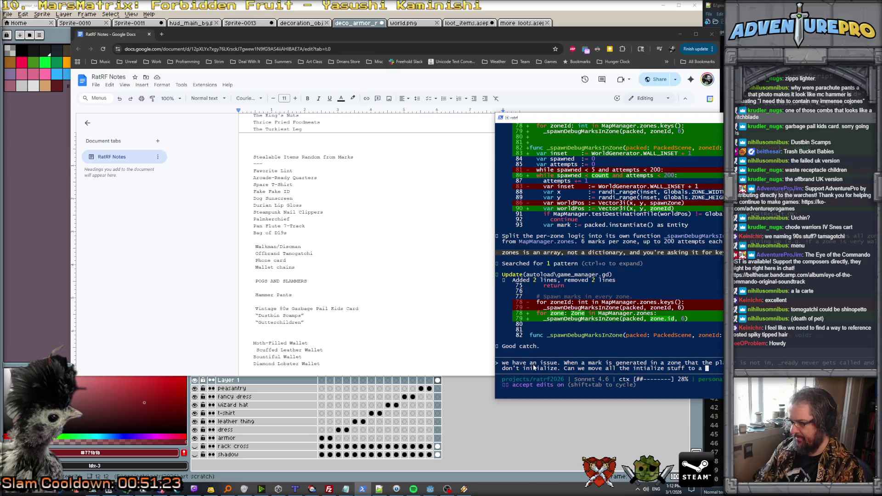
Step: Bring up the Godot editor showing entity_component.gd
mouse_move(312, 489)
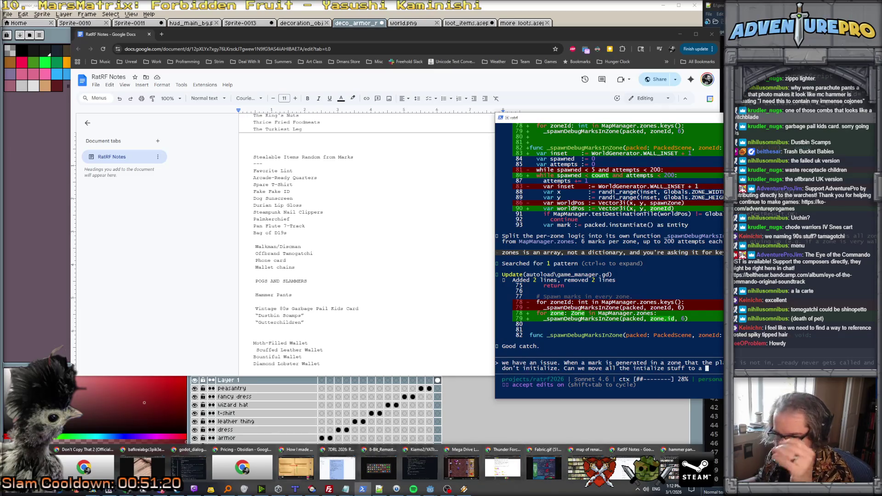
mouse_move(211, 489)
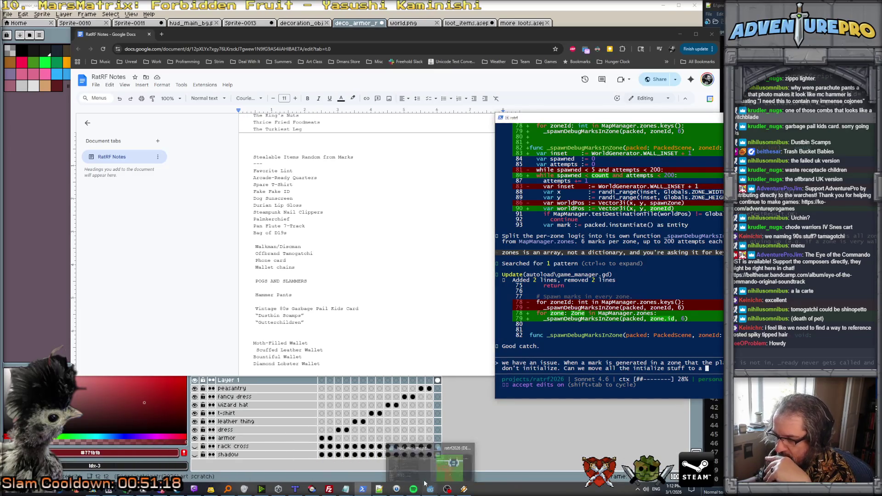
click(420, 467)
scroll(336, 96, up, 1)
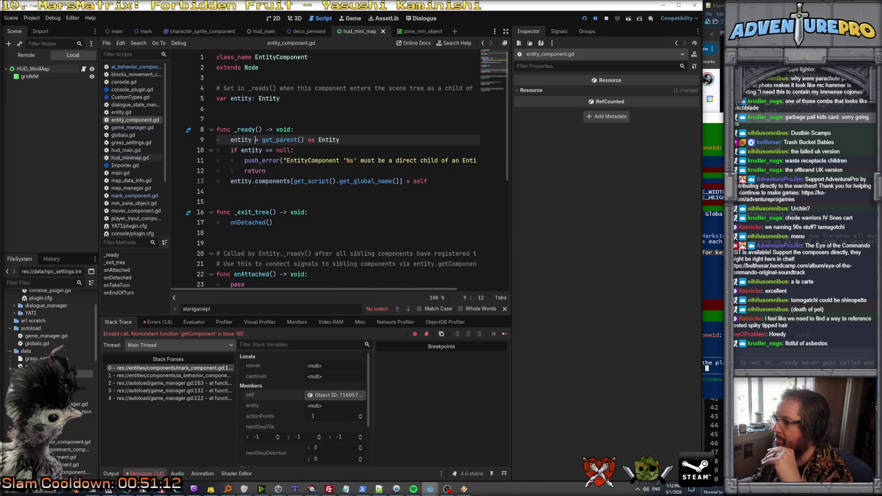
Step: Finish and send the prompt to move initialization into an EntityComponent function, avoiding _ready
key(alt+Tab)
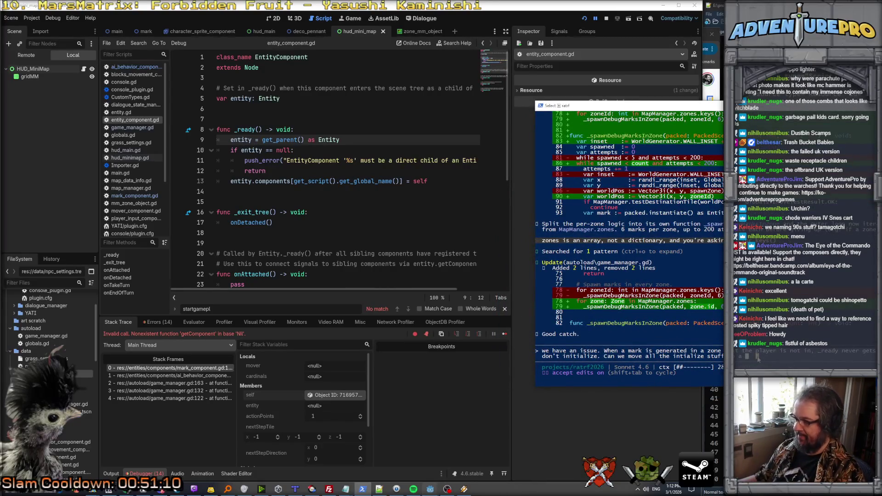
key(Escape)
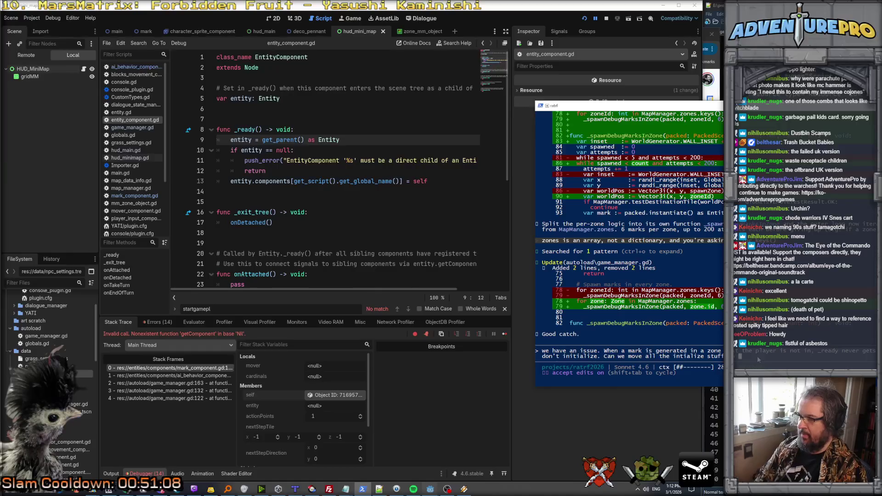
text( E)
text(ntityCompo)
text(nent )
text( dfu)
text(nca)
text(n called)
text(_in)
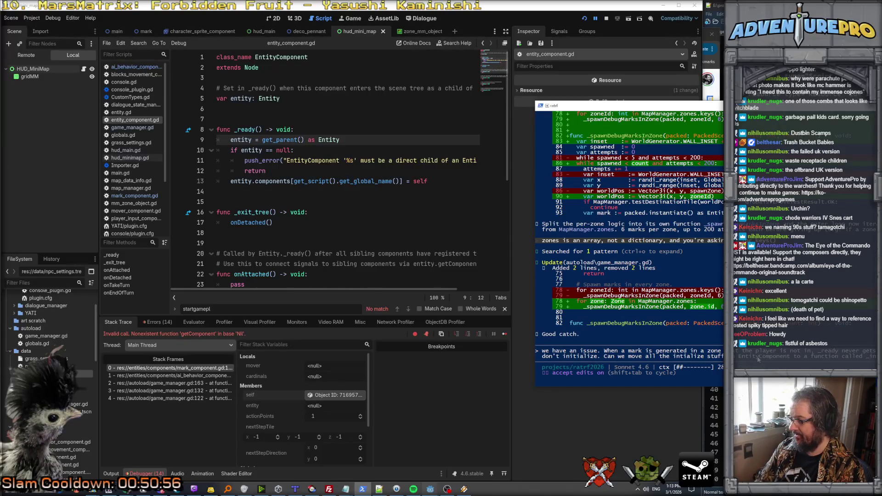
text(don't hav)
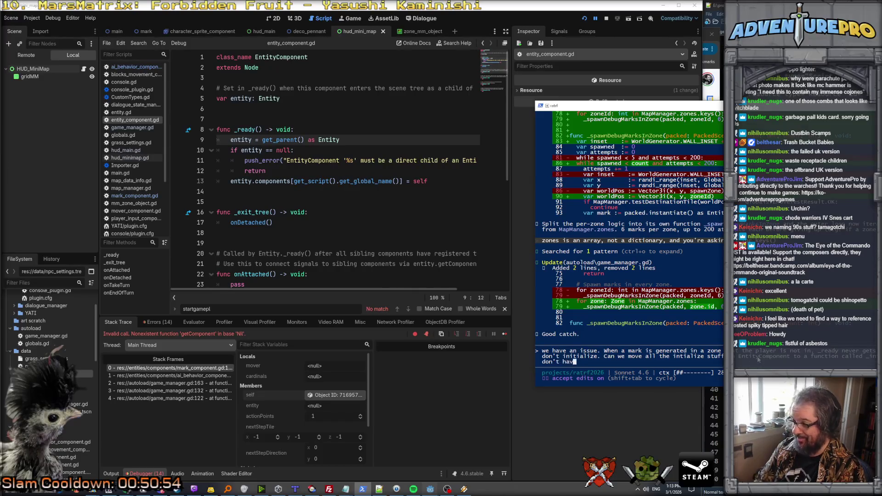
text(e to rely o)
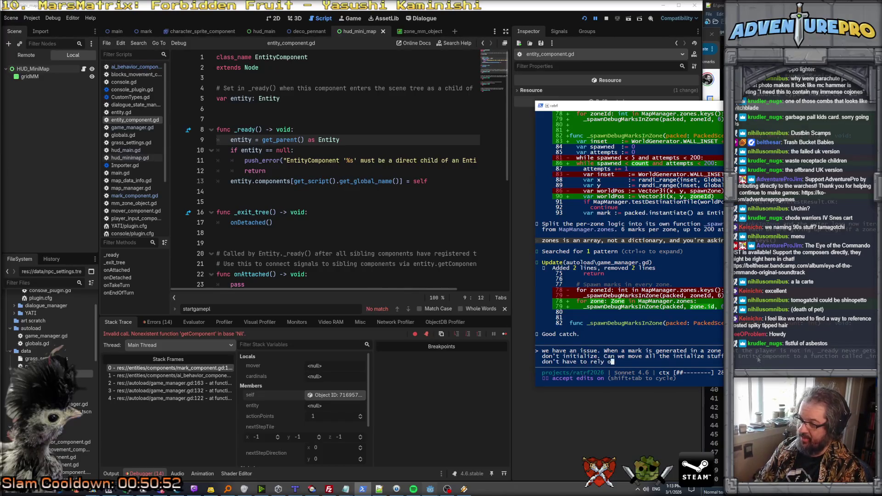
text(n _reazdy)
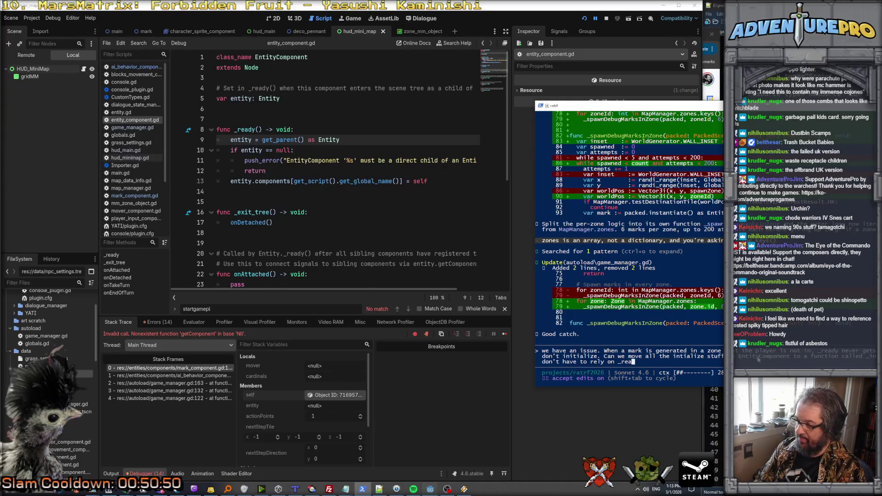
key(Return)
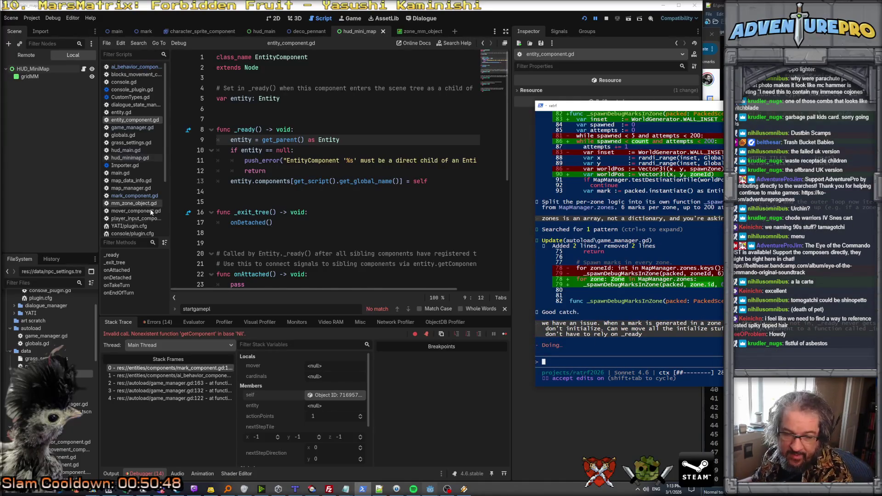
Step: Stop the running Godot game, then show loot_items.aseprite in Aseprite
click(248, 236)
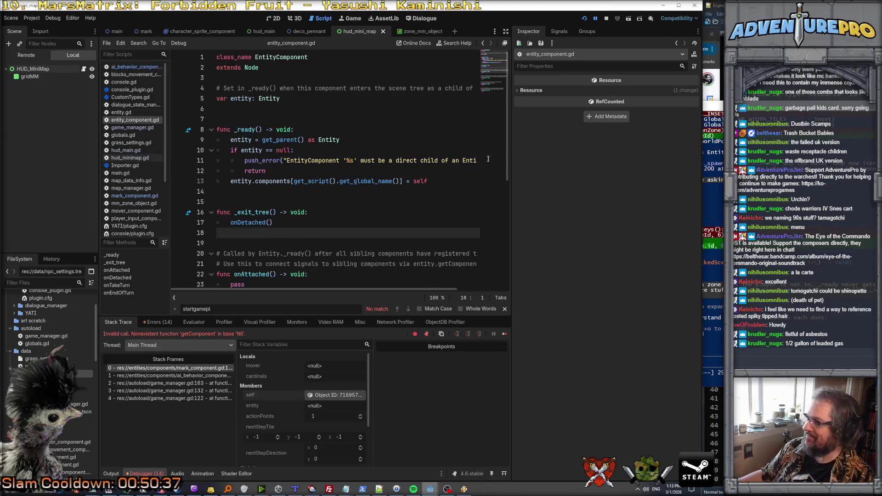
key(alt+Tab)
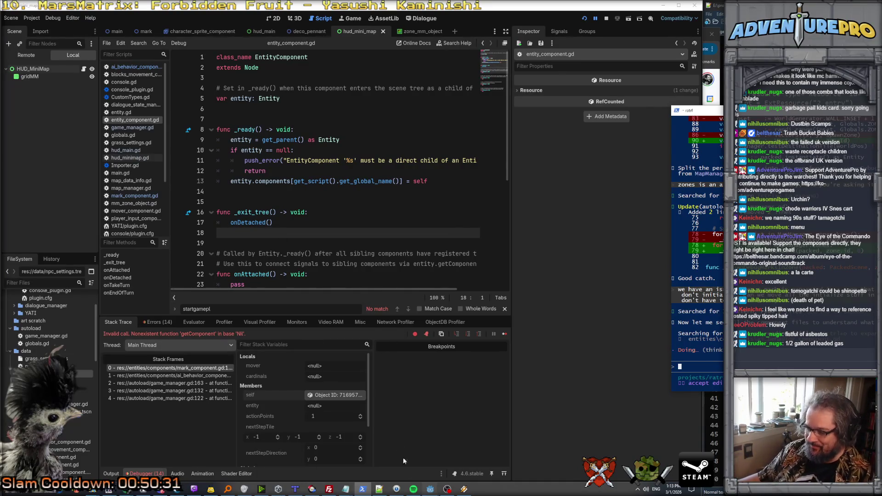
click(597, 19)
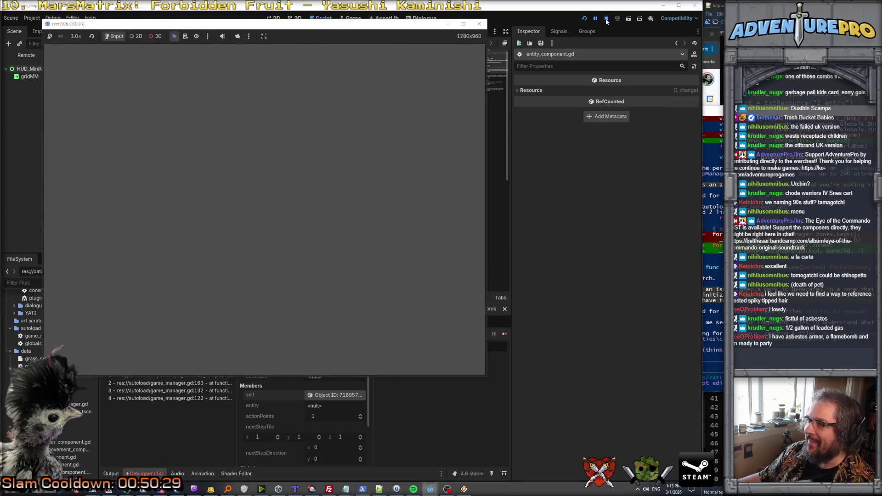
click(606, 19)
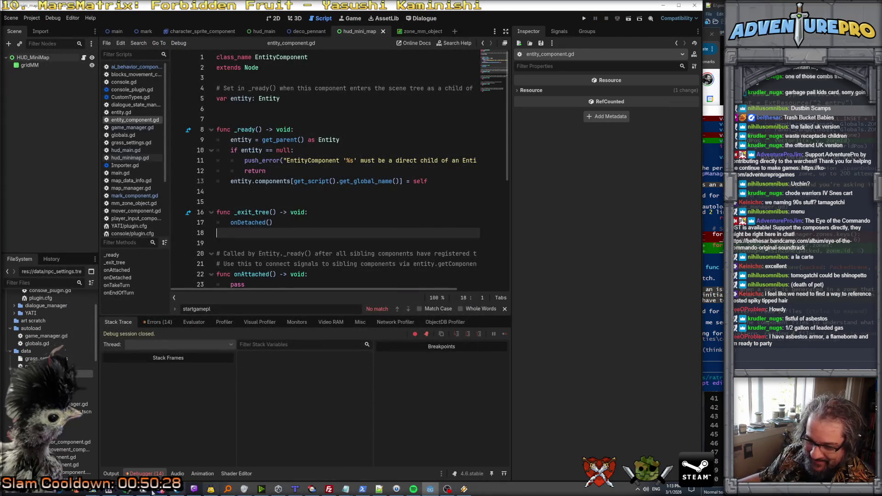
click(149, 490)
click(476, 29)
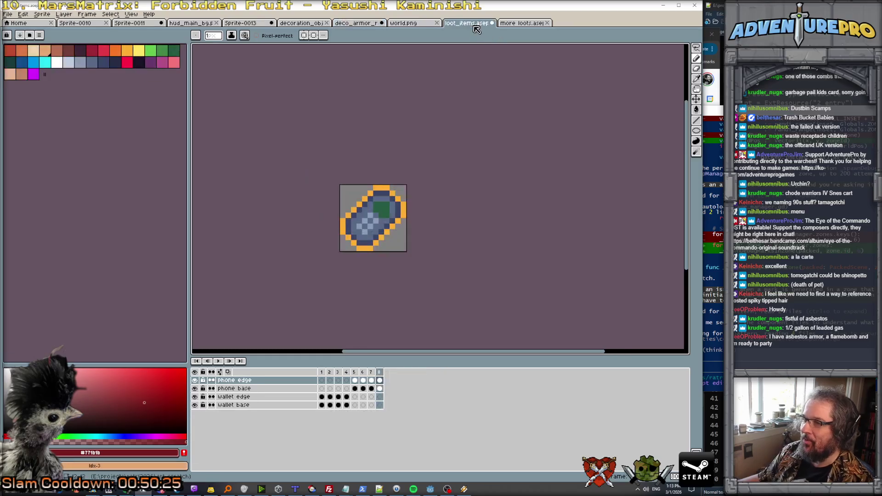
Step: On the more loots sheet, sketch light blue-grey and dark slate strokes in the empty cell
click(521, 24)
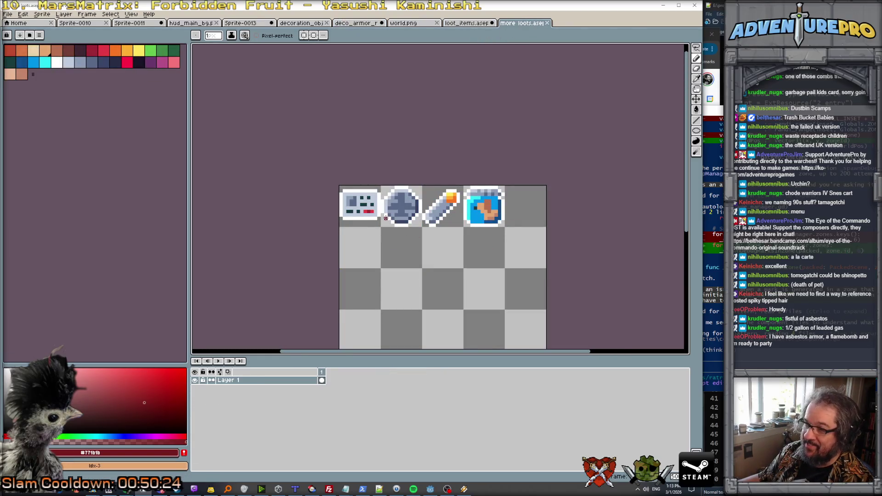
scroll(437, 215, up, 2)
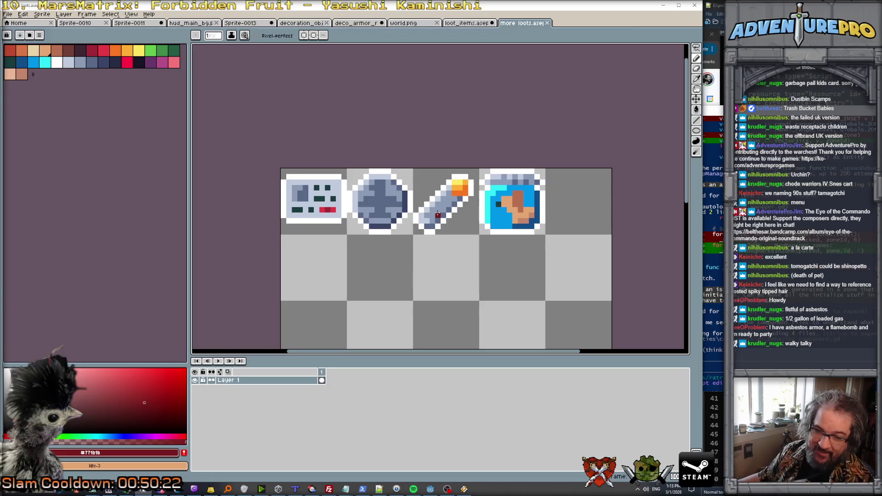
scroll(531, 204, up, 2)
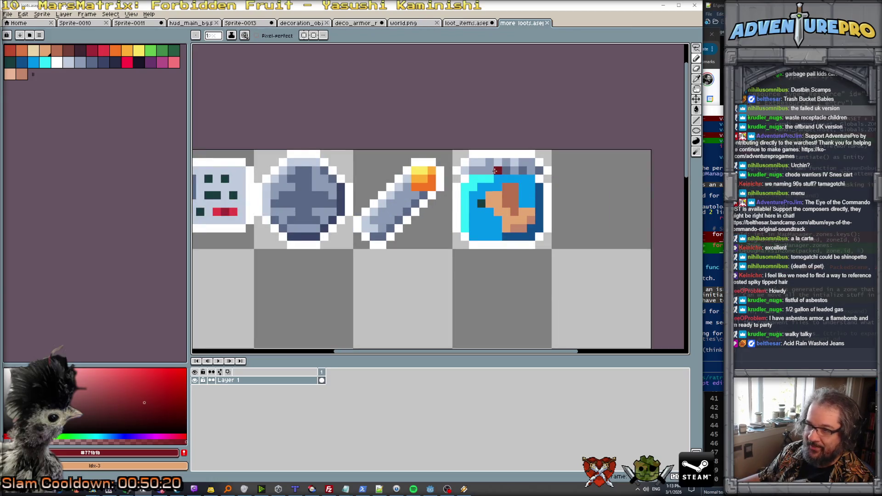
alt+click(494, 170)
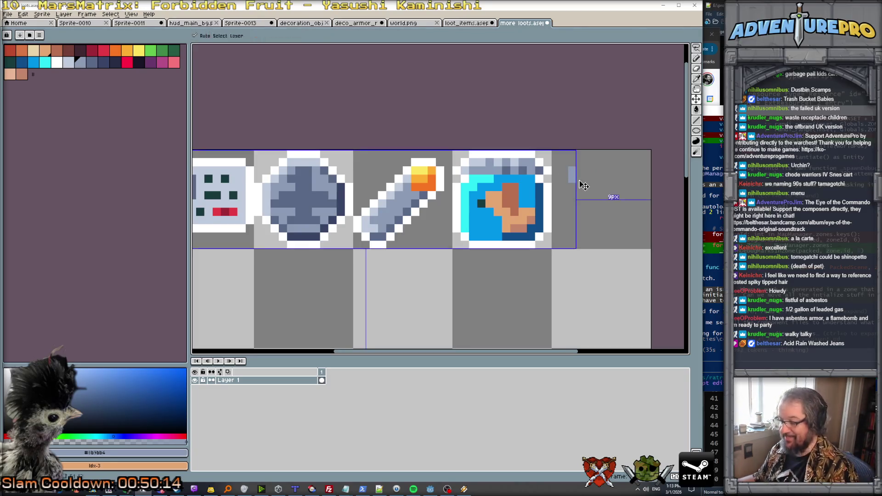
drag(566, 165, 568, 170)
click(568, 178)
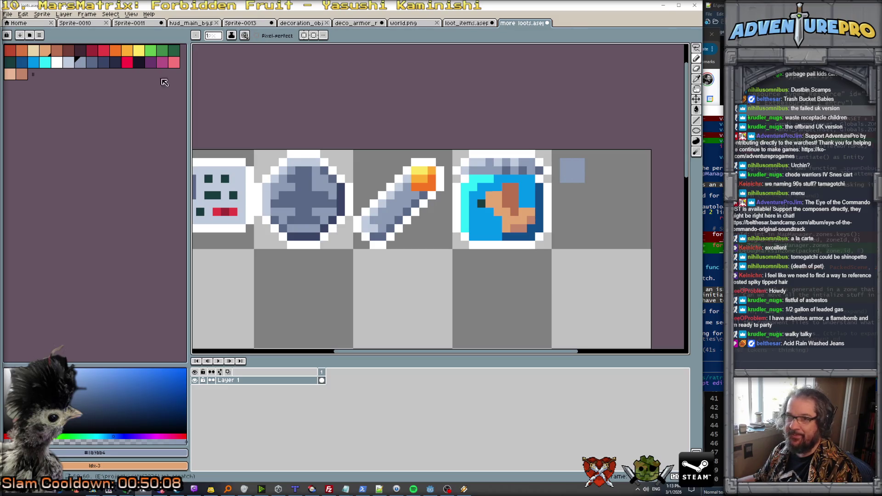
alt+click(515, 171)
click(571, 170)
drag(569, 177, 571, 189)
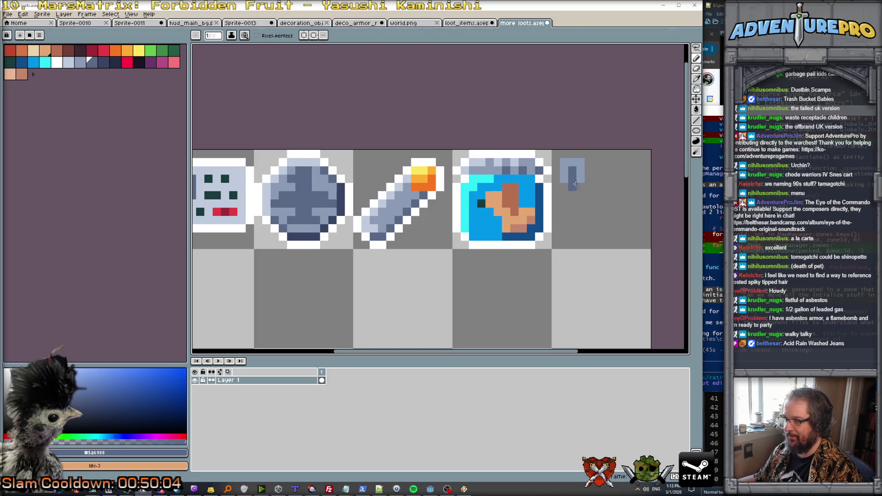
alt+click(576, 188)
click(569, 194)
click(572, 204)
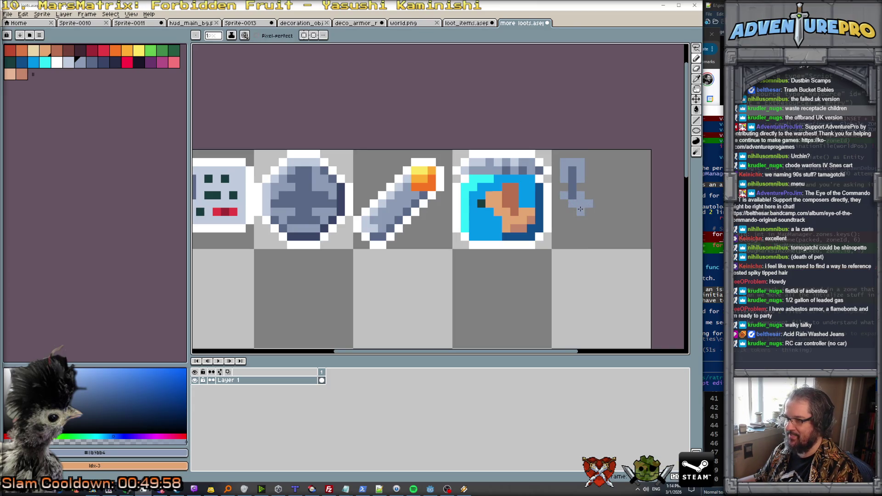
alt+click(574, 202)
click(580, 205)
Step: Undo the trial strokes and draw a dark slate U outline with a tall right arm
key(ctrl)
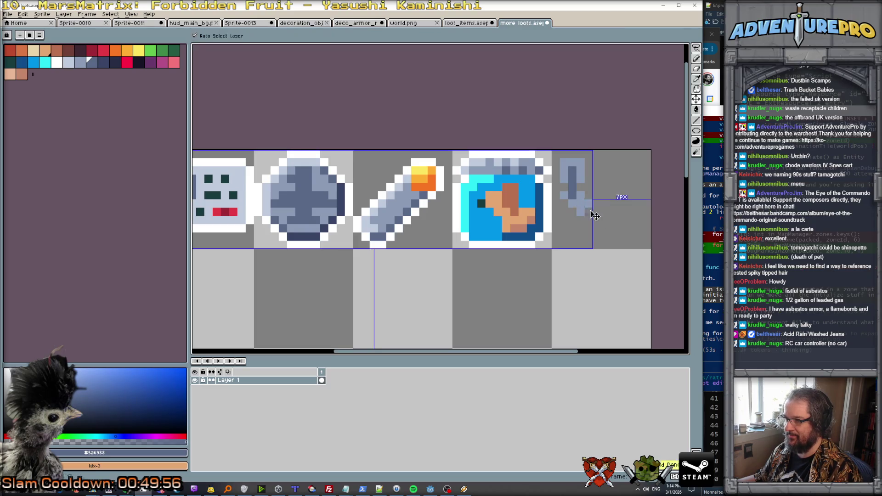
key(ctrl+z)
key(ctrl+z)
key(ctrl+z)
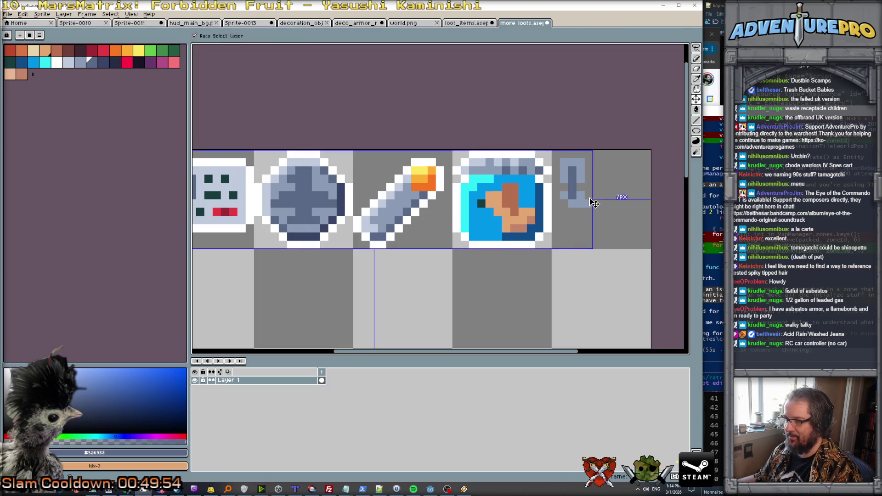
key(ctrl+z)
key(ctrl+z)
key(ctrl+z)
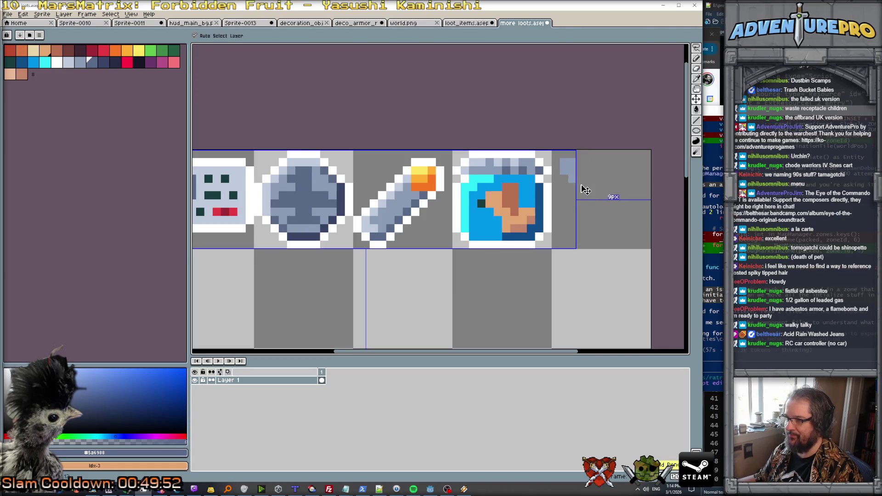
alt+click(566, 165)
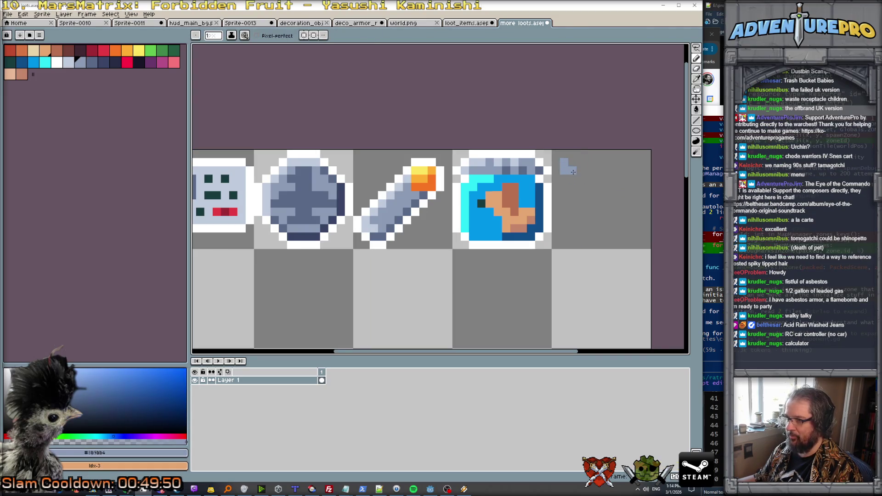
key(ctrl+z)
click(80, 62)
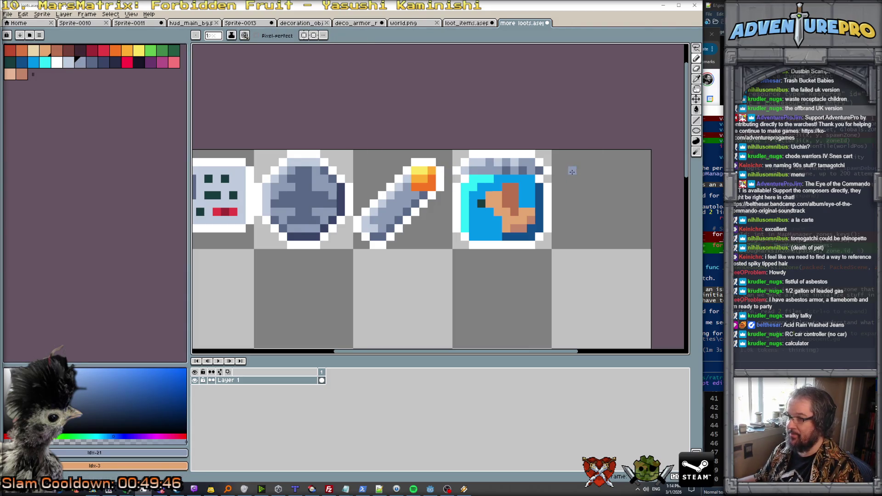
click(588, 222)
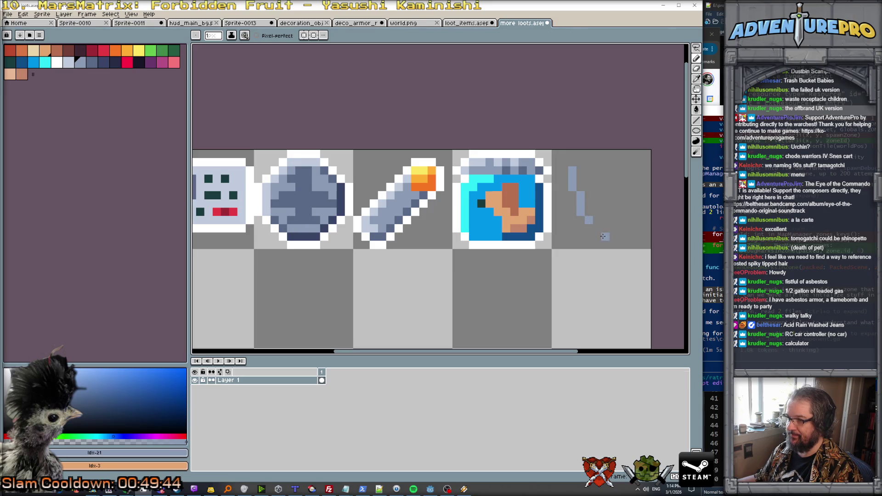
click(597, 230)
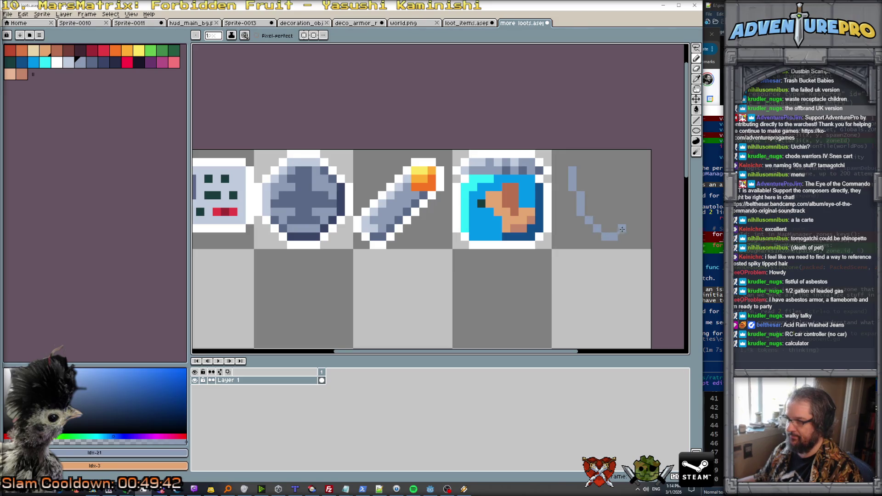
drag(628, 218, 636, 181)
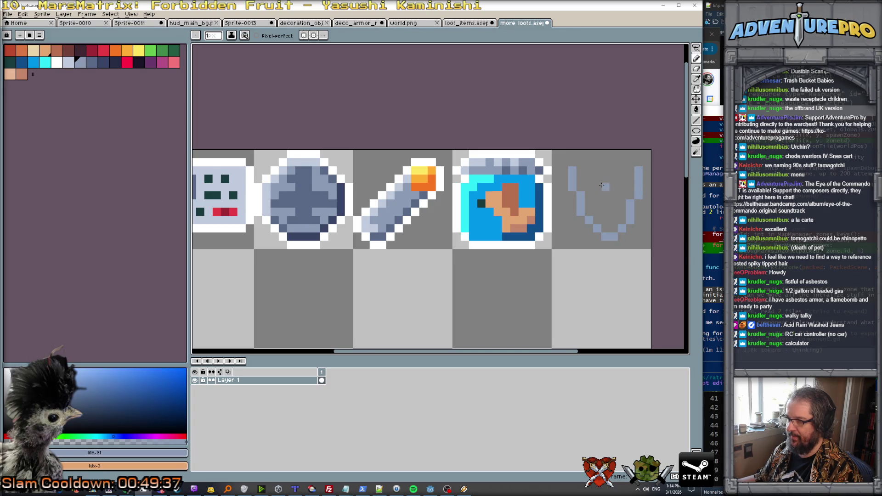
scroll(611, 209, down, 5)
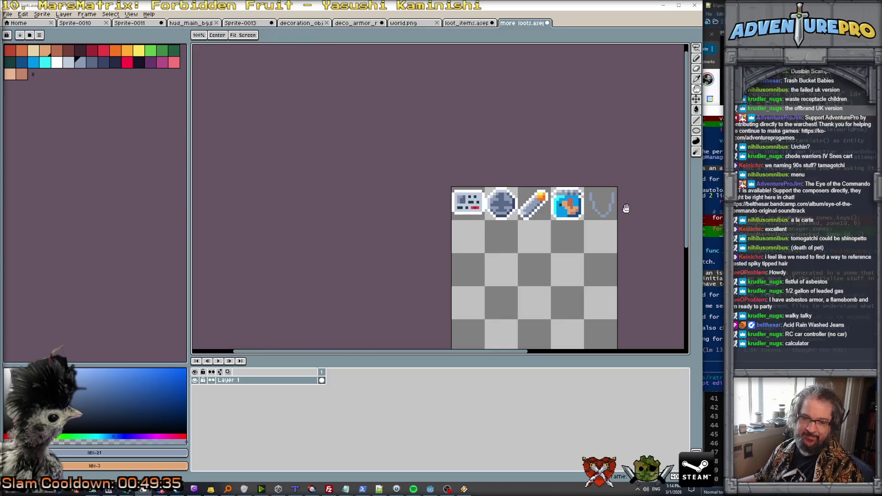
Step: Lighten alternate pixels along both arms and the bottom of the V with a lighter blue-grey
drag(624, 203, 516, 203)
scroll(515, 198, up, 5)
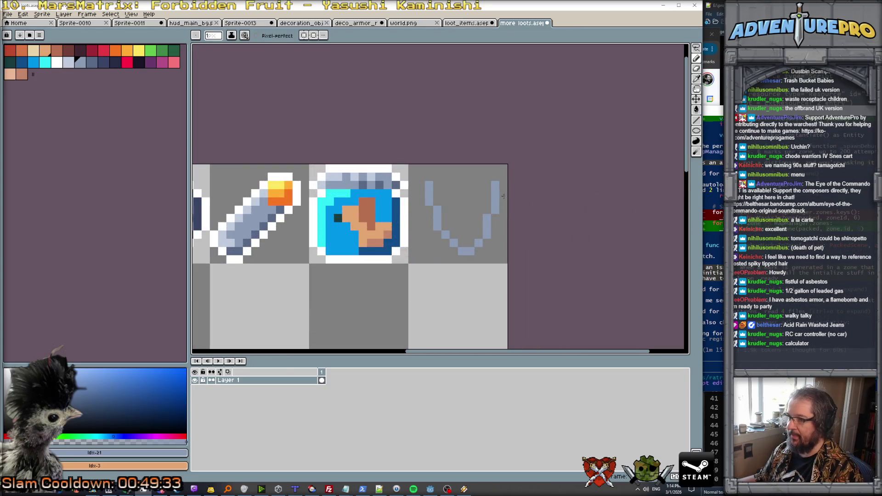
scroll(471, 192, up, 2)
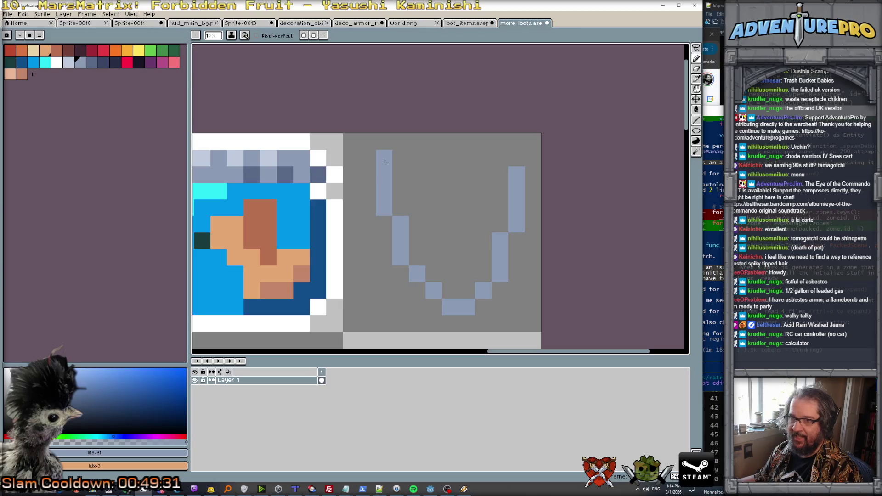
key(bracketleft)
click(381, 165)
click(383, 191)
click(400, 224)
click(401, 257)
click(418, 273)
click(434, 290)
key(ctrl+z)
click(450, 307)
click(483, 291)
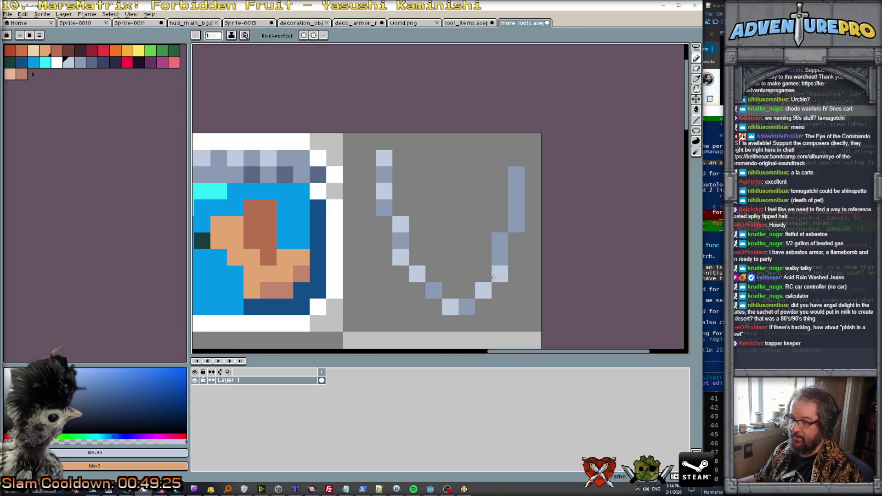
click(499, 257)
click(516, 207)
click(516, 174)
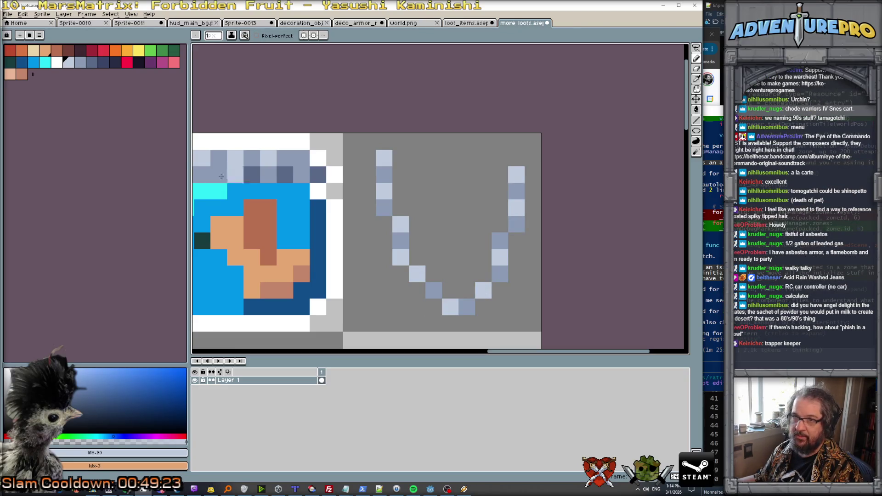
Step: Add a darker slate pixel on the chain's arm, then pick white as the drawing colour
alt+click(251, 177)
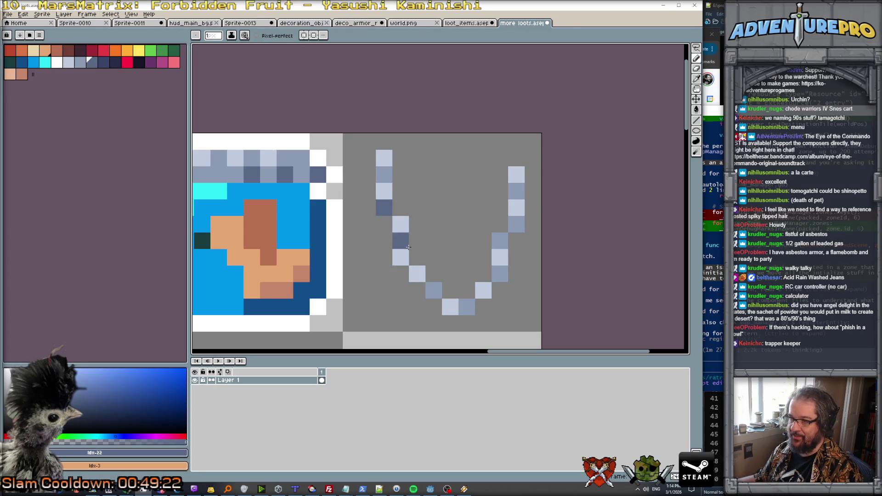
click(434, 290)
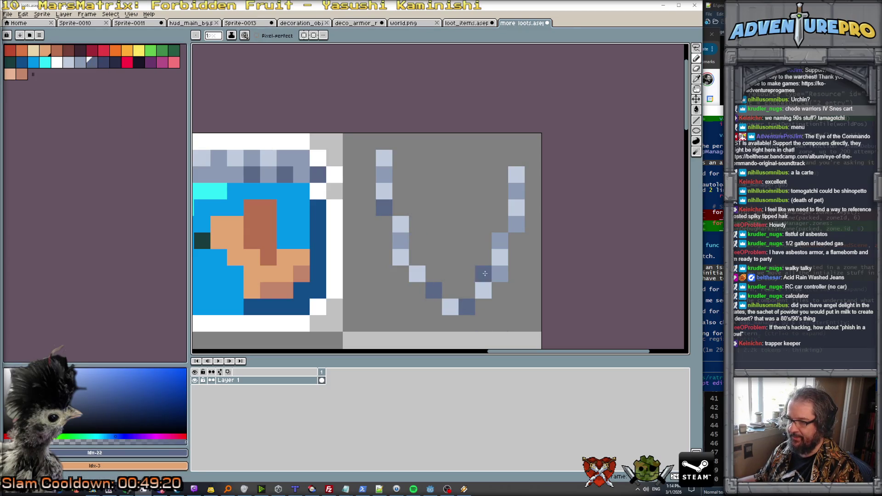
scroll(501, 269, down, 5)
scroll(501, 269, down, 2)
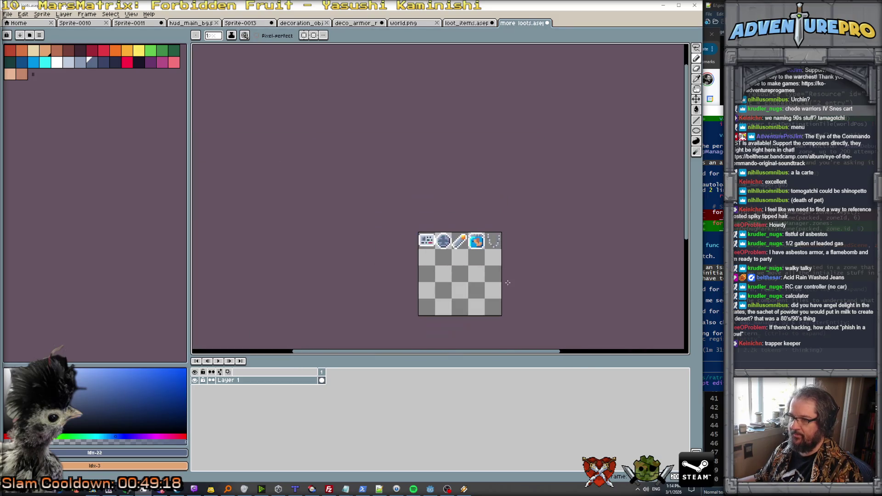
scroll(510, 239, up, 2)
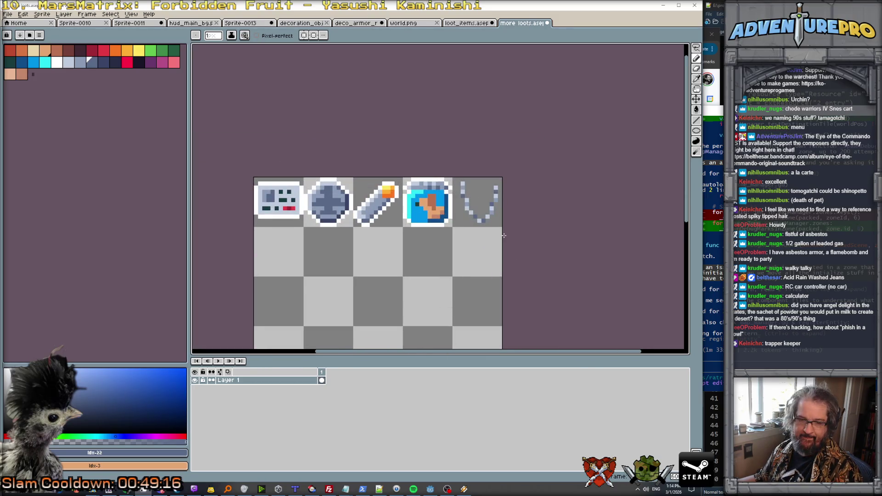
scroll(494, 214, up, 2)
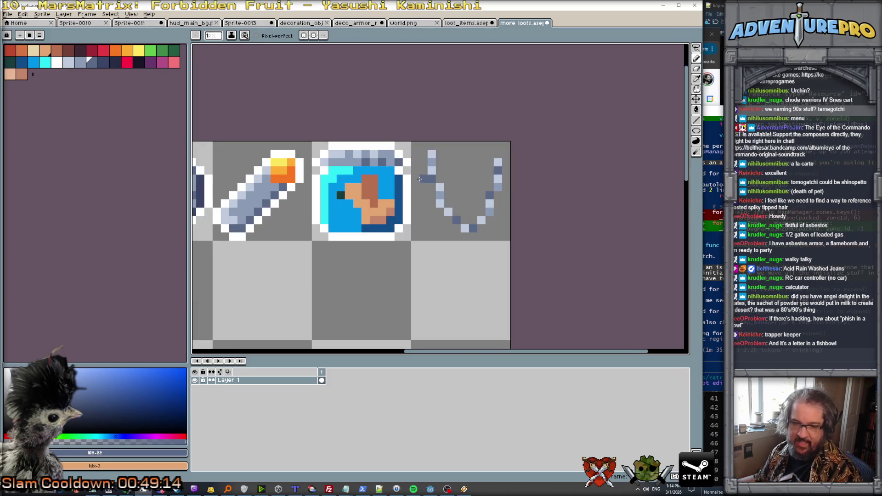
alt+click(399, 161)
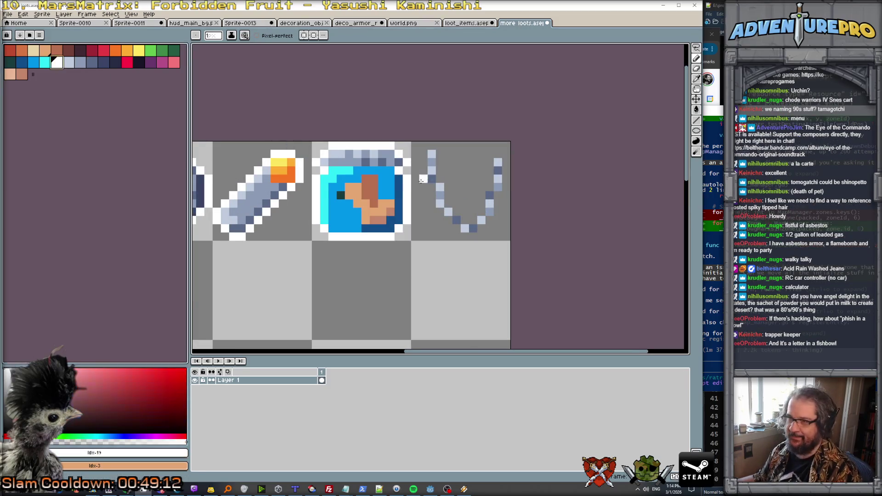
Step: Trace white along the chain's left arm, bottom-right curve and inner edge, then zoom to compare
drag(423, 147, 431, 206)
mouse_move(477, 238)
mouse_down()
mouse_move(505, 184)
mouse_move(498, 153)
mouse_move(488, 183)
mouse_up()
mouse_move(472, 221)
mouse_down()
mouse_move(451, 204)
mouse_move(438, 154)
mouse_up()
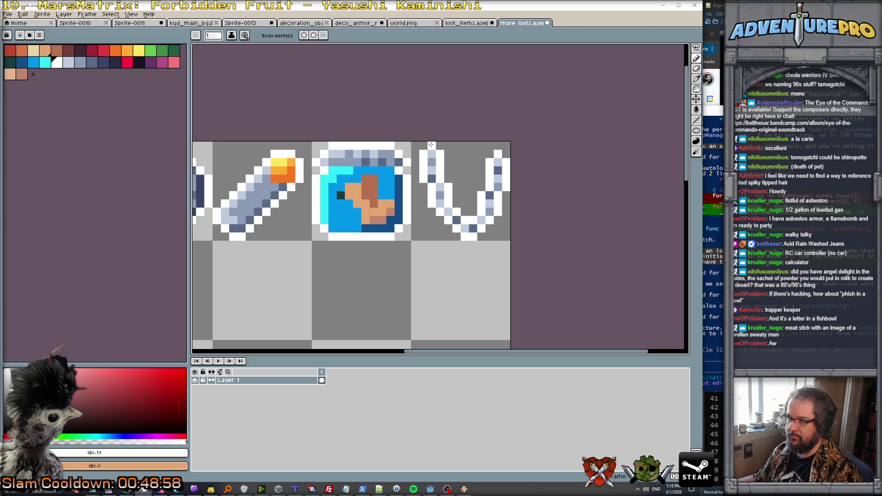
scroll(500, 225, down, 6)
scroll(501, 214, up, 3)
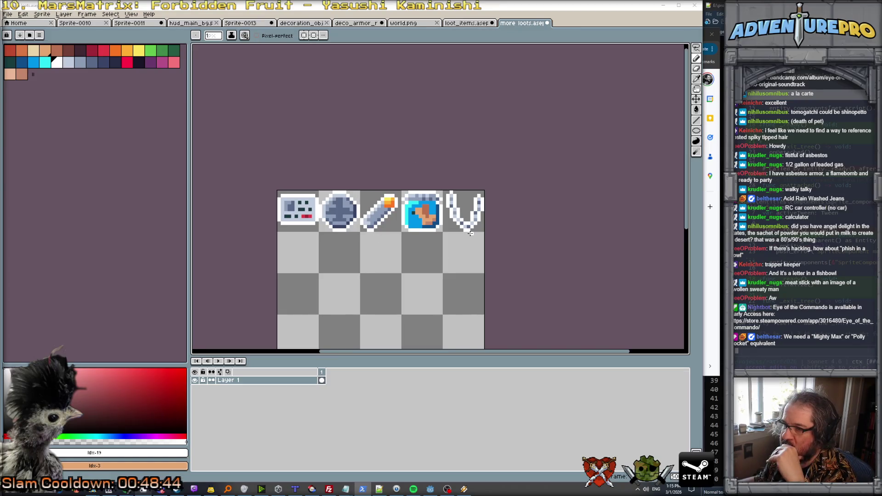
scroll(479, 223, up, 2)
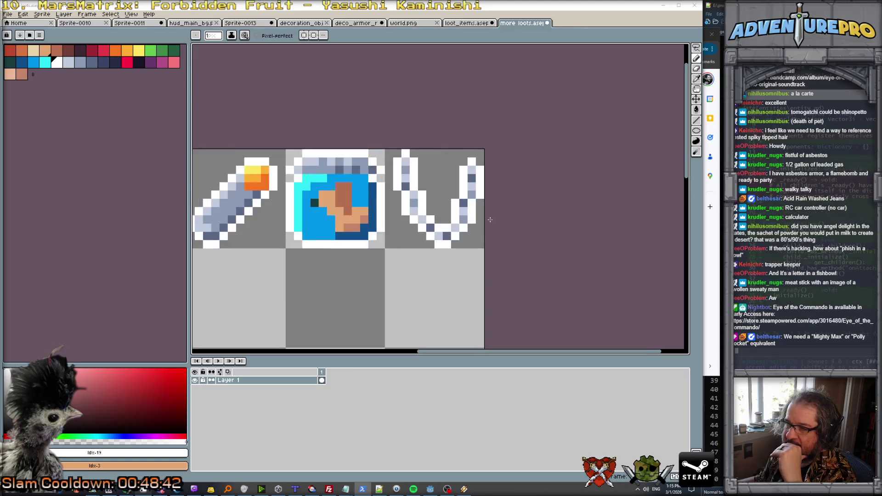
scroll(490, 219, down, 4)
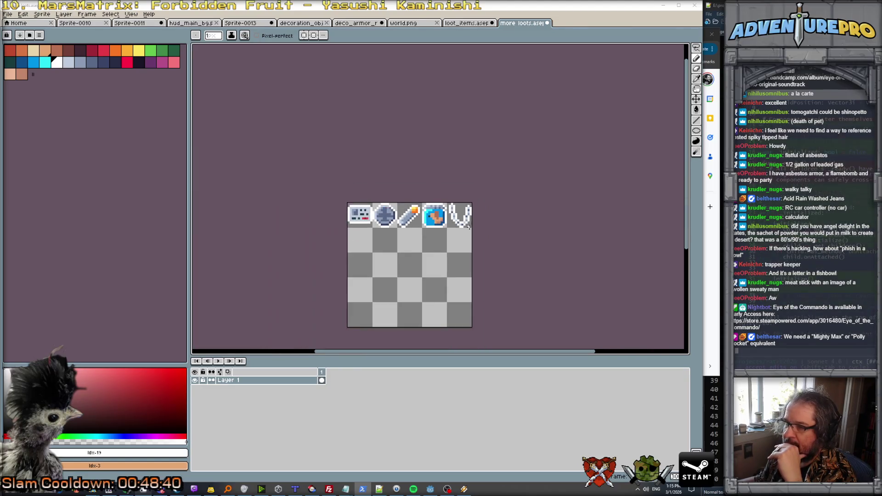
scroll(482, 222, up, 2)
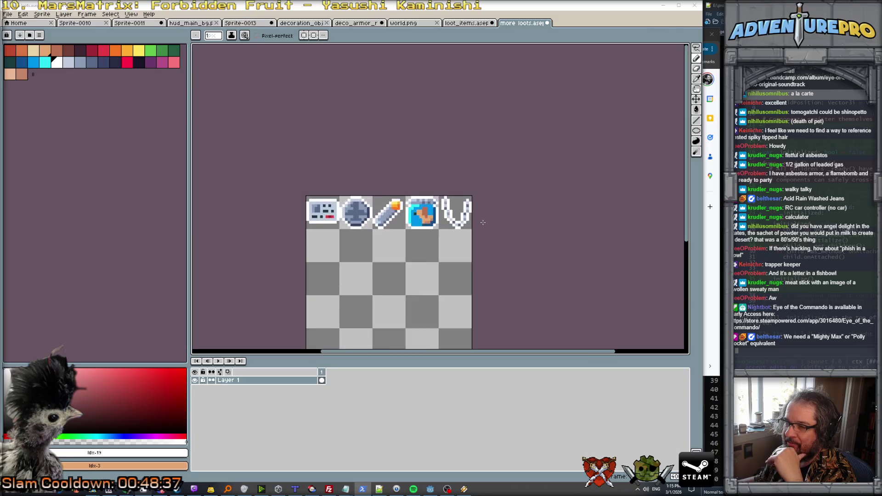
scroll(475, 220, up, 3)
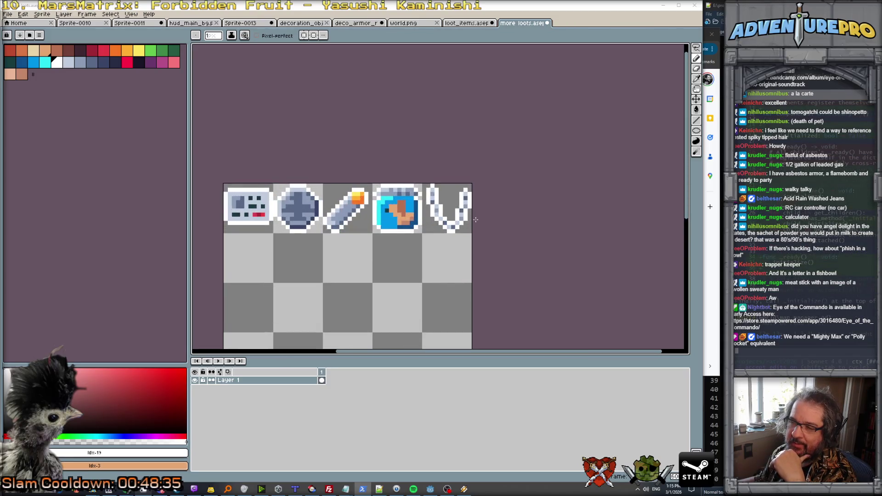
scroll(476, 220, down, 4)
scroll(475, 219, down, 2)
scroll(475, 219, up, 2)
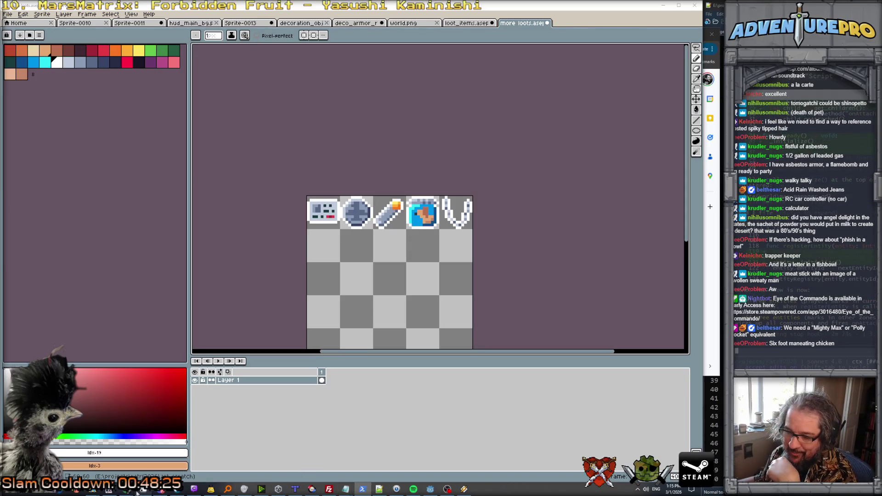
mouse_move(129, 492)
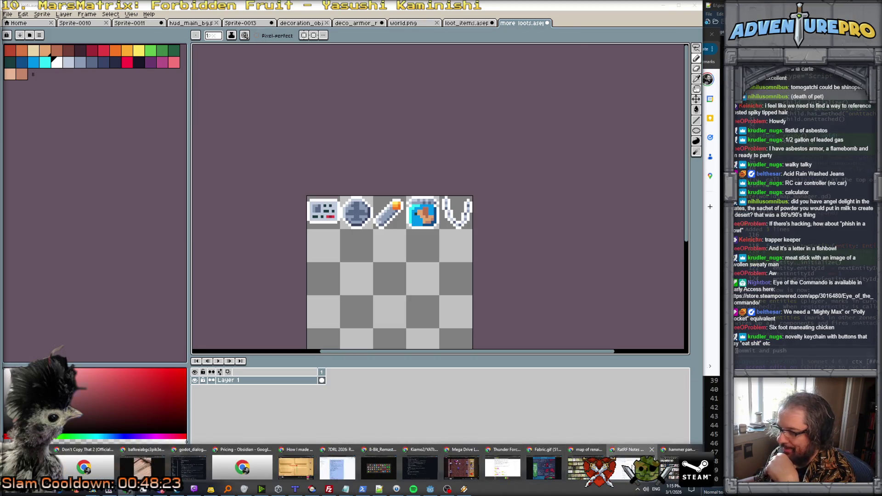
click(632, 461)
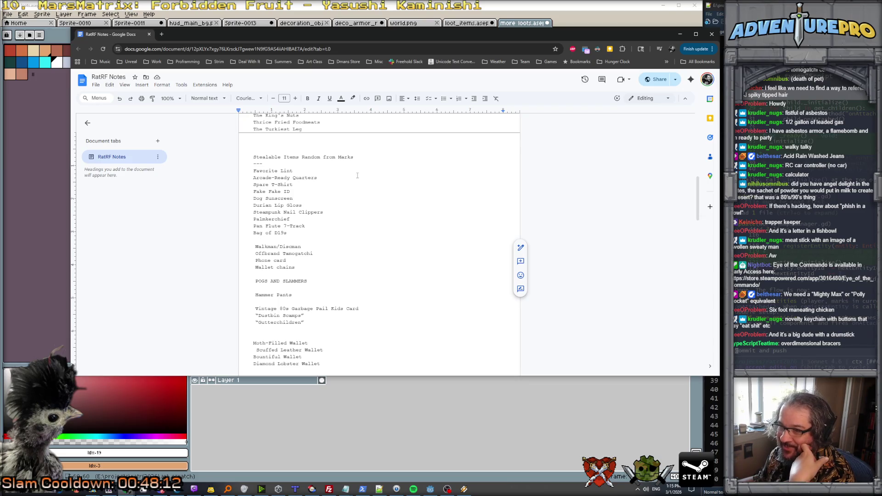
click(680, 34)
scroll(290, 277, up, 2)
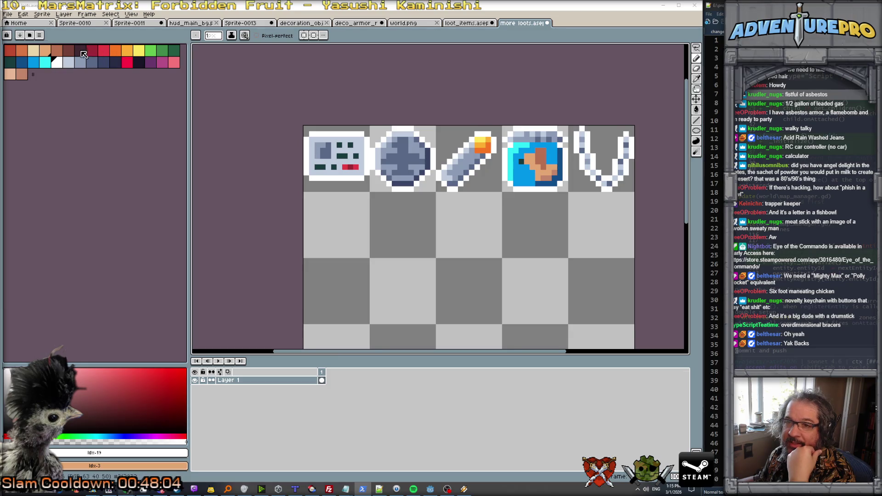
Step: Start a new icon in the tile below the first with a dark stair-step stroke
click(57, 54)
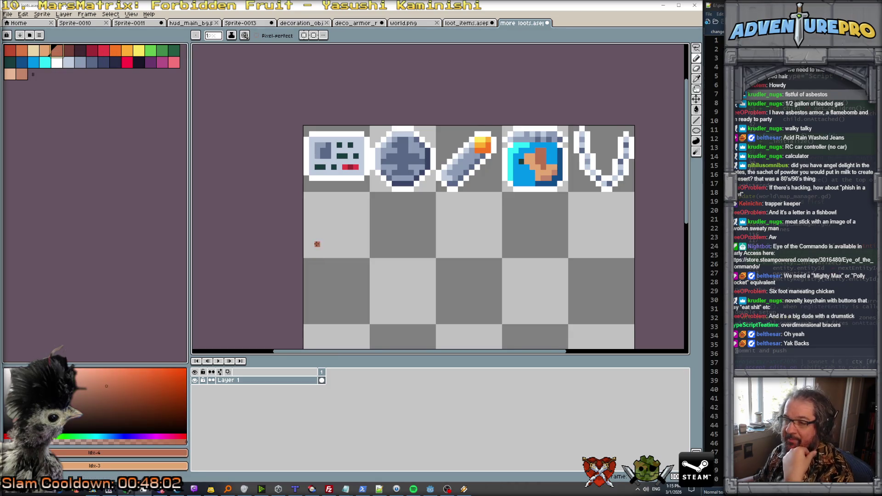
scroll(315, 246, up, 2)
scroll(305, 224, down, 1)
key(bracketright)
key(bracketright)
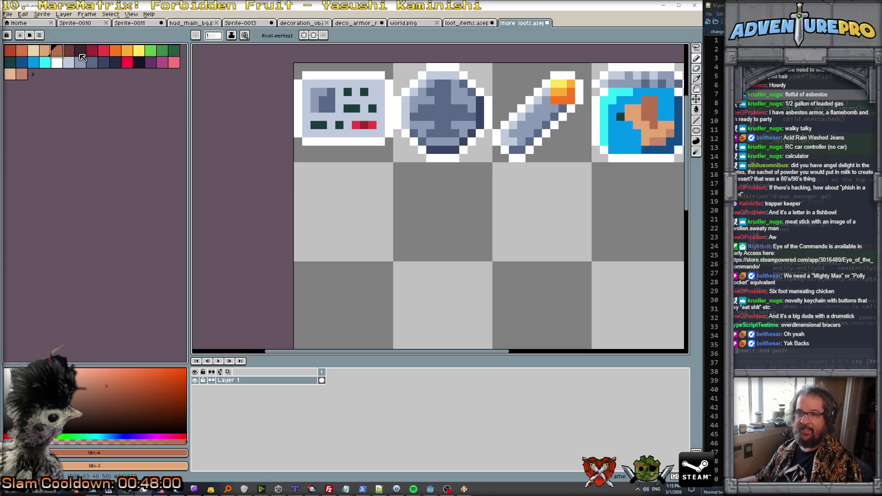
drag(306, 233, 306, 241)
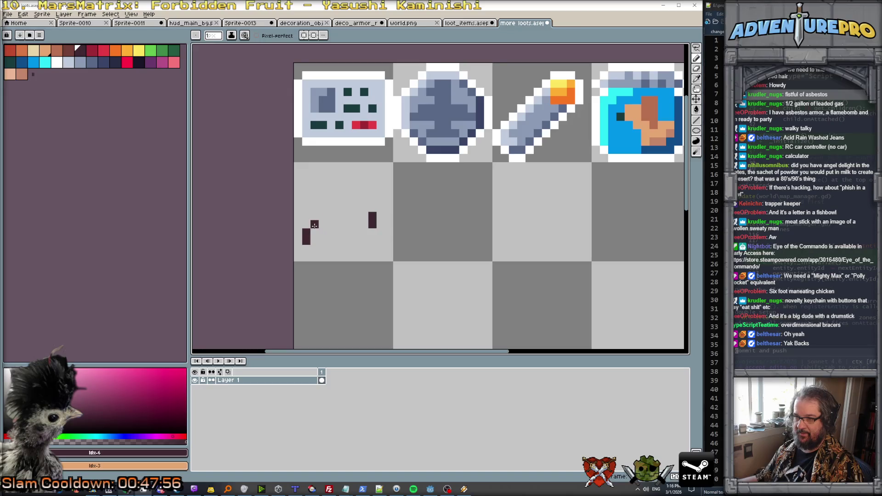
mouse_move(315, 232)
mouse_down()
mouse_move(354, 216)
mouse_move(321, 243)
mouse_up()
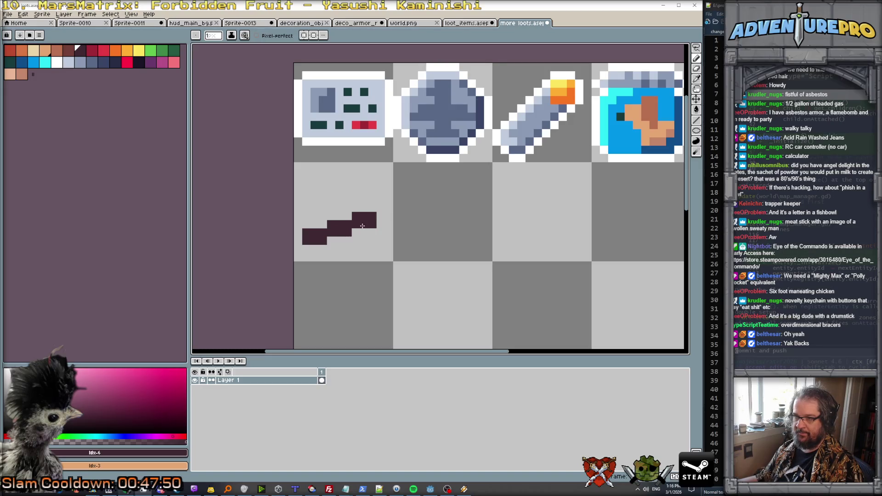
scroll(356, 237, down, 3)
scroll(354, 223, up, 3)
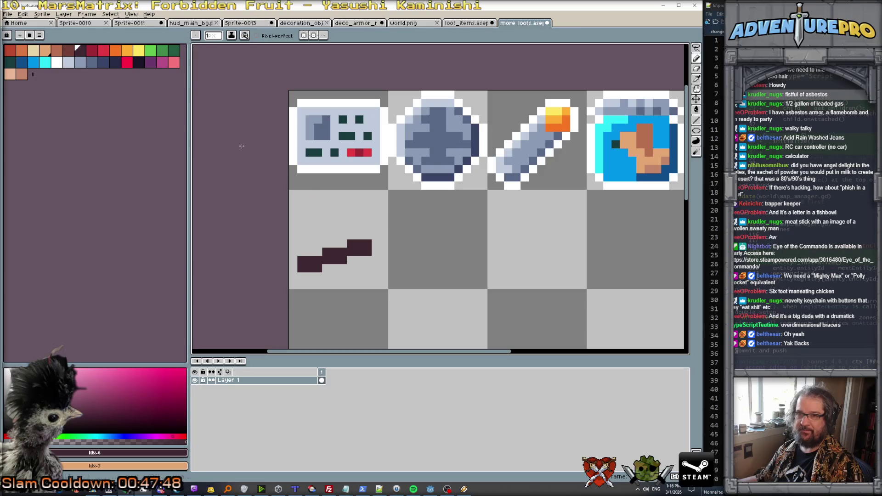
Step: Draw a brown diagonal stair-step line running up-left from the dark stroke
click(68, 53)
scroll(441, 262, up, 2)
click(446, 264)
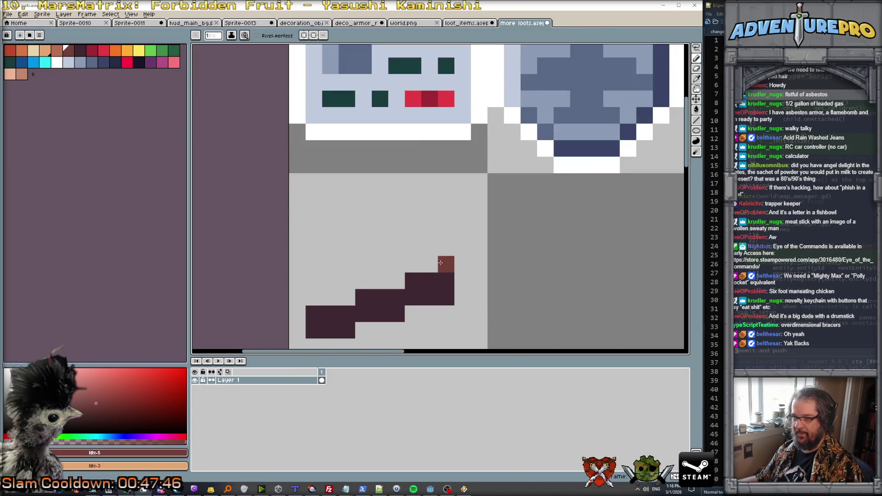
drag(429, 264, 426, 245)
click(413, 248)
click(413, 231)
click(396, 231)
click(396, 215)
click(380, 215)
click(380, 198)
click(363, 198)
scroll(396, 260, down, 5)
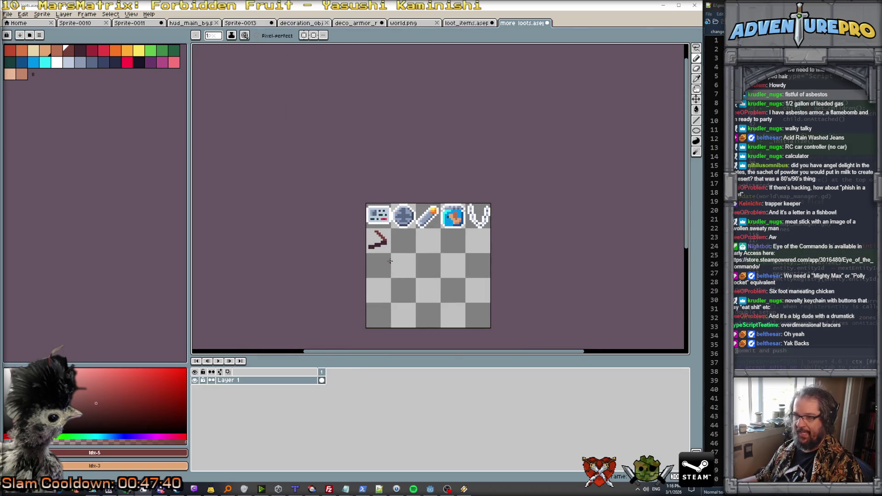
scroll(385, 242, up, 2)
scroll(386, 250, down, 2)
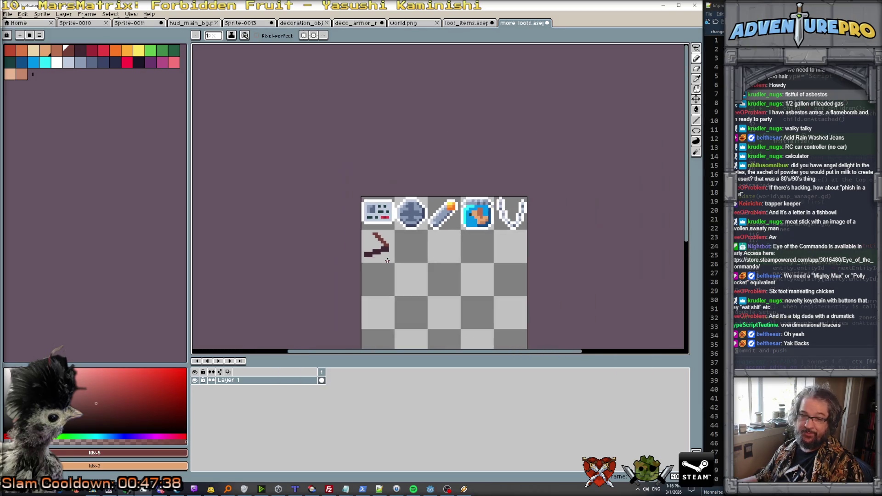
scroll(387, 260, up, 1)
scroll(379, 236, up, 3)
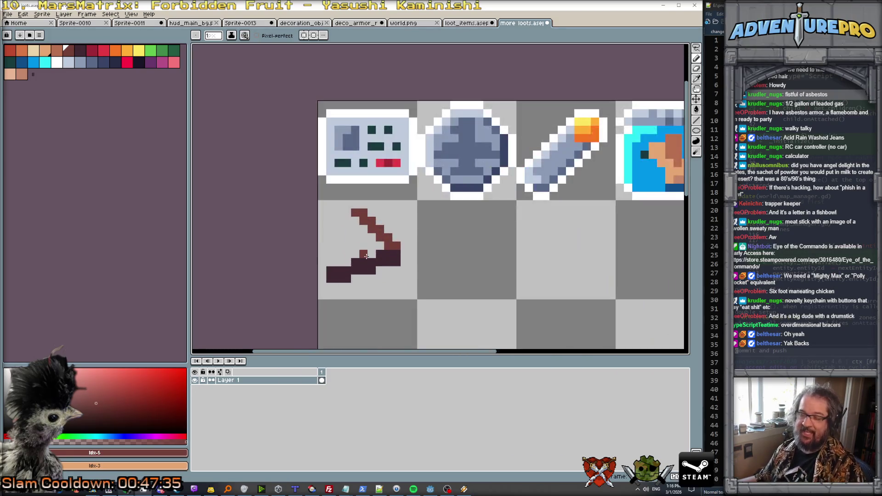
scroll(280, 179, down, 2)
scroll(360, 252, up, 2)
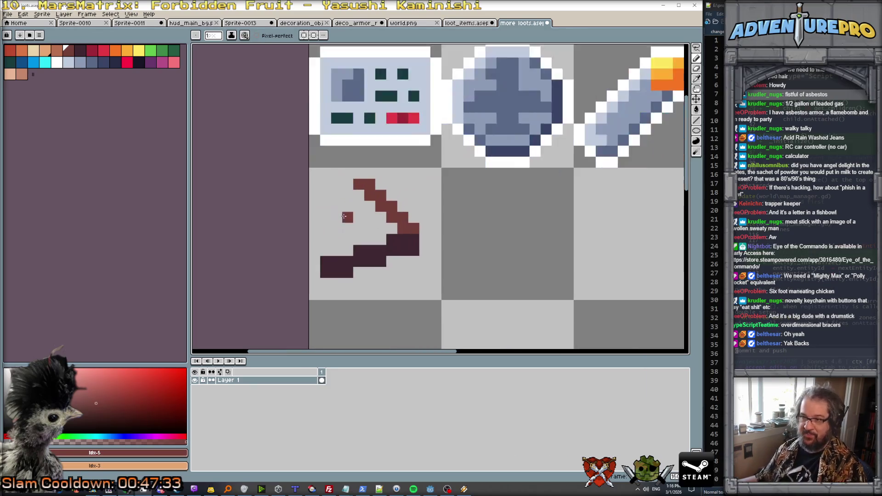
scroll(364, 224, down, 2)
scroll(363, 224, up, 3)
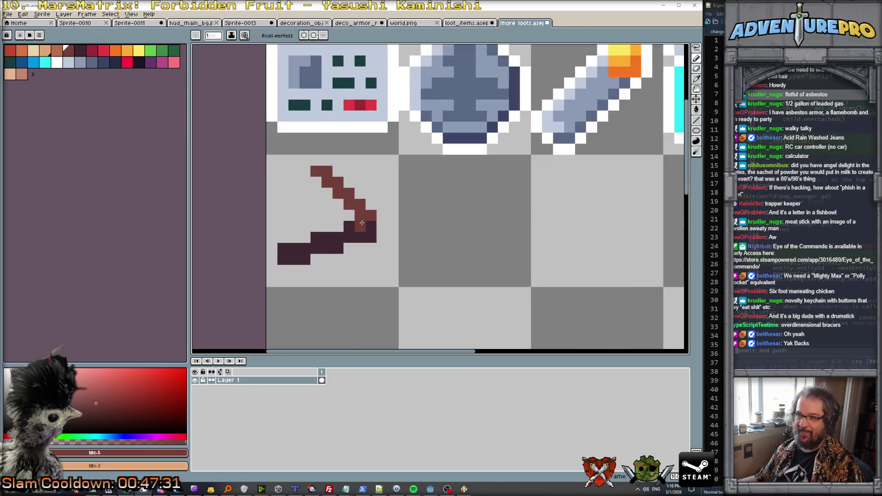
Step: Add yellow pixels on the dark stroke and an orange pixel at the sword's upper-right tip
click(139, 53)
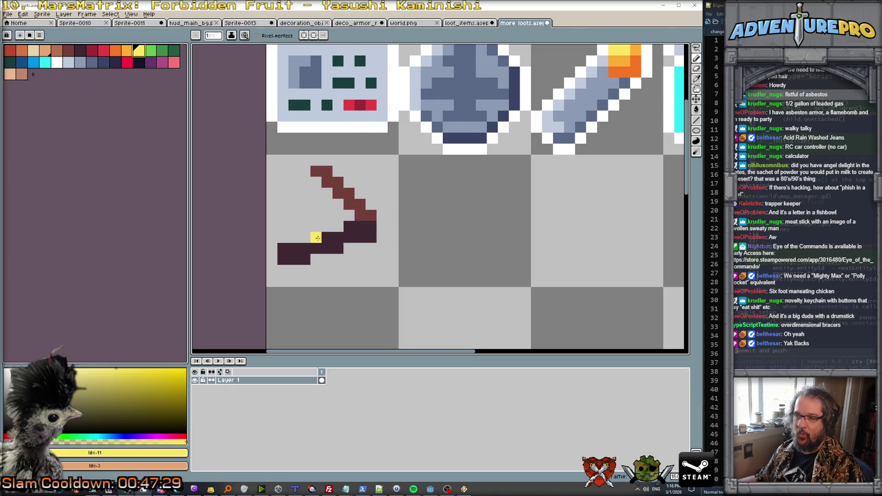
drag(311, 228, 305, 235)
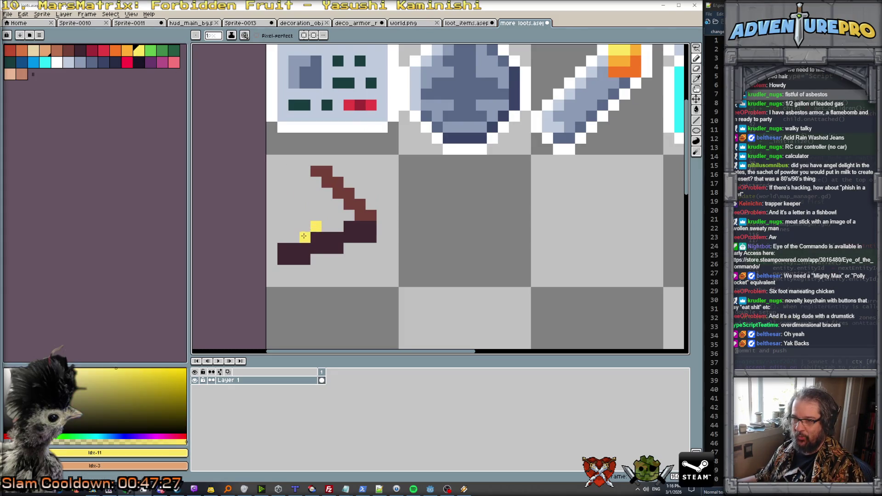
scroll(359, 252, down, 5)
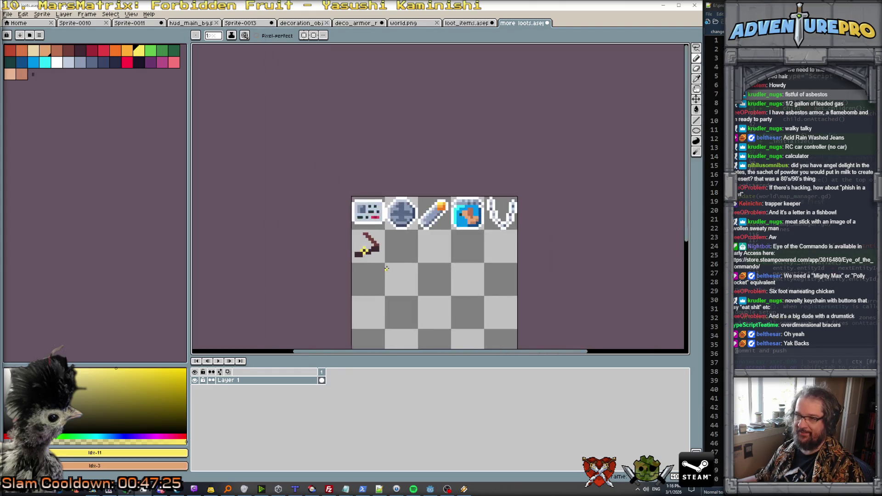
scroll(377, 240, up, 4)
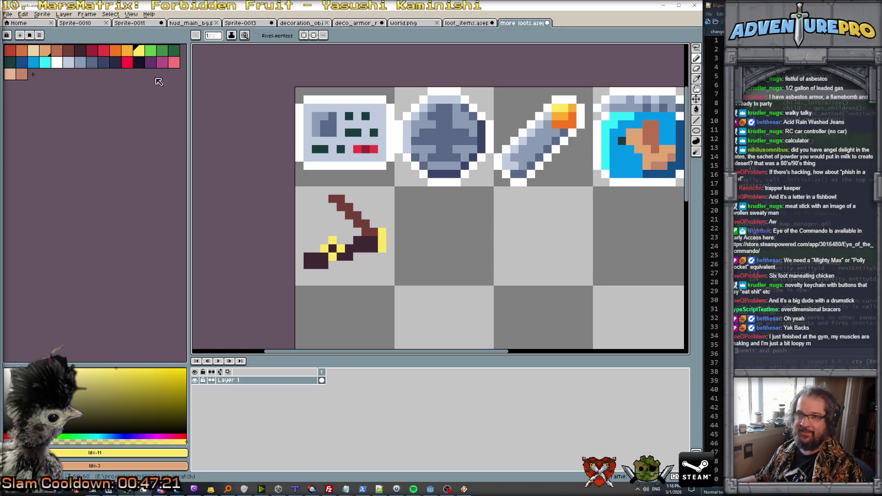
click(124, 54)
click(383, 225)
scroll(379, 239, down, 4)
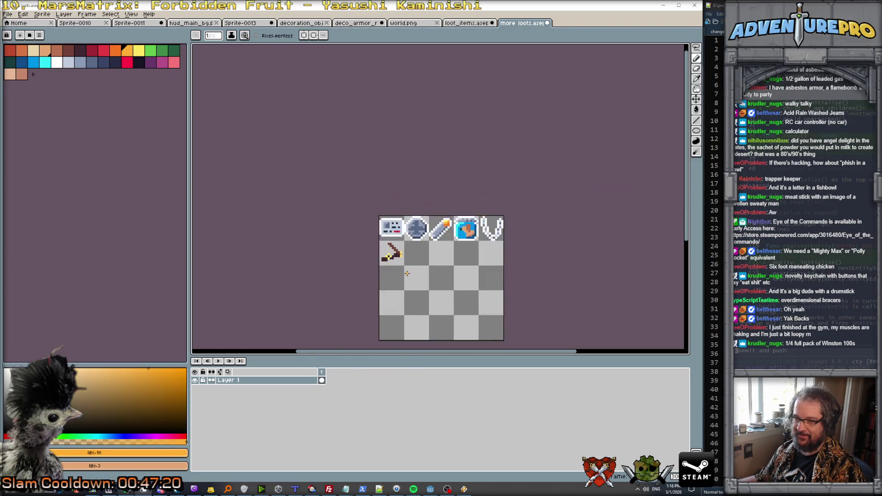
scroll(397, 262, up, 4)
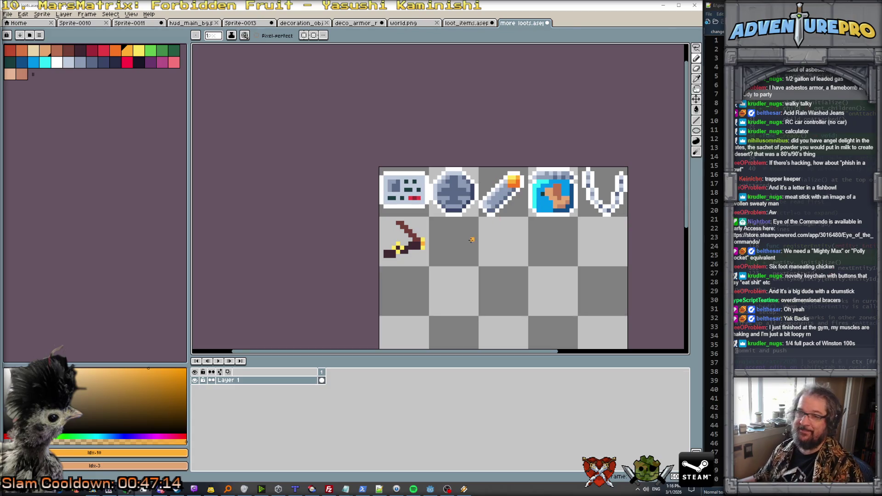
Step: Add a white pixel on the sword's left edge
click(60, 65)
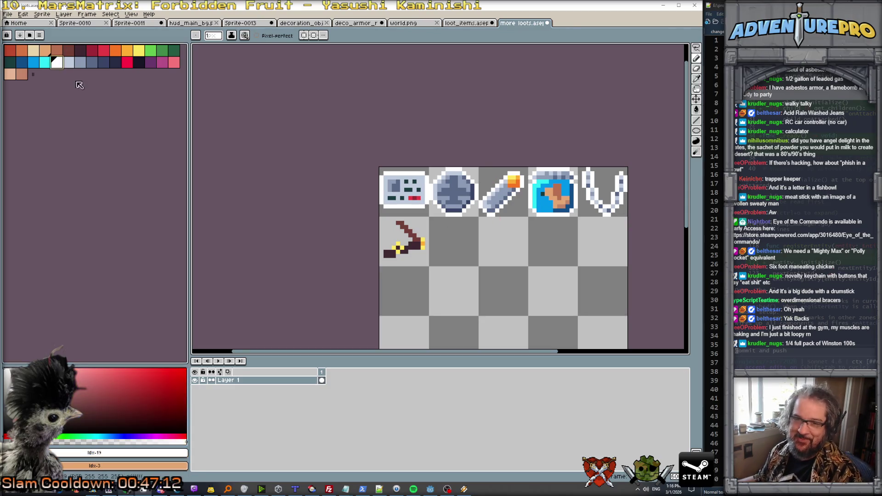
scroll(409, 275, up, 3)
drag(334, 228, 333, 213)
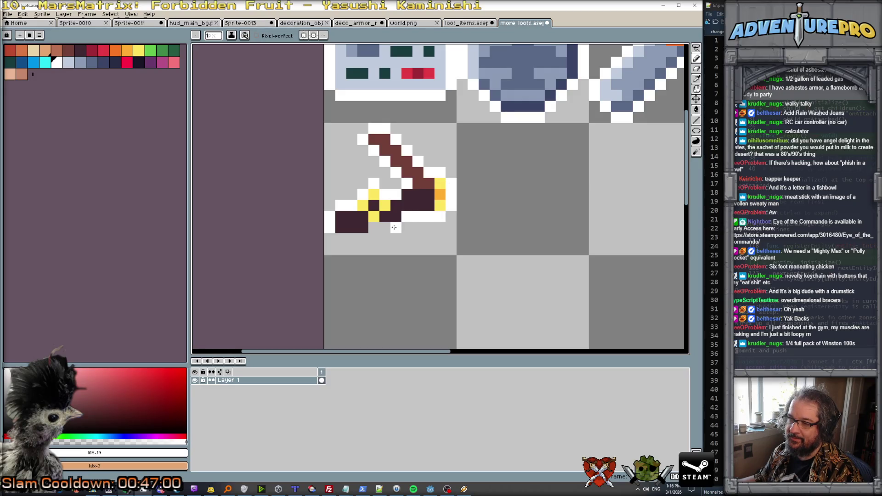
scroll(367, 248, down, 5)
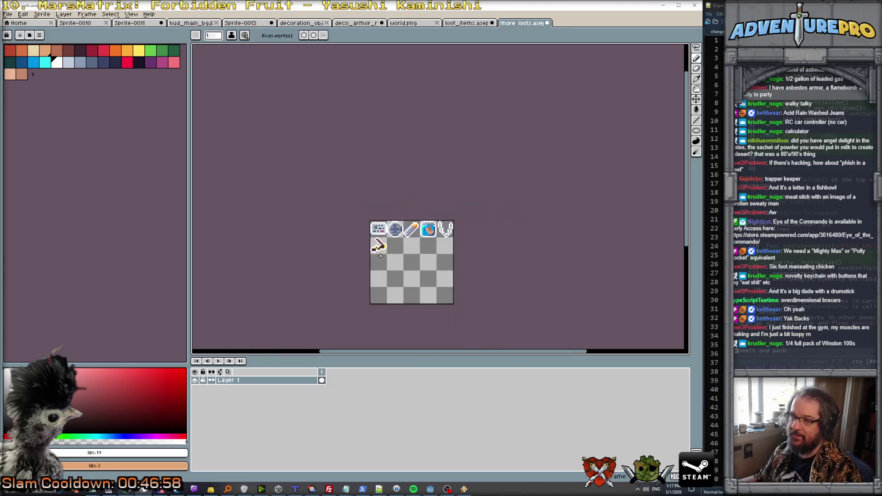
scroll(395, 256, up, 1)
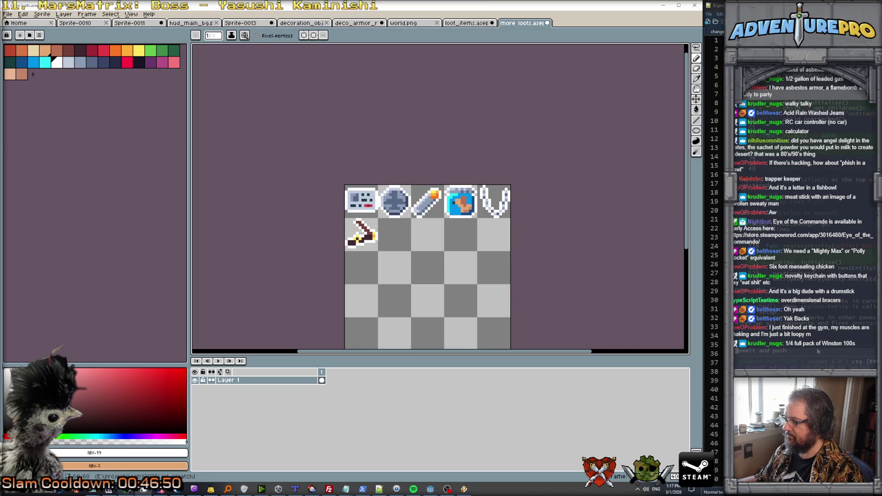
click(430, 488)
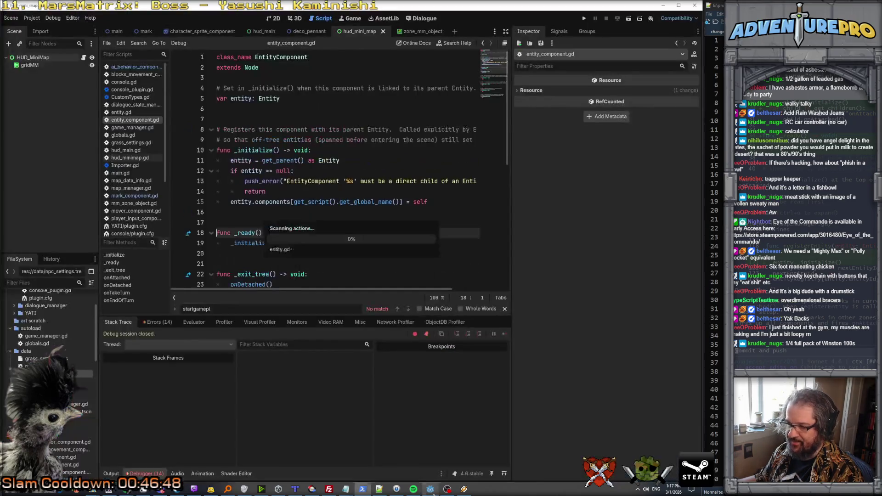
Step: Run the project and start the game from its title screen to reach the world map
click(582, 19)
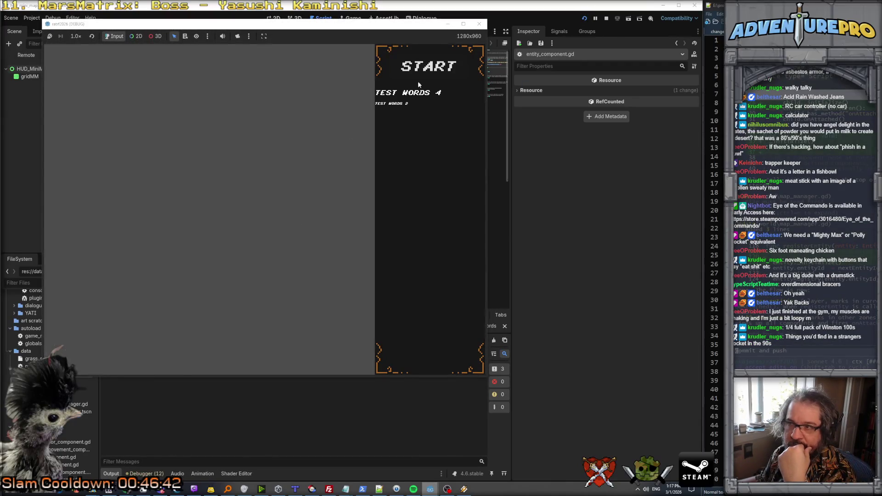
click(426, 63)
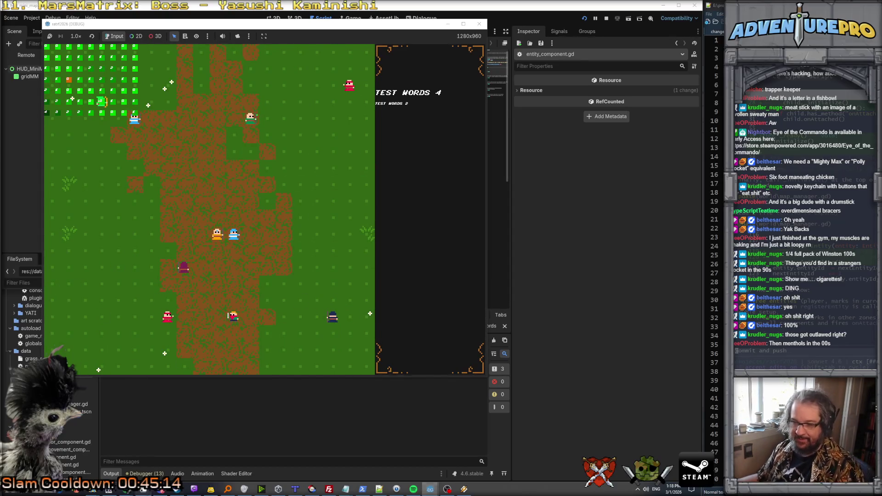
Step: Add 'Clove Cigarettes' on a new line after Wallet chains in the RatRF Notes document
mouse_move(176, 487)
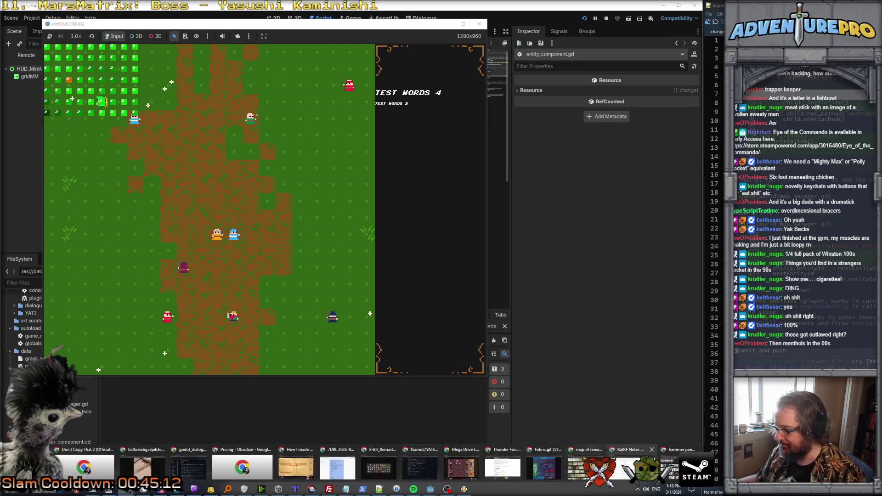
click(257, 462)
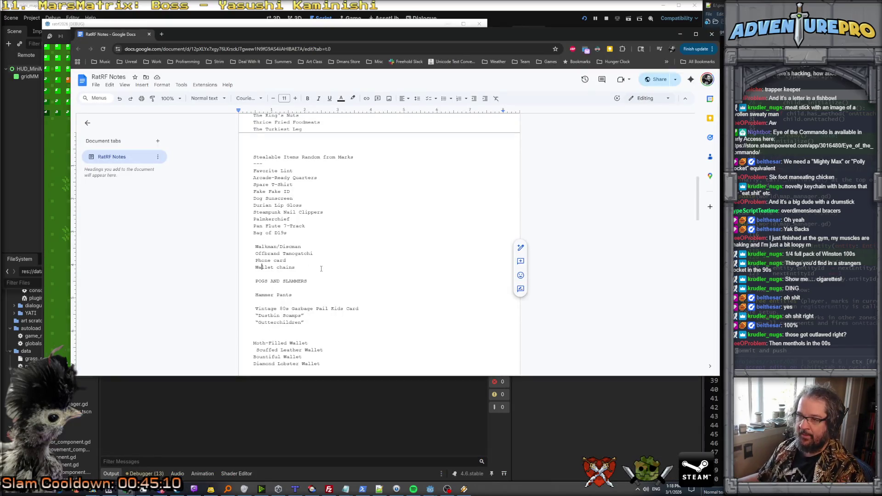
key(Return)
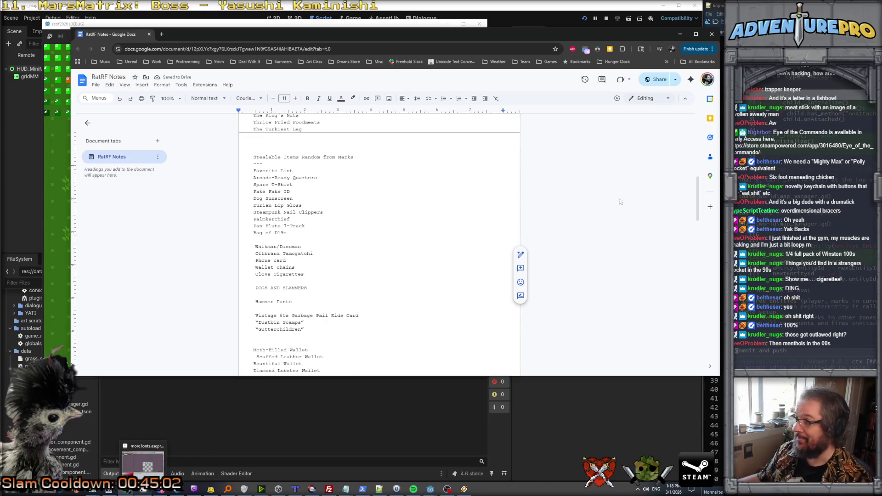
Step: Start a new Chrome search for 'clove ciga'
mouse_move(125, 489)
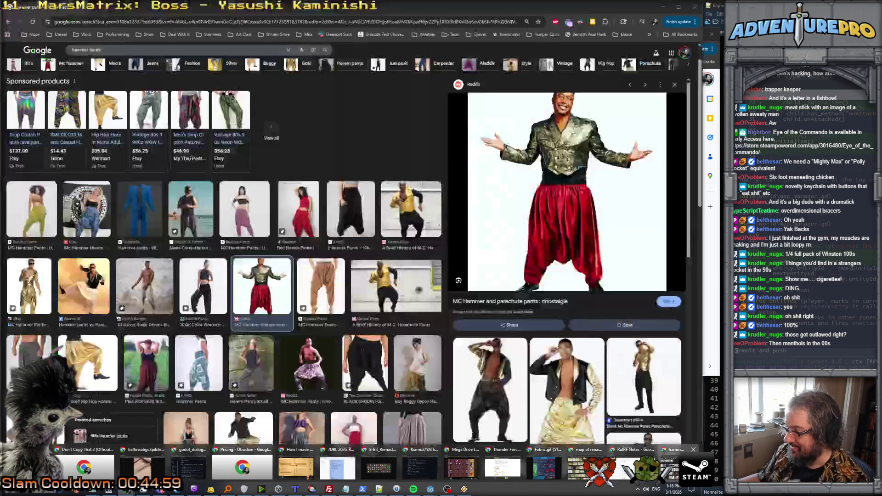
click(675, 466)
click(120, 21)
text(c)
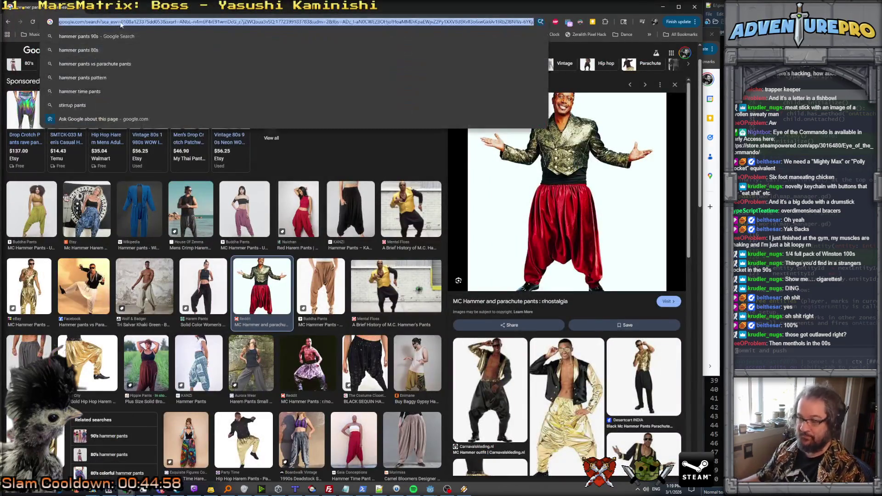
text(love cigarettes)
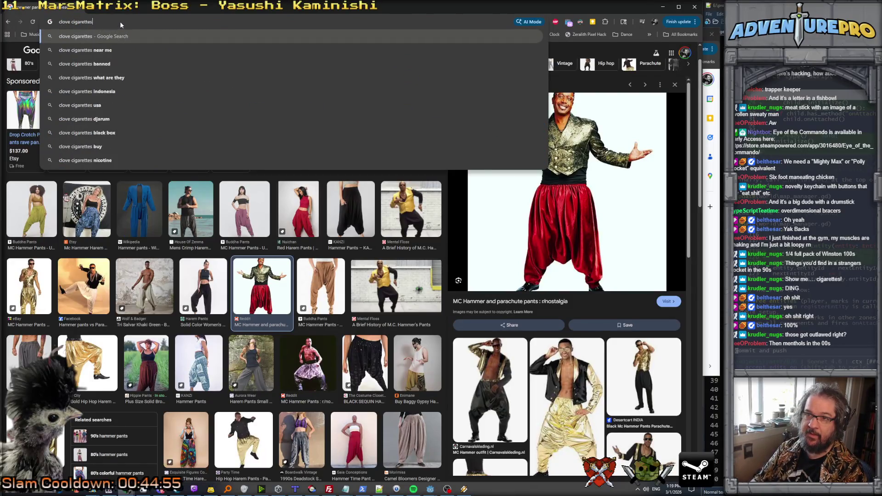
Step: Search images for 'clove cigarettes 90s' and open the Djarum pack photo
key(Return)
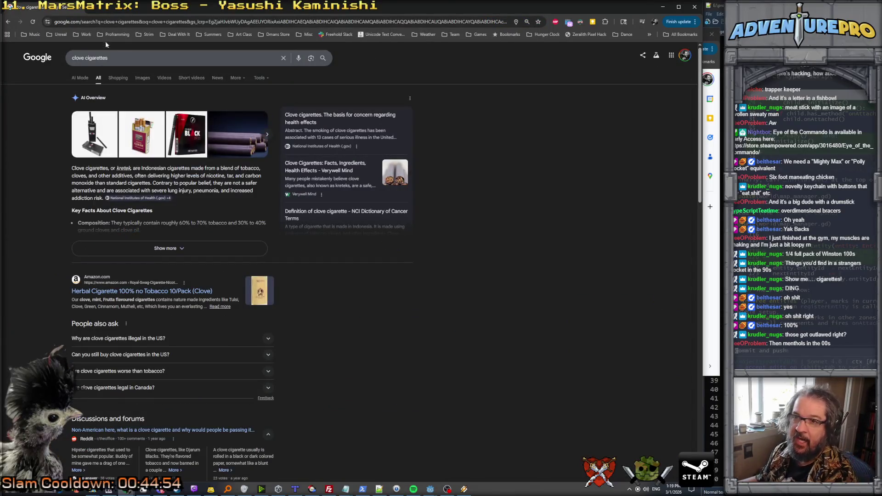
click(140, 78)
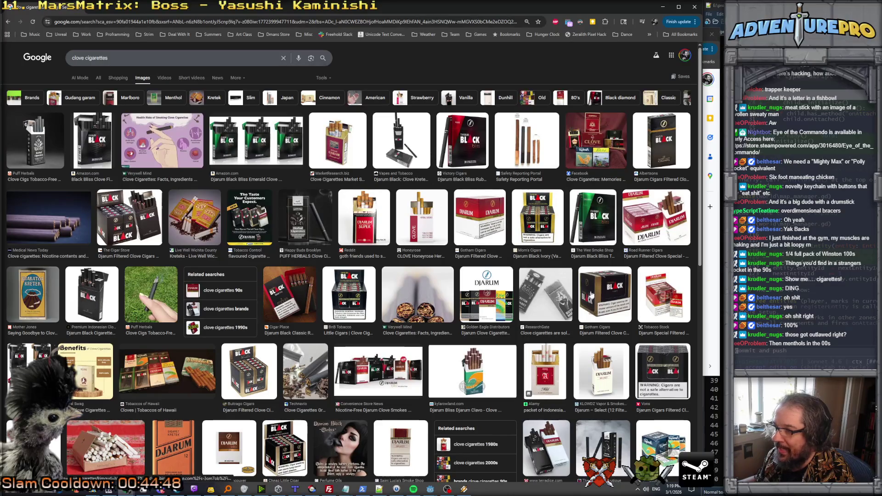
click(149, 55)
text(90s)
key(Return)
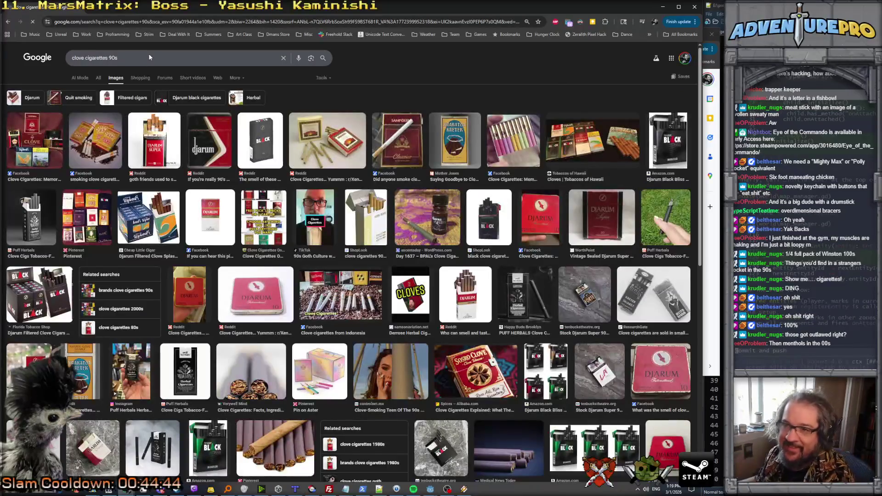
click(211, 148)
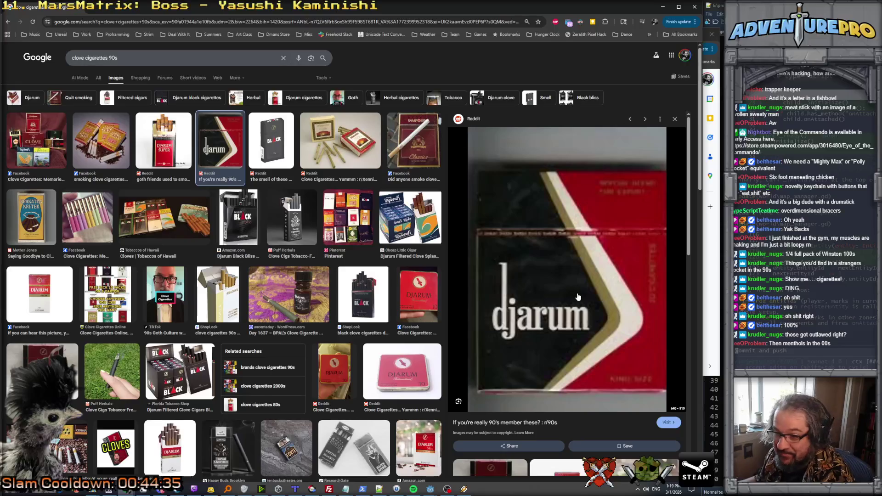
Step: Move the browser aside and bring the Aseprite sprite sheet back to the front
scroll(583, 294, down, 2)
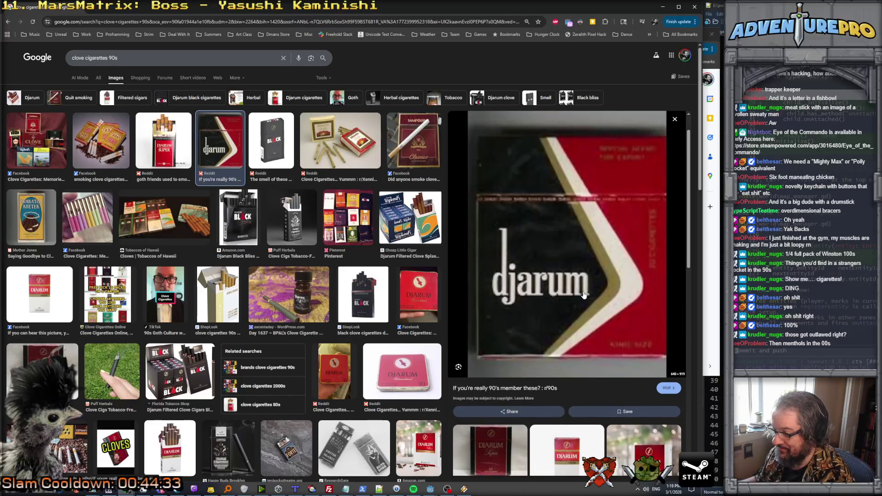
scroll(583, 295, up, 2)
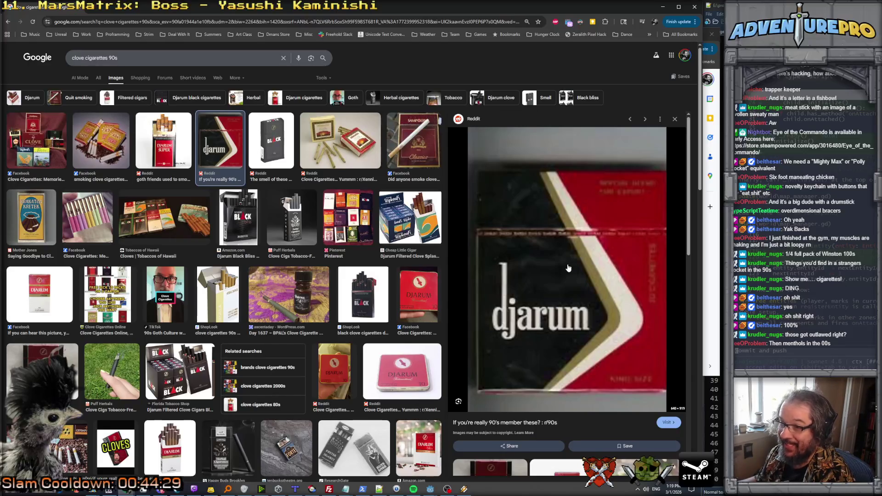
right_click(517, 318)
click(542, 216)
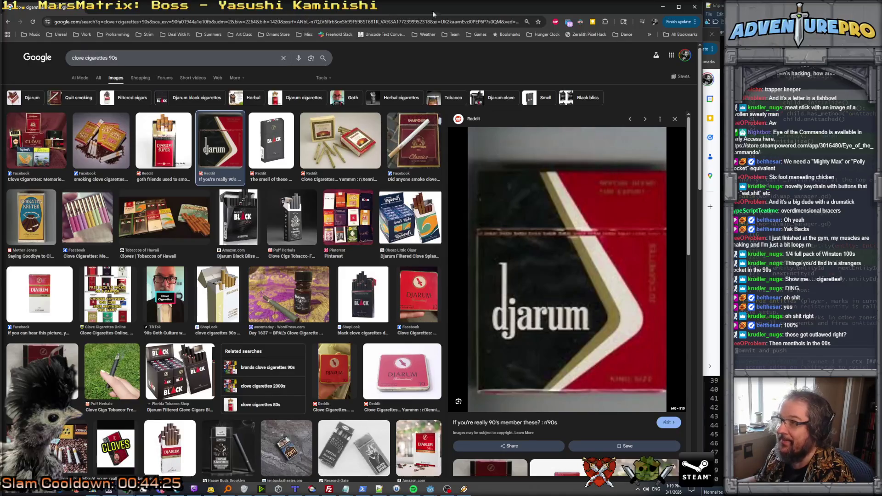
drag(472, 9, 873, 9)
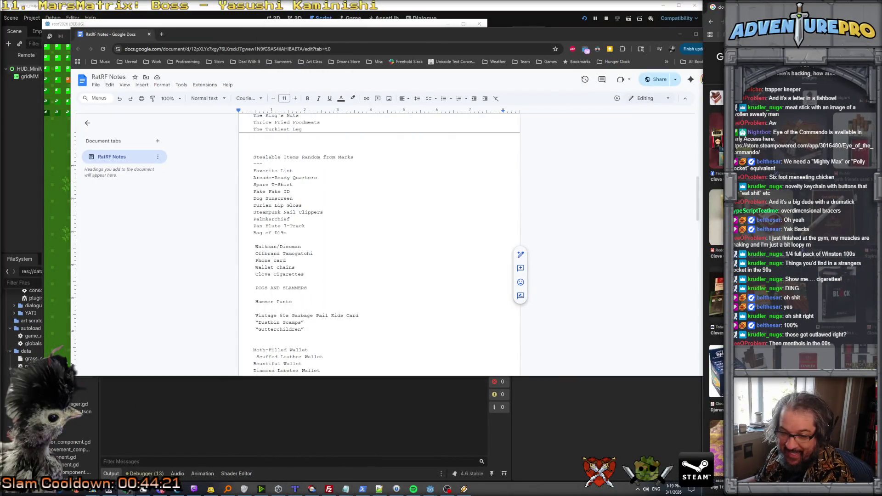
click(172, 491)
scroll(358, 221, up, 4)
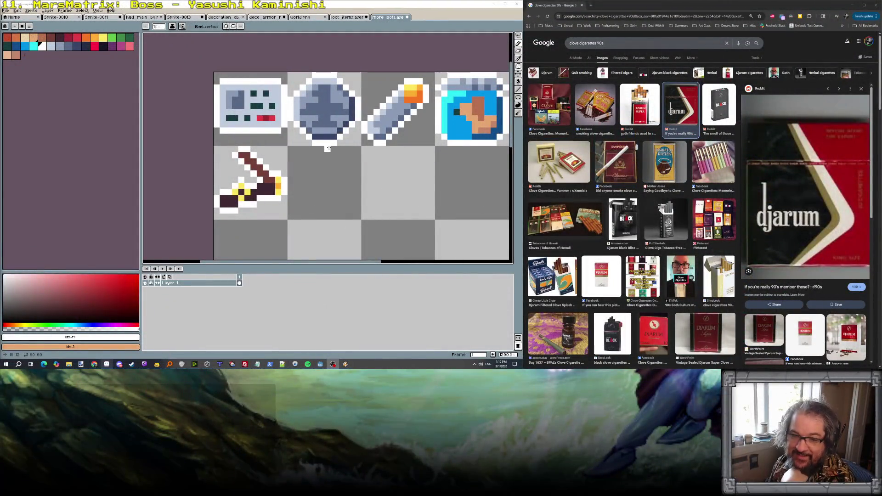
Step: Pan to the empty tile beside the sword and sketch a white diagonal stroke in it
scroll(296, 180, up, 1)
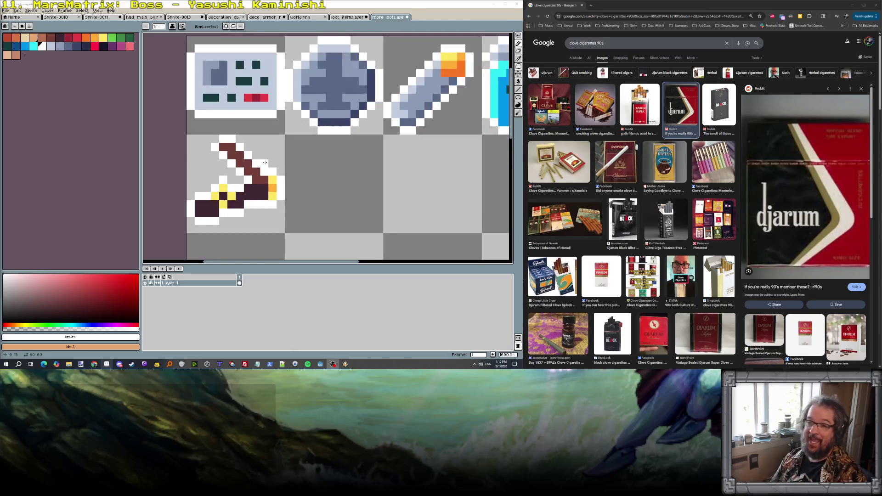
drag(321, 179, 273, 175)
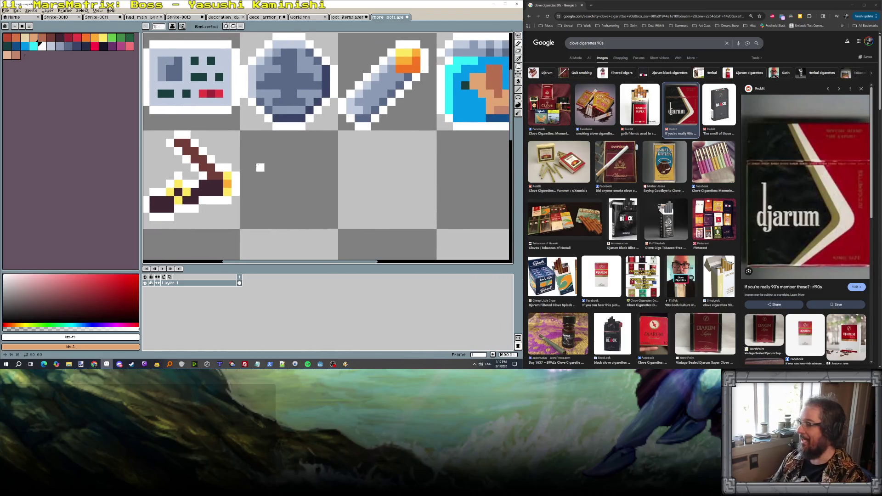
click(103, 46)
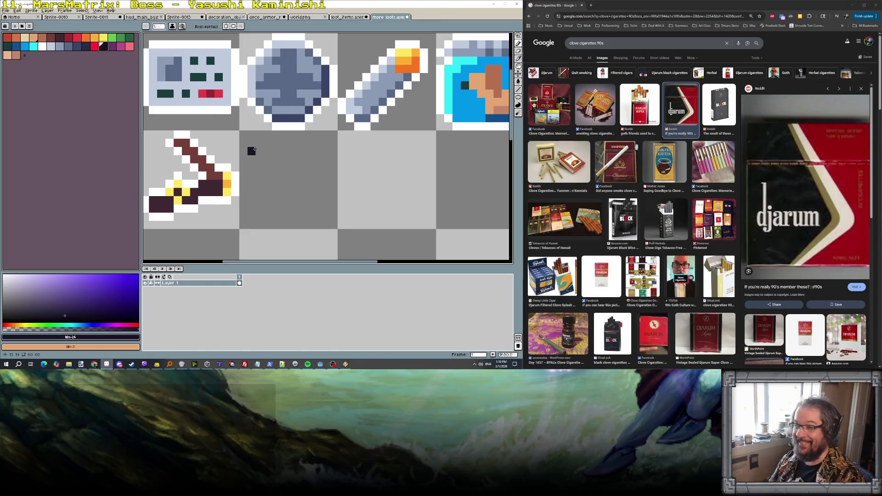
mouse_move(252, 142)
mouse_down()
mouse_move(326, 143)
mouse_move(326, 217)
mouse_move(257, 217)
mouse_move(252, 145)
mouse_up()
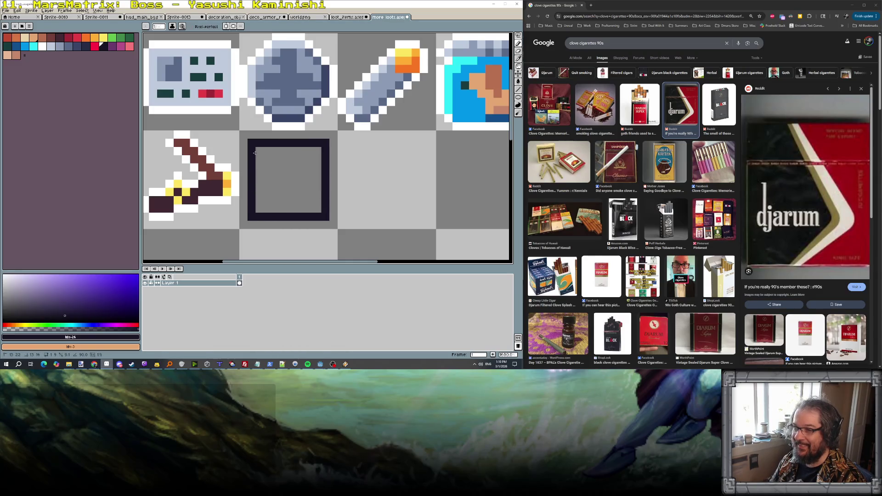
click(95, 48)
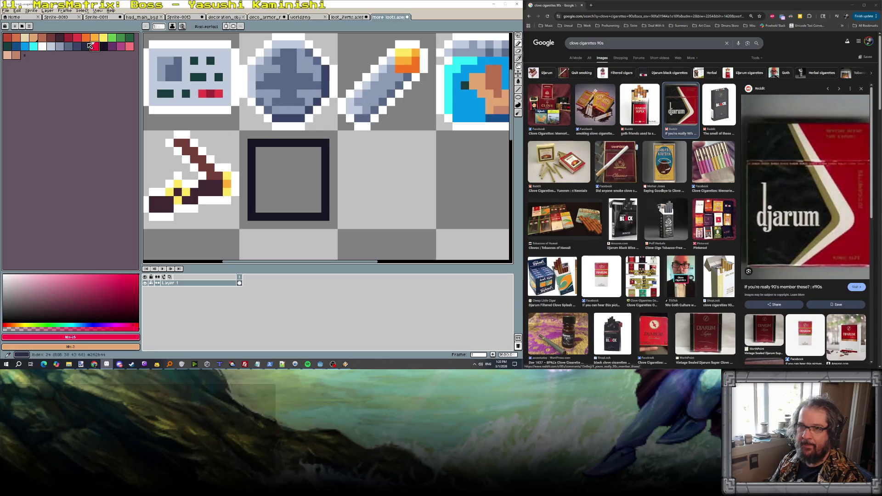
key(bracketleft)
key(bracketleft)
key(bracketleft)
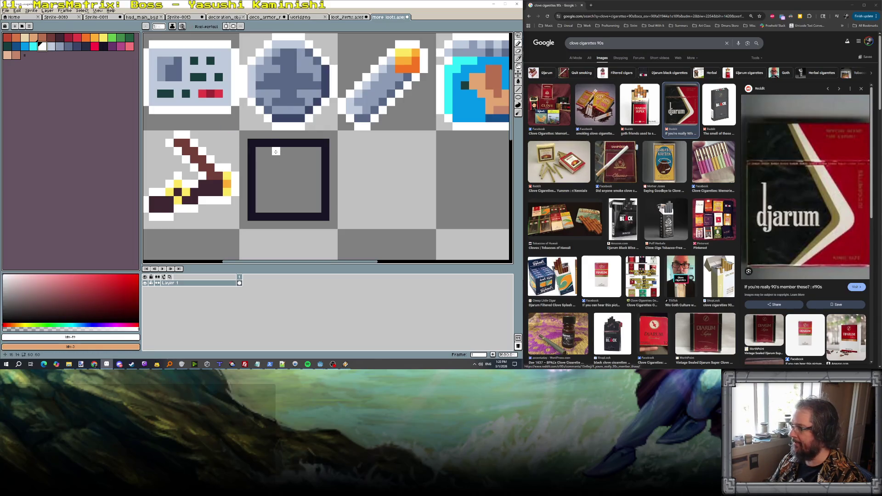
click(276, 152)
mouse_move(284, 159)
mouse_down()
mouse_move(310, 184)
mouse_move(301, 191)
mouse_up()
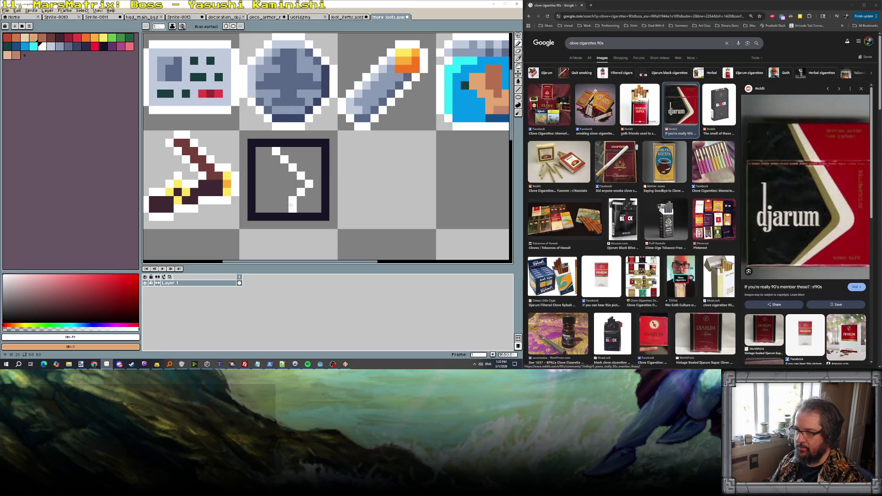
Step: Replace the stroke with white pixels forming the chevron's upper and lower arms
scroll(289, 206, down, 5)
scroll(326, 189, up, 8)
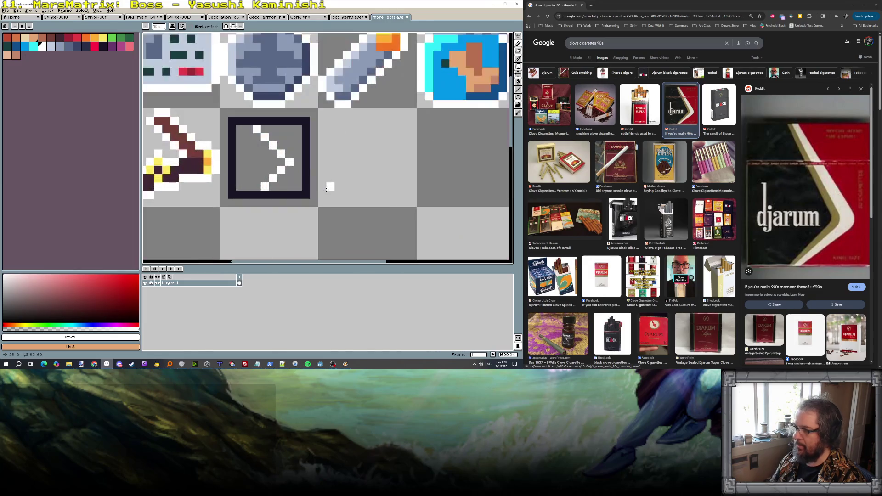
scroll(283, 146, down, 3)
key(ctrl+z)
key(ctrl+z)
key(ctrl+z)
mouse_move(245, 116)
mouse_down()
mouse_move(259, 156)
mouse_move(250, 165)
mouse_up()
scroll(285, 158, down, 5)
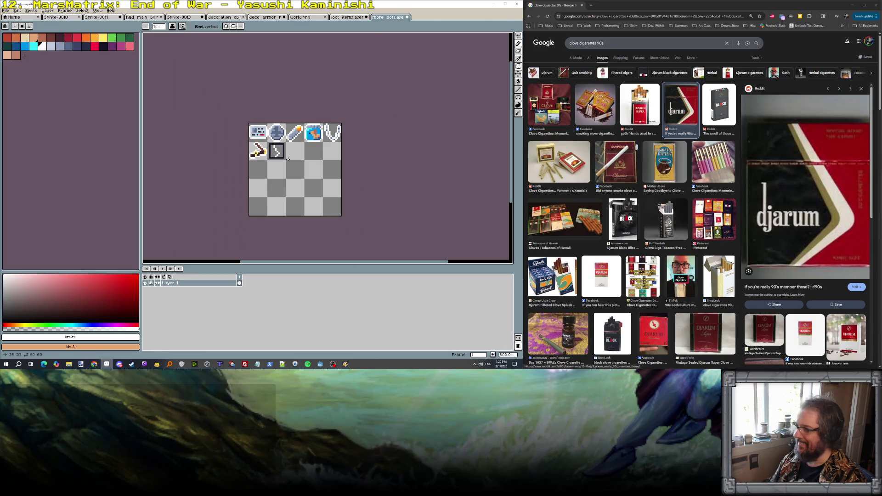
scroll(286, 153, up, 5)
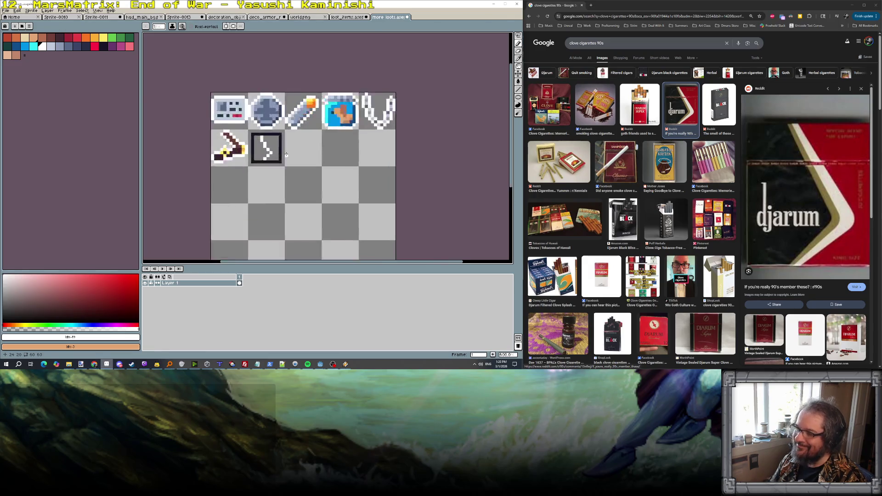
click(252, 178)
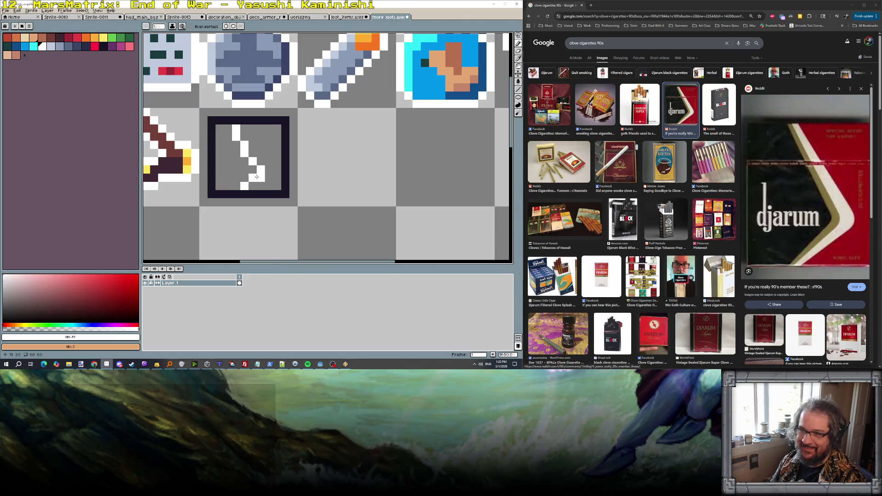
click(252, 152)
alt+click(235, 161)
click(244, 153)
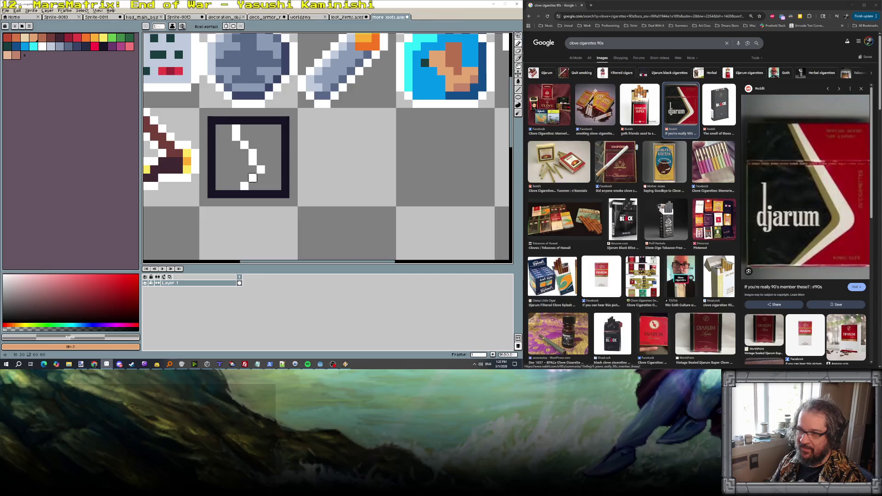
Step: Redraw the chevron's white diagonal arm after undoing a stray stroke
scroll(243, 186, down, 5)
scroll(277, 175, up, 4)
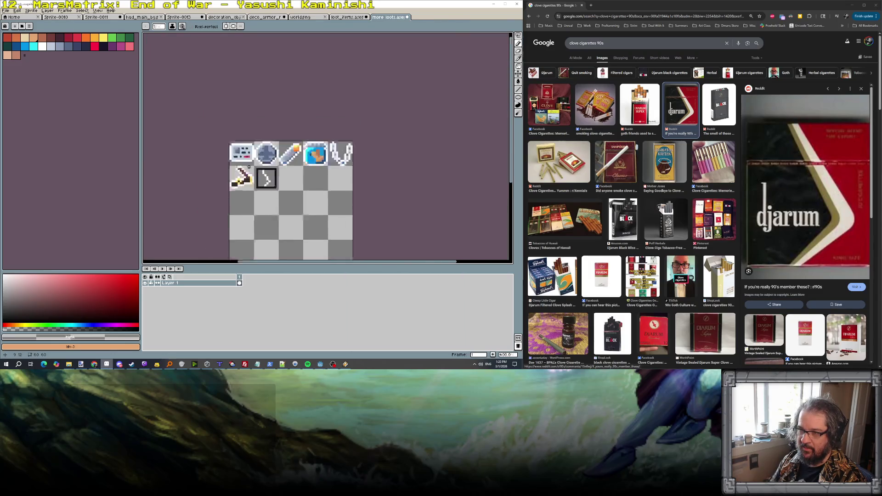
scroll(278, 175, up, 2)
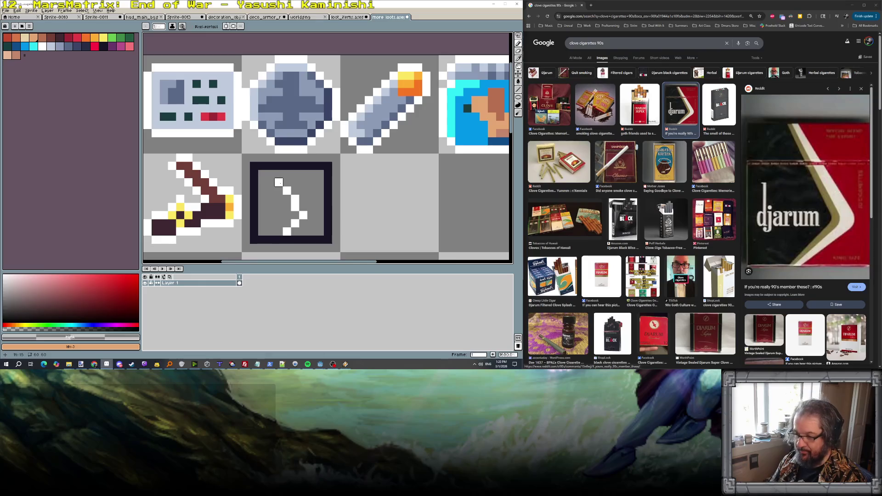
alt+click(279, 182)
scroll(310, 202, down, 6)
scroll(310, 202, up, 3)
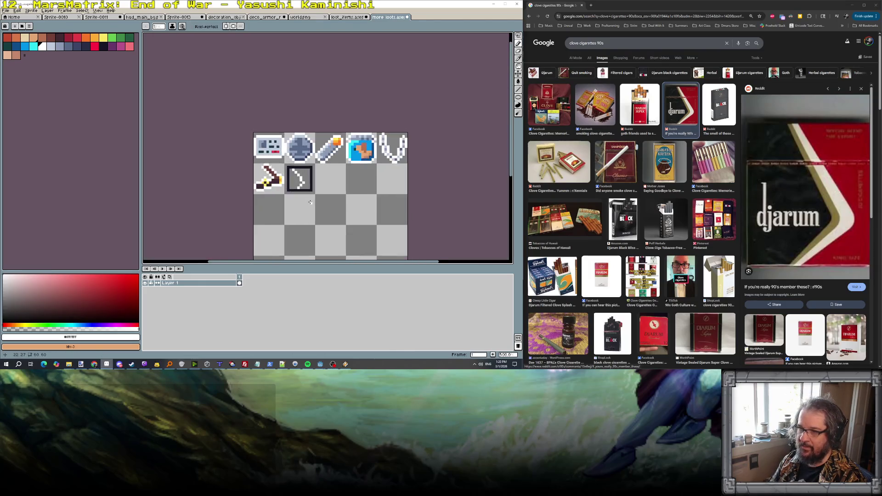
key(ctrl+z)
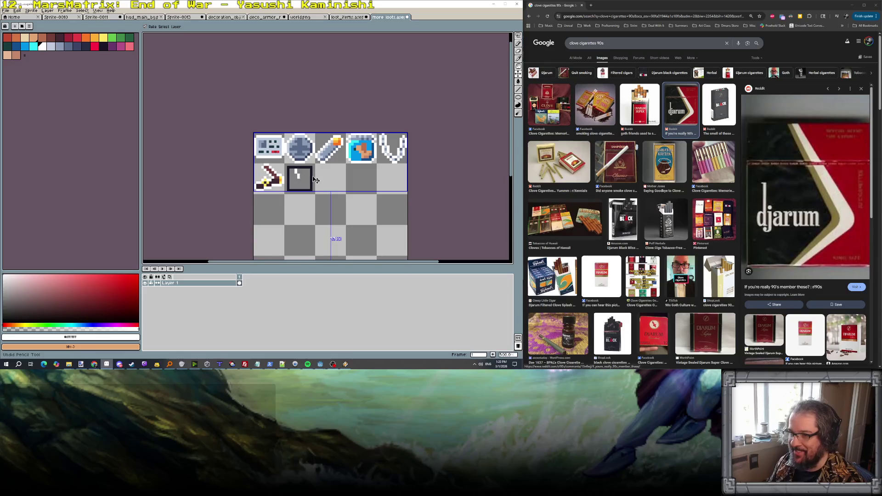
scroll(313, 178, up, 2)
drag(293, 174, 297, 178)
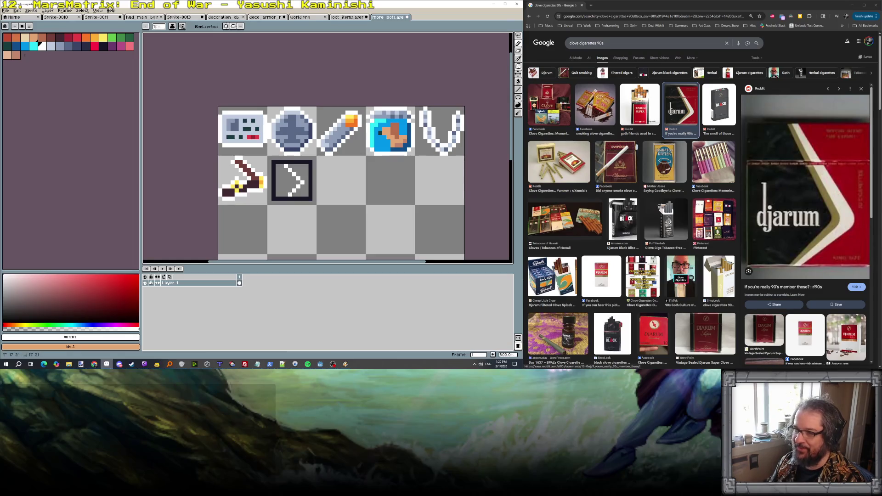
scroll(308, 192, down, 4)
scroll(308, 192, up, 2)
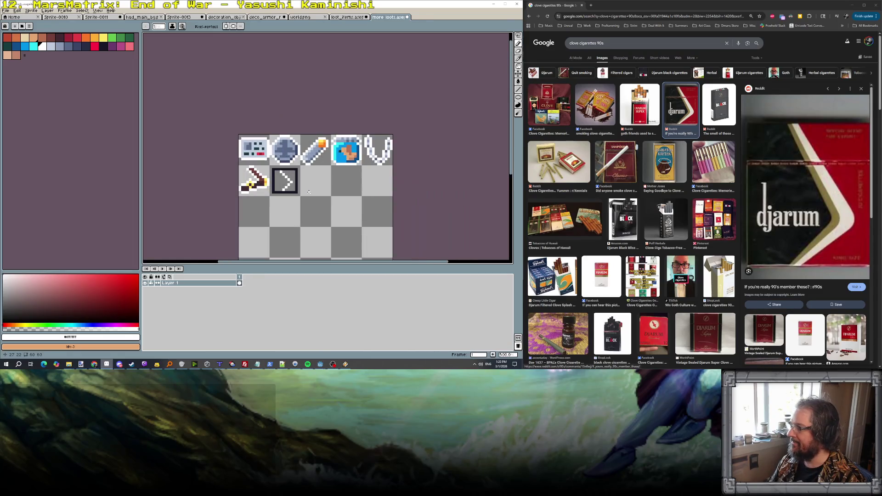
Step: Flood-fill the tile dark on the chevron's left and red on its right
alt+click(274, 181)
key(g)
click(277, 182)
scroll(306, 176, up, 1)
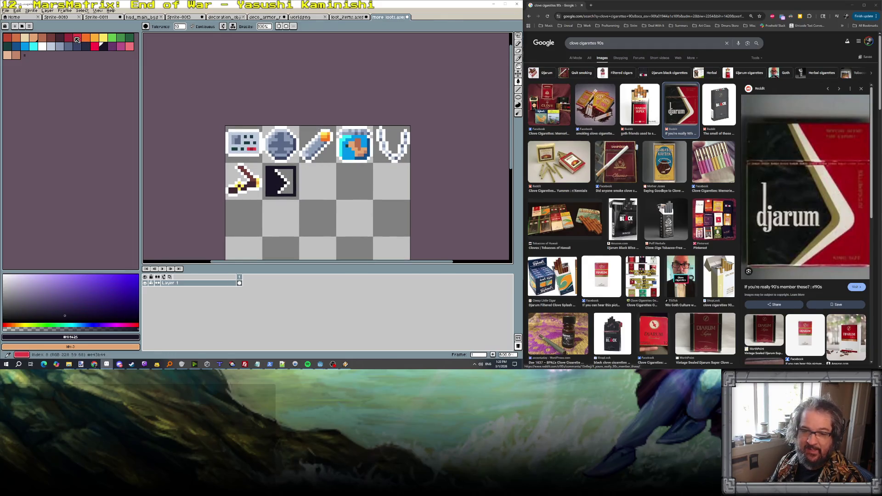
click(72, 39)
click(288, 177)
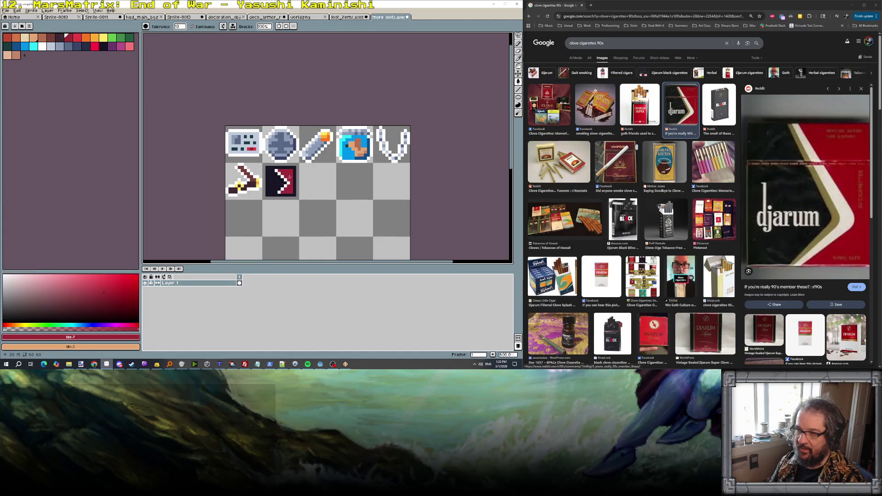
scroll(290, 180, down, 3)
scroll(293, 184, up, 3)
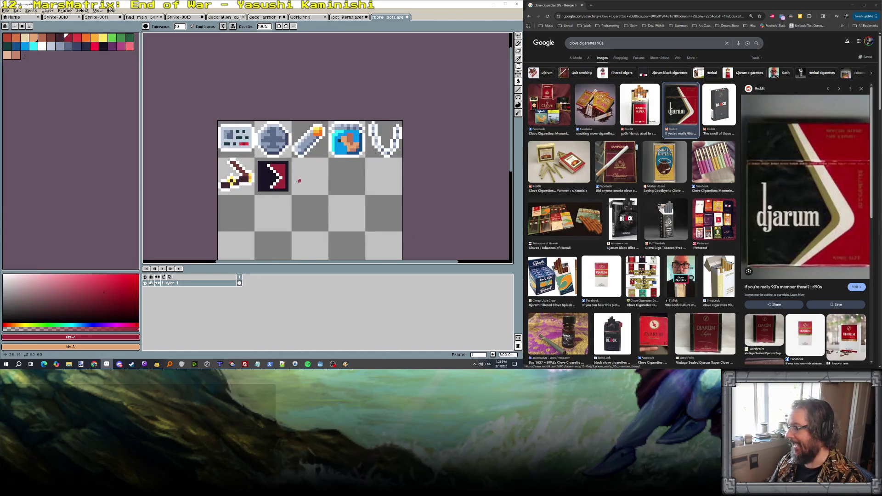
scroll(296, 183, up, 3)
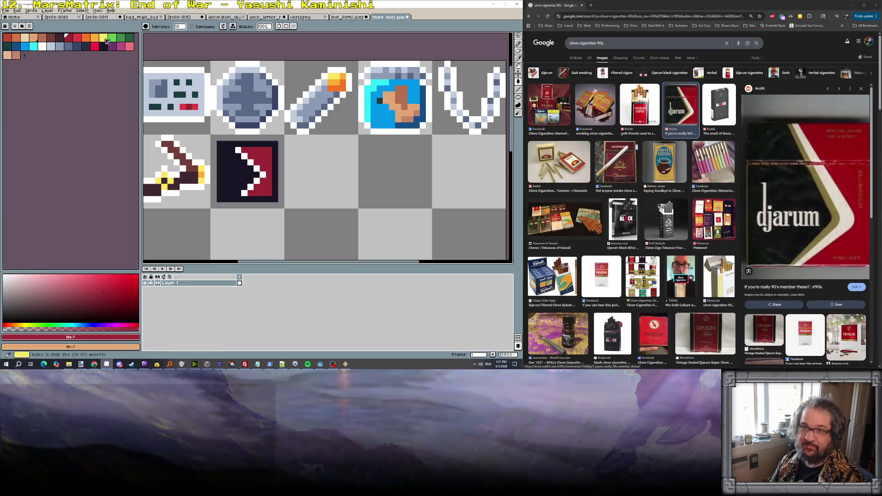
Step: Paint an orange pixel beside the white chevron
click(94, 37)
scroll(231, 156, up, 1)
click(232, 155)
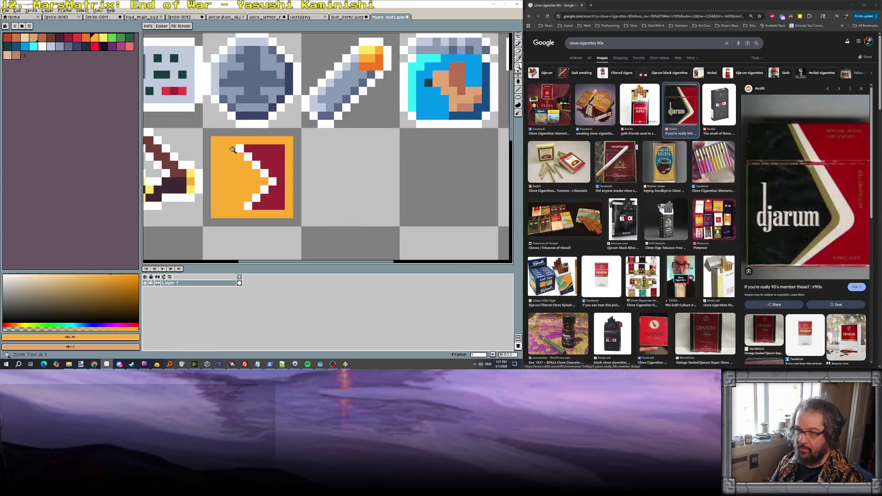
key(ctrl+z)
key(b)
click(231, 148)
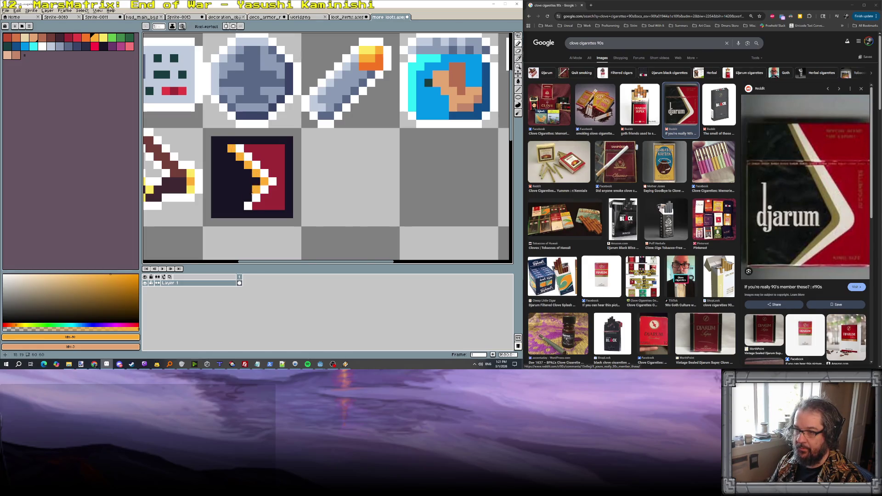
scroll(267, 210, down, 5)
scroll(267, 210, down, 1)
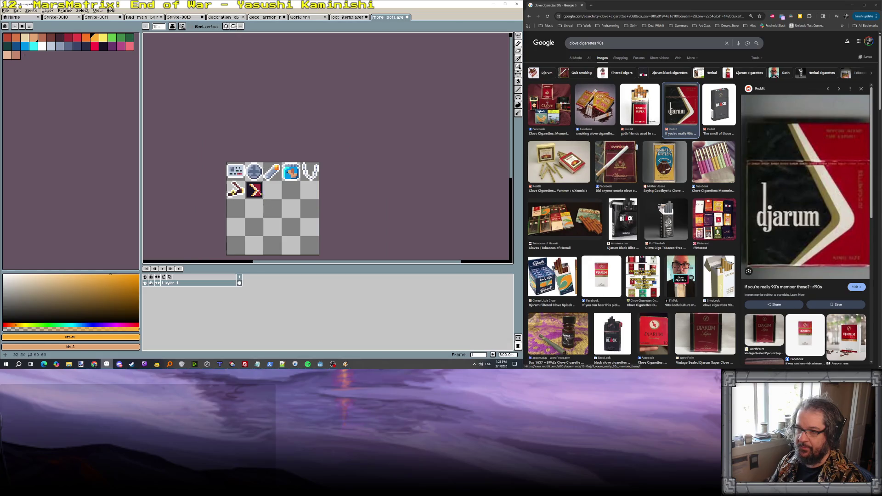
scroll(253, 188, up, 2)
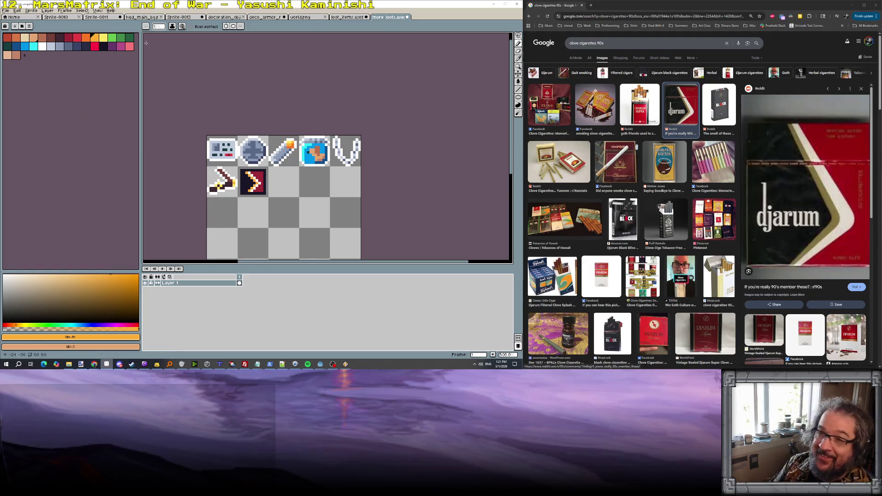
Step: Flood-fill the tile's dark background navy
click(85, 46)
scroll(215, 172, up, 2)
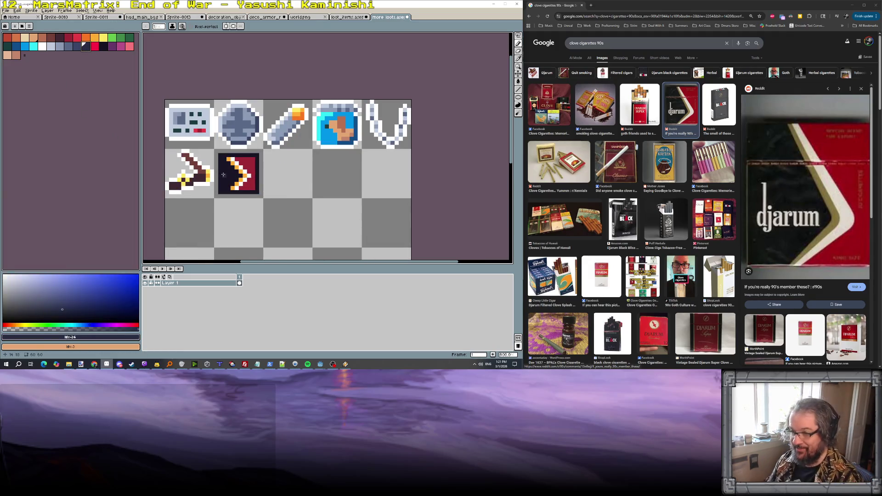
key(g)
click(224, 174)
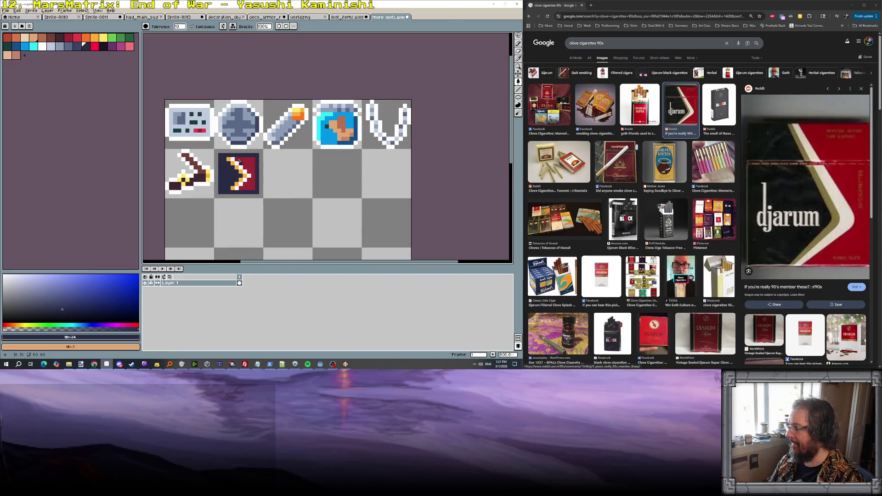
scroll(239, 161, up, 3)
Step: Add a white pixel at the chevron's top and paint crimson along the tile's top and bottom rows
alt+click(200, 150)
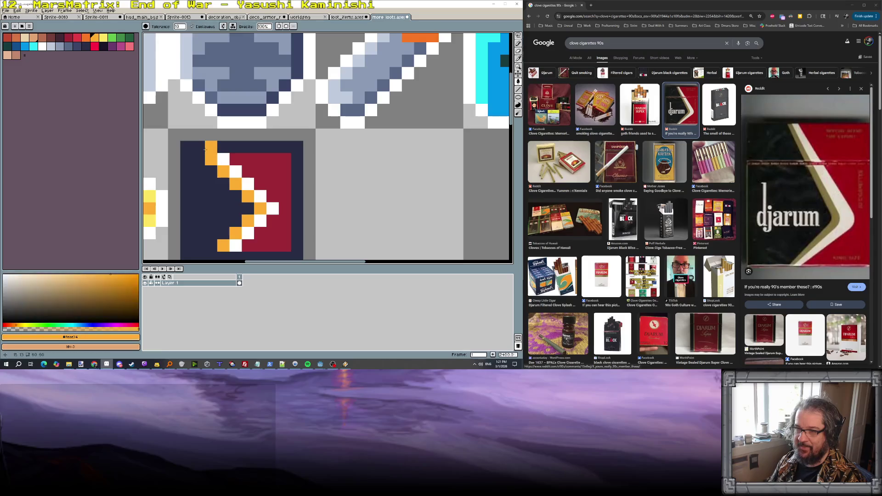
click(206, 150)
key(b)
key(ctrl+z)
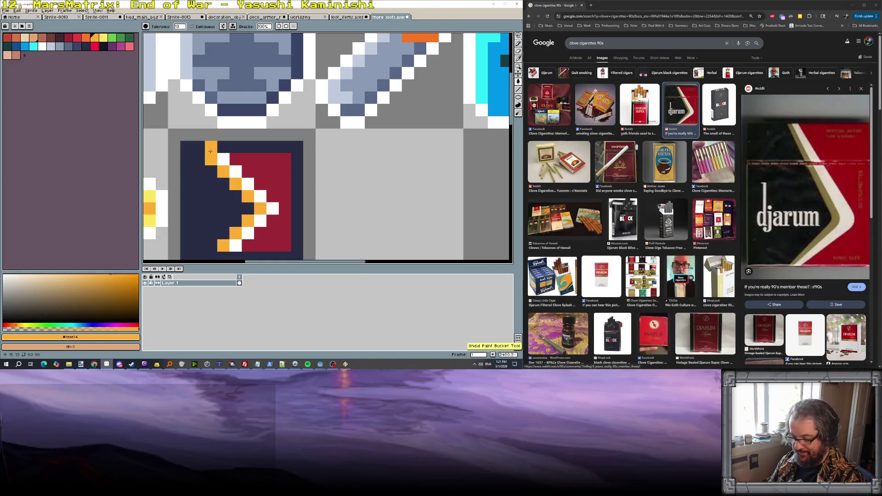
alt+click(224, 159)
click(210, 147)
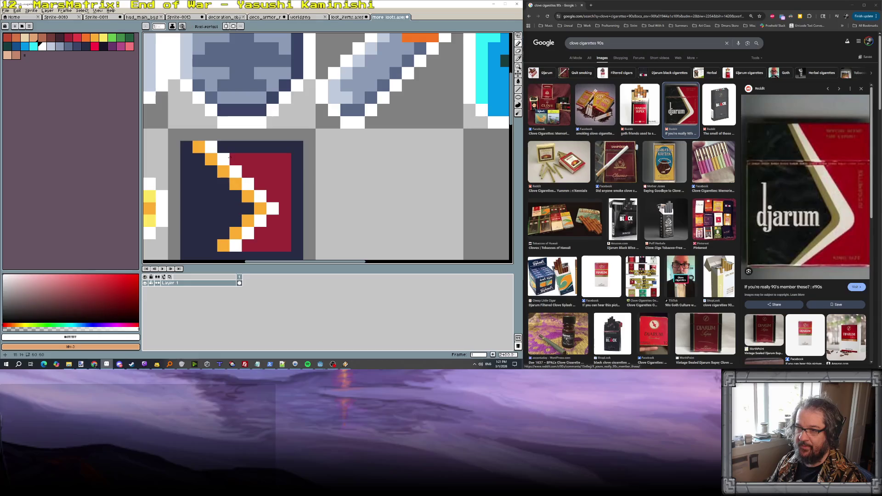
alt+click(235, 159)
mouse_move(224, 147)
mouse_down()
mouse_move(280, 150)
mouse_move(294, 193)
mouse_move(267, 212)
mouse_up()
scroll(281, 150, down, 3)
alt+click(263, 210)
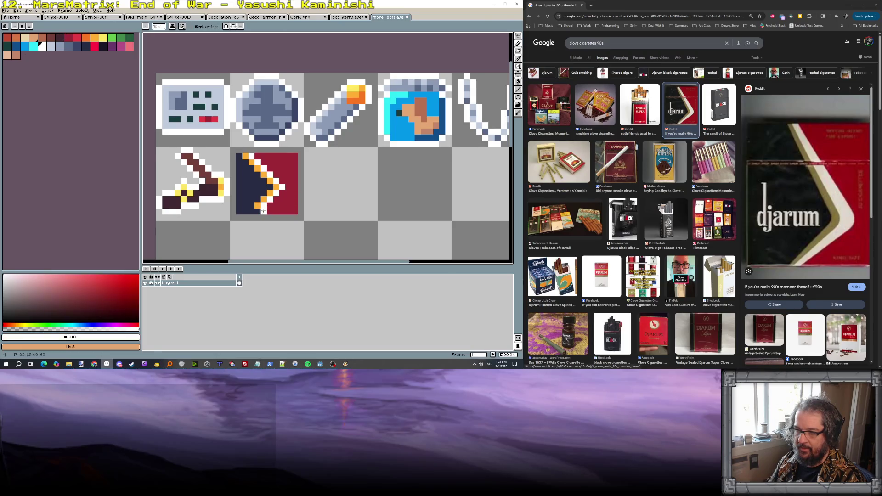
Step: Touch up two pixels near the tile's bottom in dark red
alt+click(265, 201)
click(265, 211)
alt+click(275, 209)
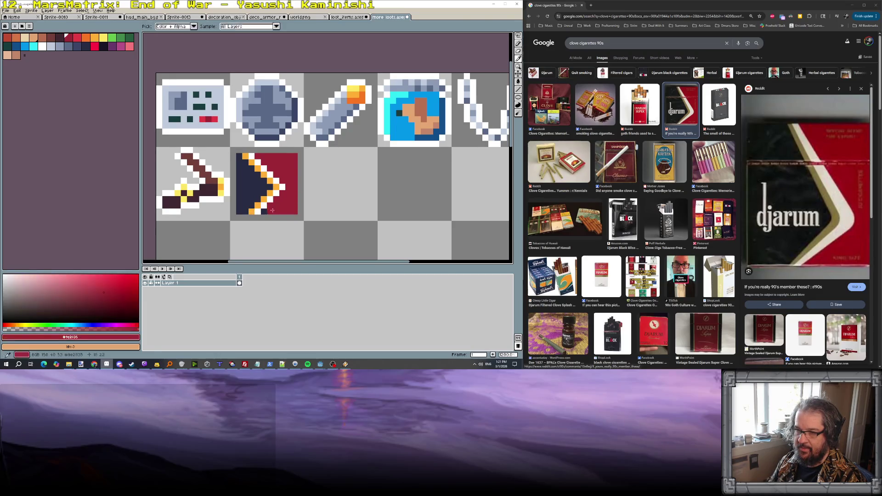
scroll(282, 208, down, 6)
scroll(282, 208, down, 1)
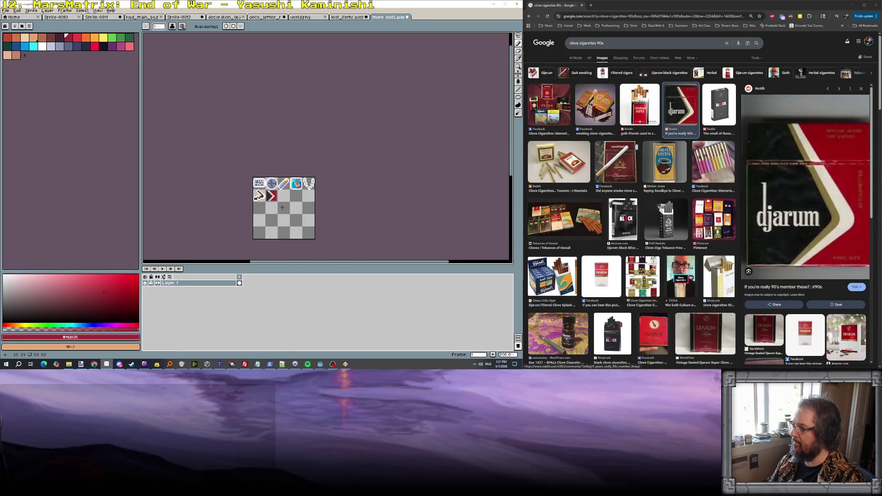
scroll(282, 207, up, 4)
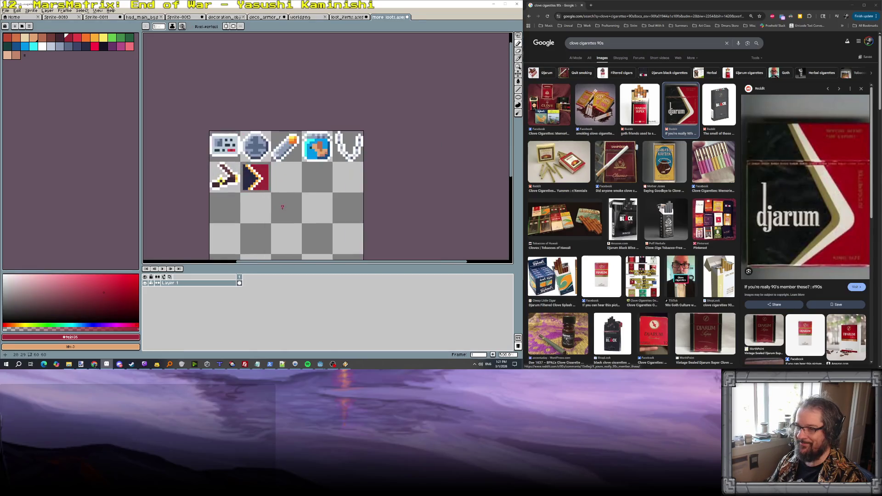
Step: Select the chevron icon with the Rectangular Marquee, transform it and commit
key(m)
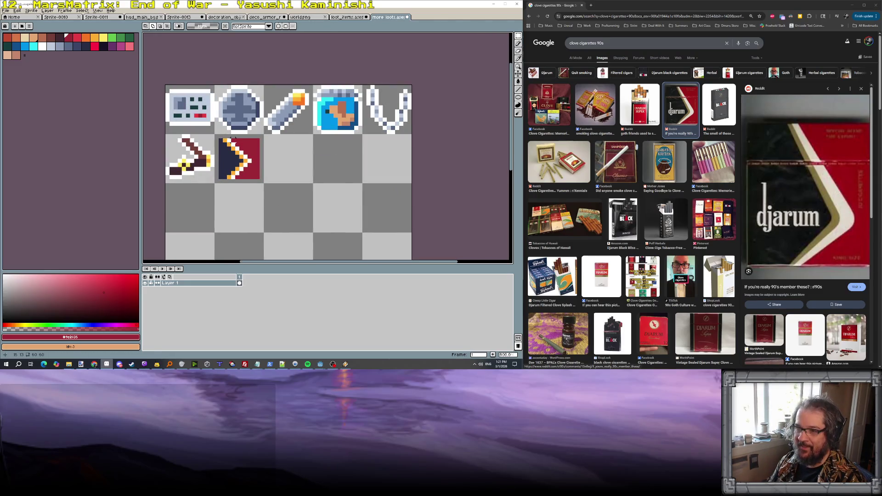
drag(220, 139, 258, 179)
click(244, 175)
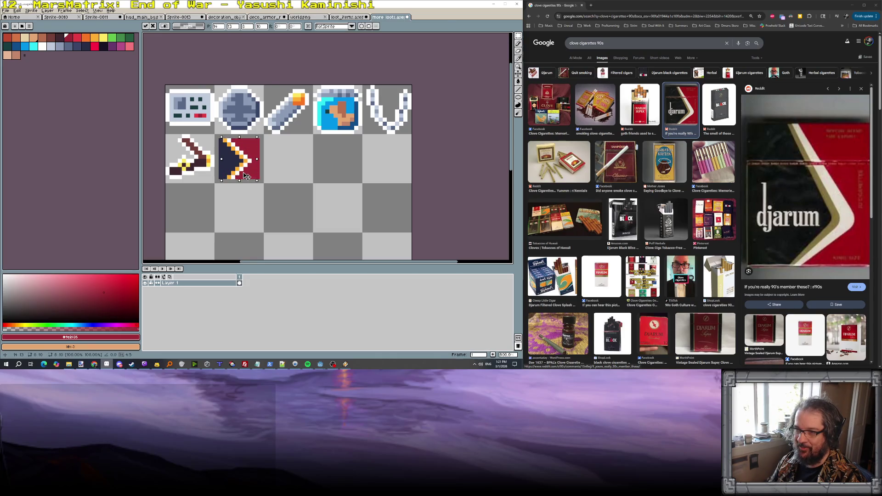
key(Return)
scroll(246, 170, up, 1)
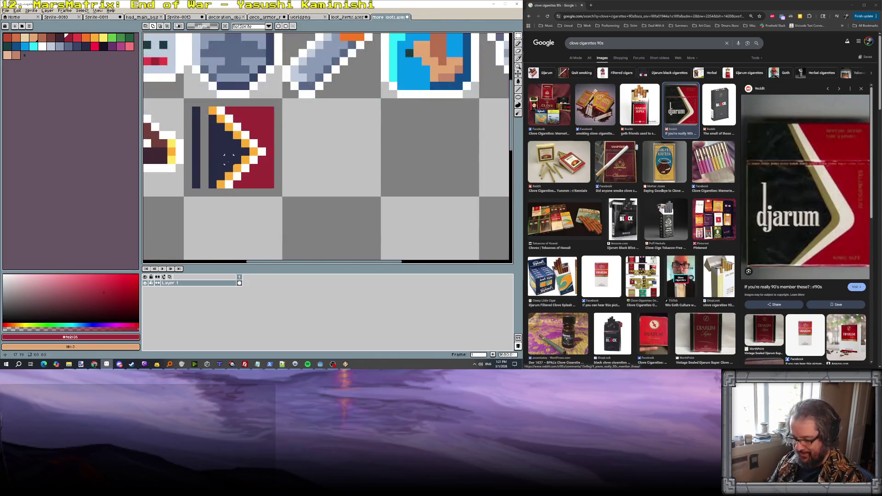
Step: Paint the left column navy and add light grey pixels along the chevron edge
key(b)
alt+click(224, 151)
drag(204, 109, 206, 185)
scroll(225, 170, down, 6)
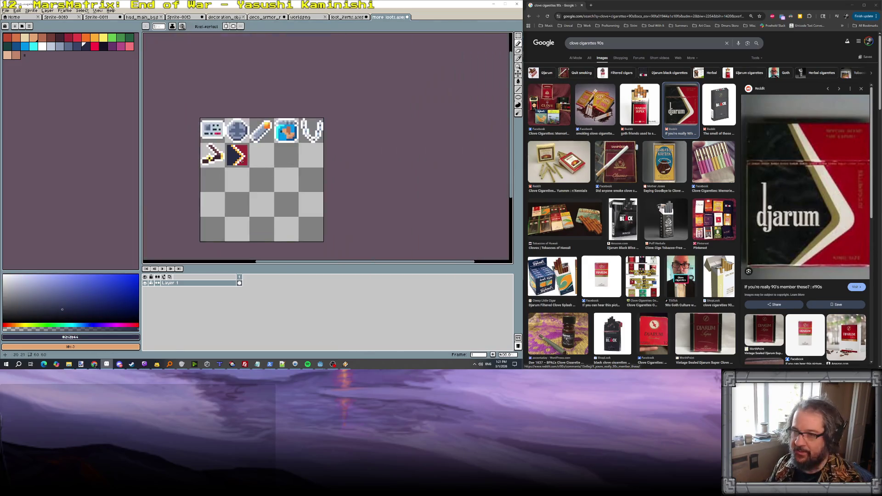
scroll(248, 156, up, 5)
scroll(247, 156, up, 1)
alt+click(187, 107)
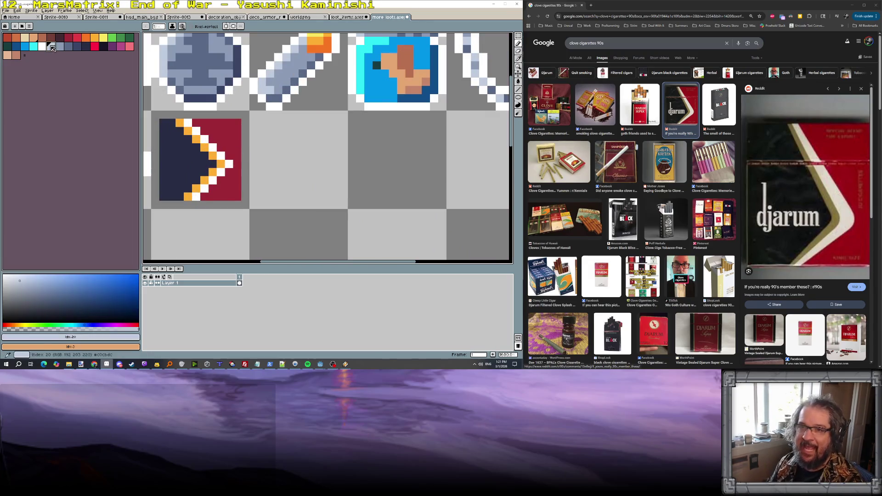
mouse_move(186, 123)
mouse_down()
mouse_move(219, 154)
mouse_move(196, 196)
mouse_up()
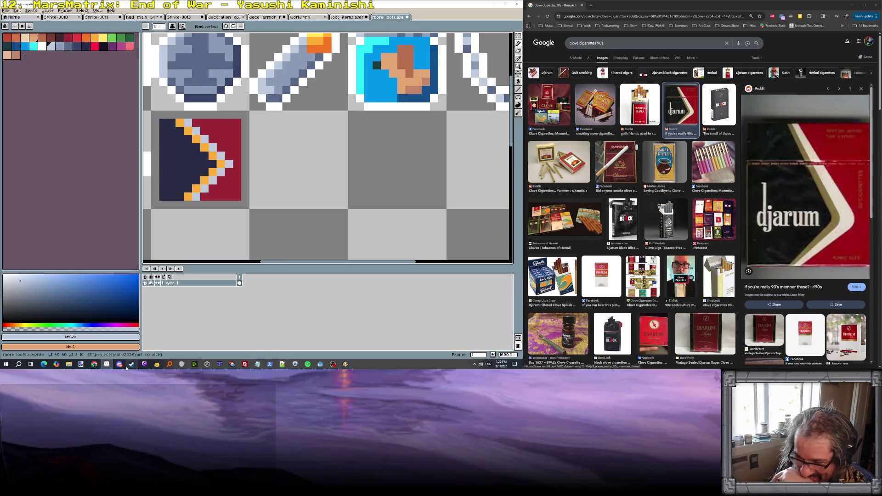
mouse_move(114, 362)
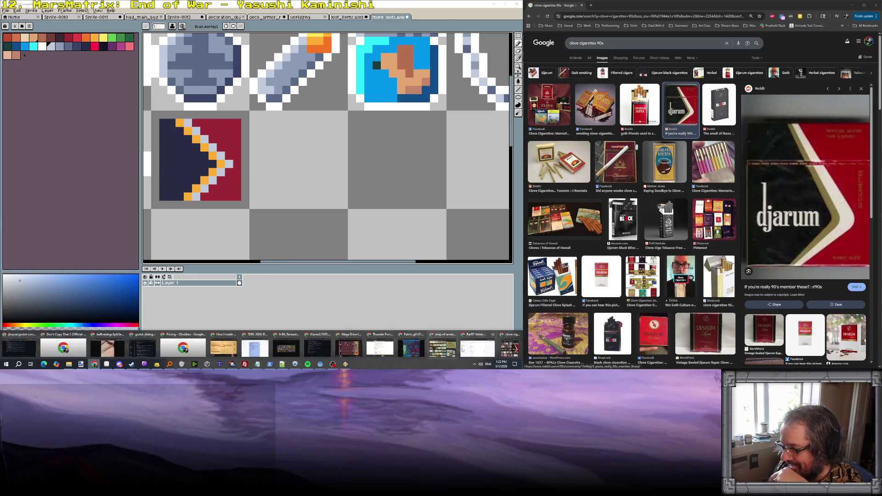
click(473, 354)
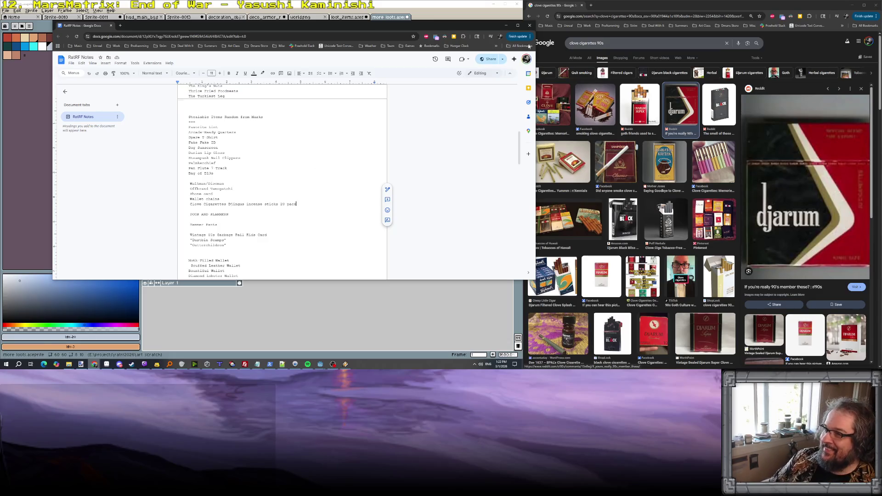
click(505, 25)
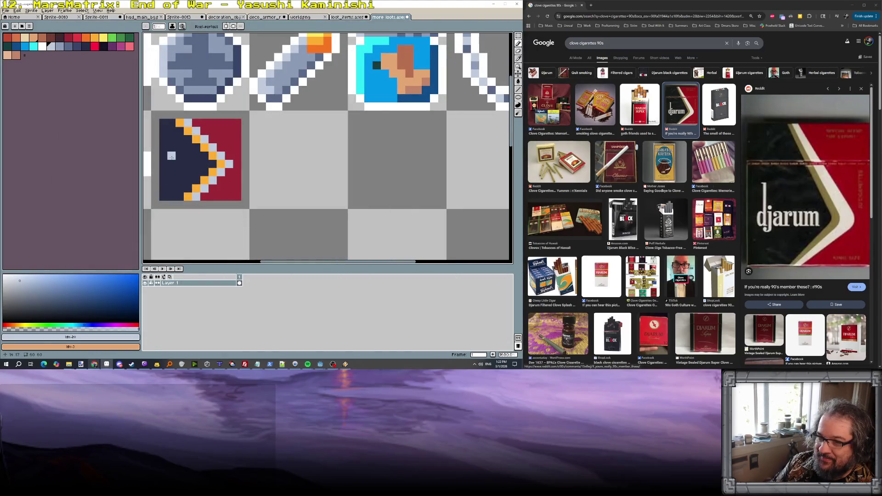
Step: Paint a lavender j-shaped letter on the navy area of the icon
mouse_move(171, 157)
mouse_down()
mouse_move(170, 171)
mouse_move(193, 165)
mouse_up()
alt+click(183, 171)
alt+click(171, 164)
scroll(201, 164, down, 5)
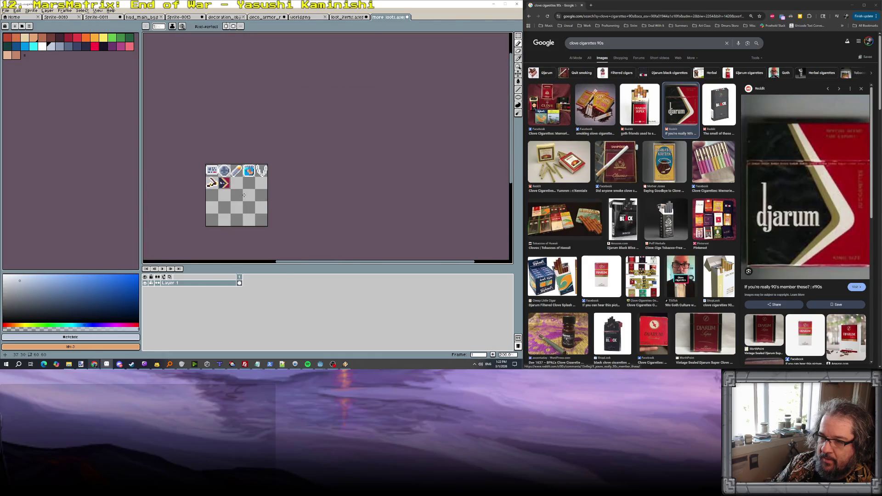
scroll(232, 196, up, 5)
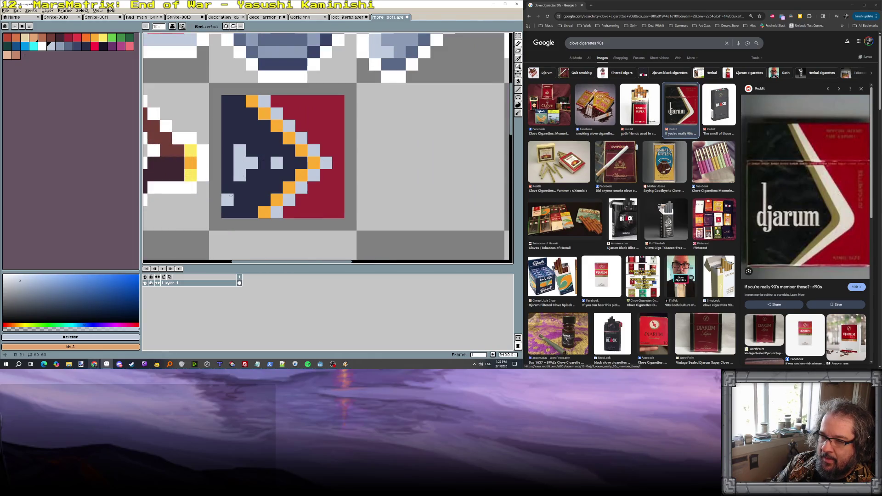
mouse_move(242, 190)
mouse_down()
mouse_move(251, 175)
mouse_move(236, 149)
mouse_move(251, 150)
mouse_move(252, 124)
mouse_up()
click(227, 175)
alt+click(230, 181)
alt+click(252, 163)
Step: Refine the lavender letter, adding pixels near the icon's top-left and touching up in navy
alt+click(275, 158)
alt+click(252, 150)
scroll(304, 197, down, 9)
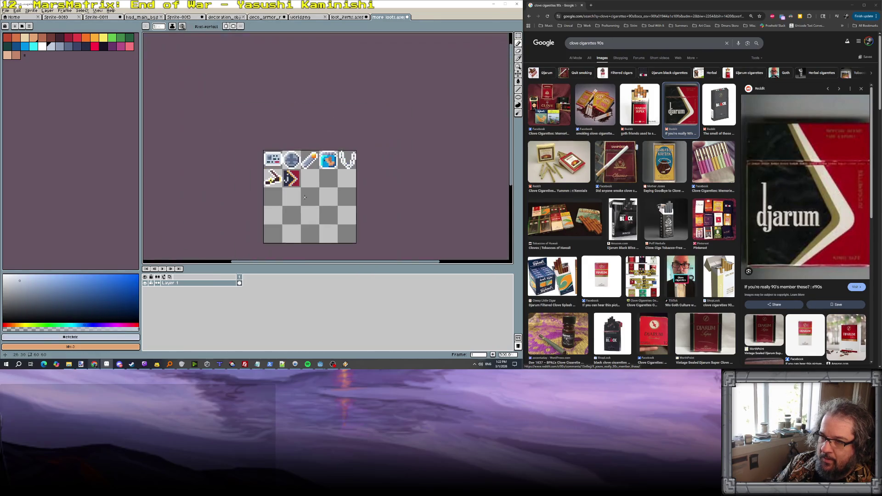
scroll(288, 175, up, 7)
alt+click(235, 107)
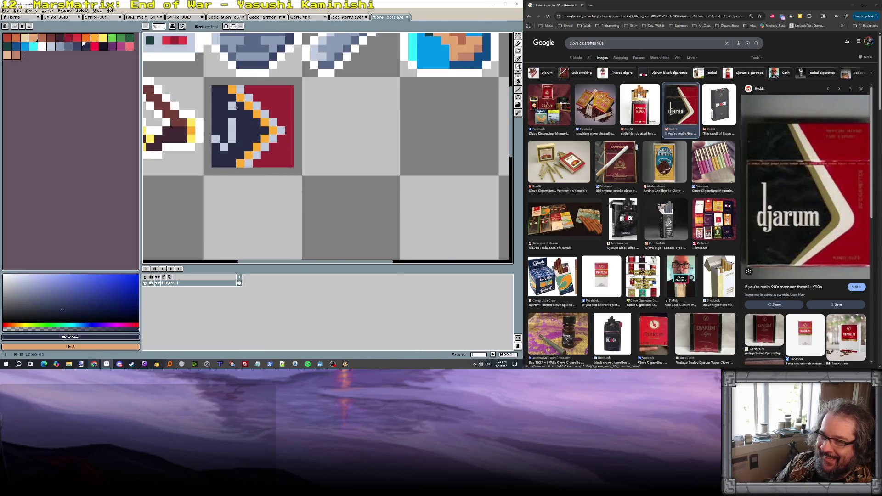
alt+click(233, 118)
click(225, 103)
alt+click(218, 133)
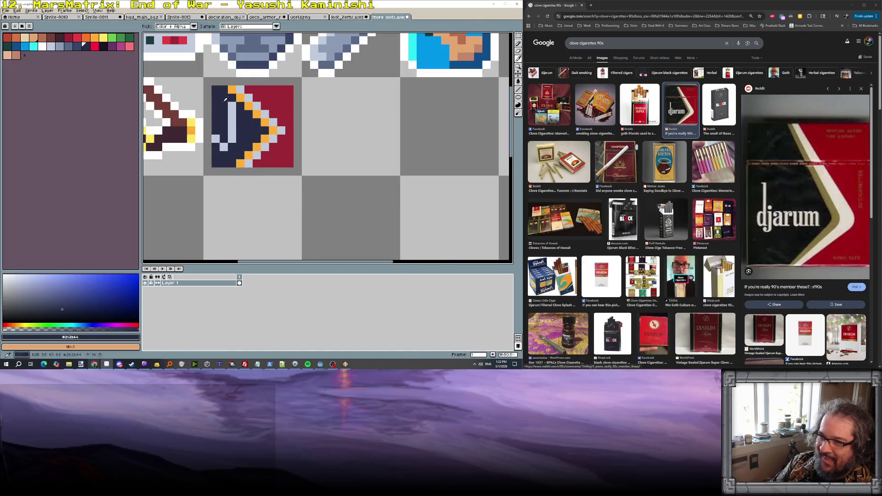
scroll(266, 163, down, 7)
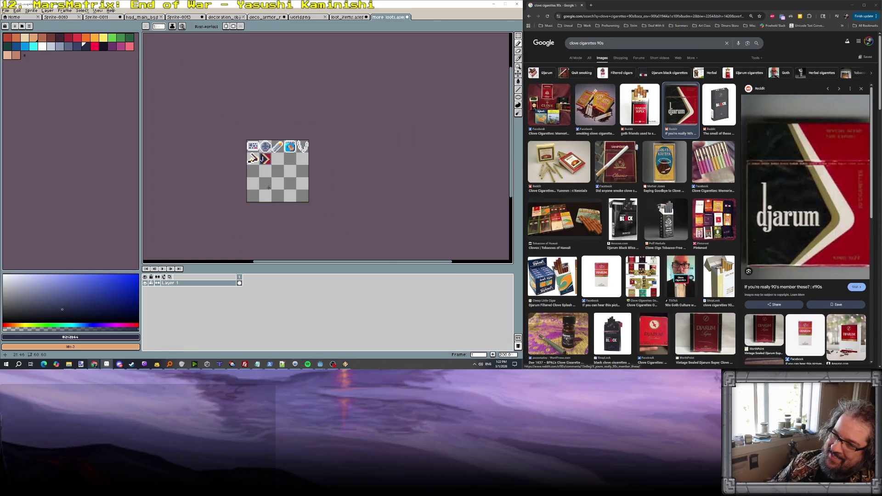
scroll(268, 188, up, 8)
Step: Outline the icon's left and bottom edges in white
alt+click(190, 140)
click(197, 83)
mouse_move(198, 82)
mouse_down()
mouse_move(202, 73)
mouse_move(202, 188)
mouse_move(316, 196)
mouse_move(338, 179)
mouse_move(335, 64)
mouse_move(219, 62)
mouse_up()
scroll(275, 140, down, 2)
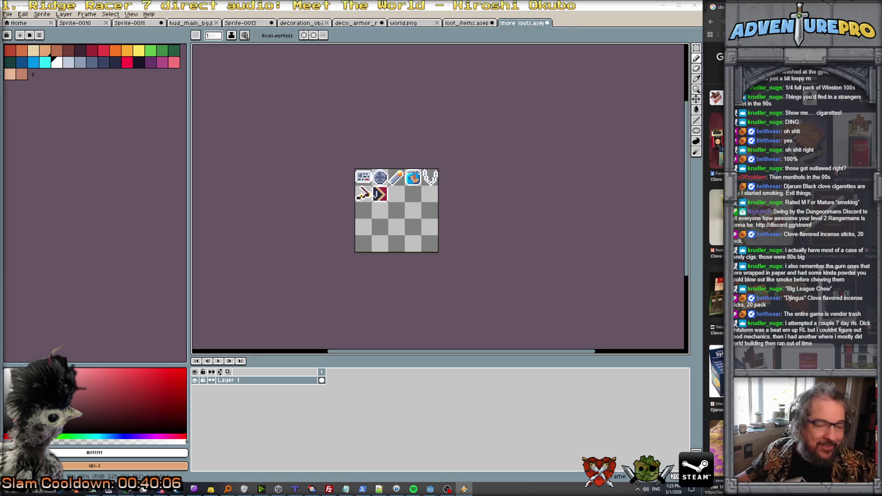
scroll(389, 185, up, 2)
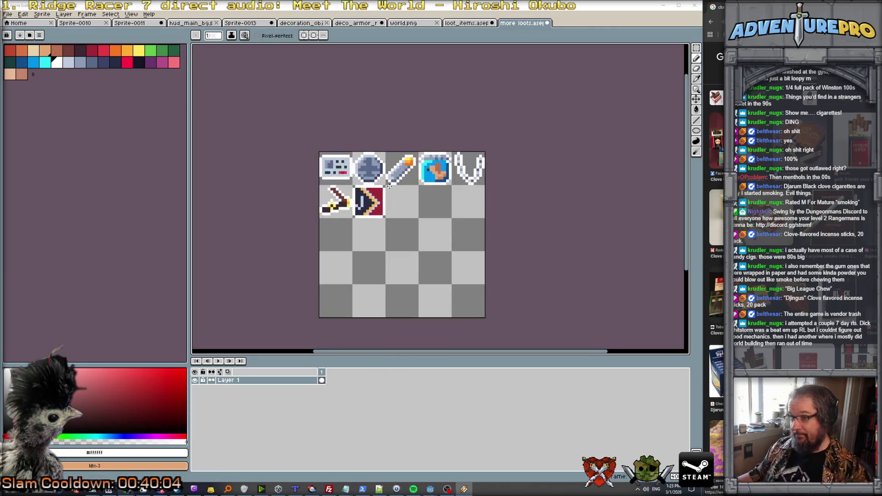
scroll(389, 185, up, 1)
scroll(389, 185, down, 2)
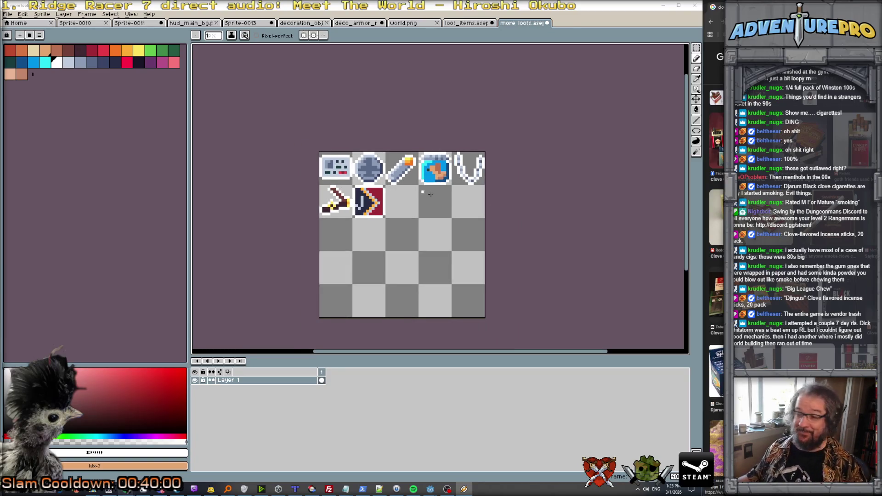
scroll(415, 189, up, 2)
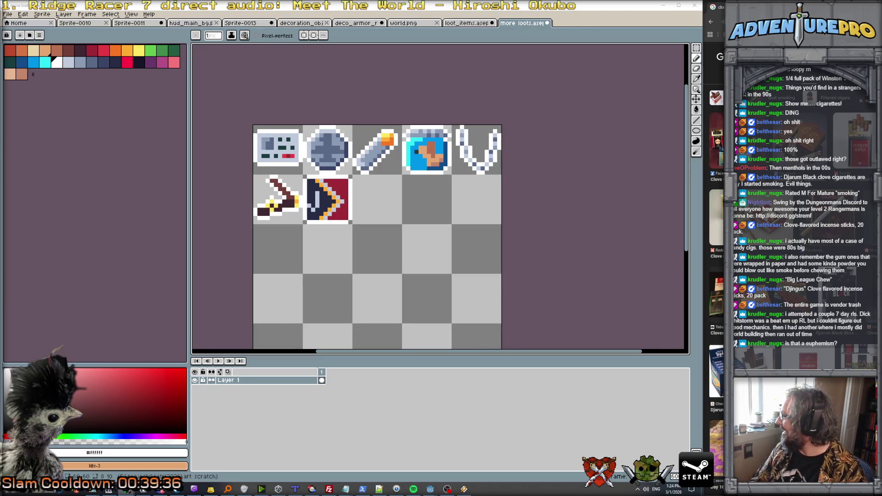
Step: Maximize the Google Maps window and pan to show Seattle and Kirkland
mouse_move(0, 152)
mouse_down()
mouse_move(464, 150)
mouse_move(524, 116)
mouse_up()
double_click(522, 116)
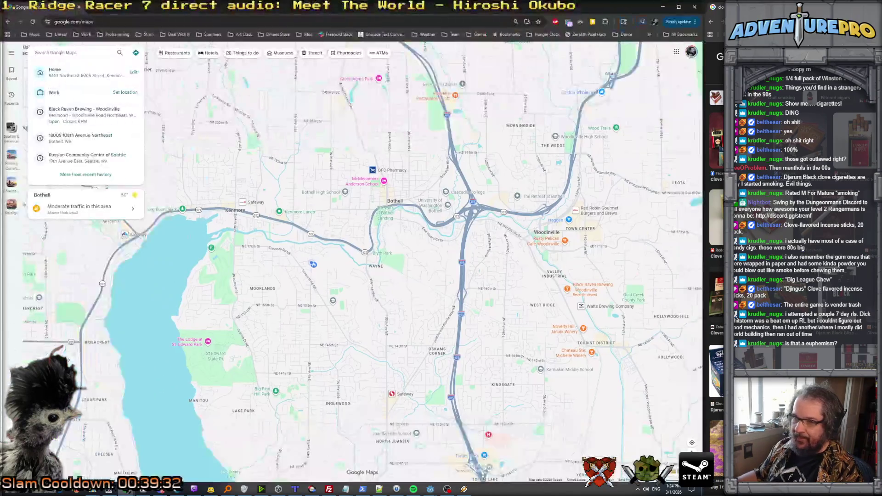
scroll(255, 338, down, 3)
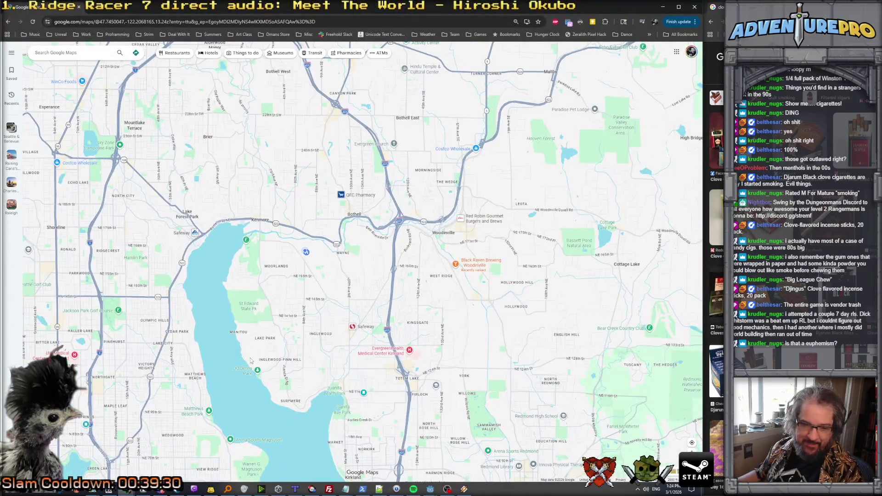
drag(251, 361, 278, 278)
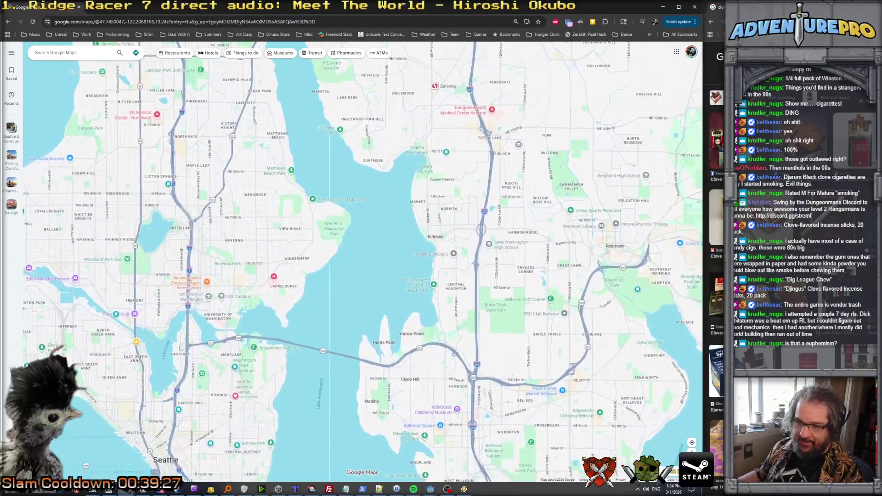
Step: Zoom in on the Bird Command pin at the Marymoor parking lot until Street View lines appear
scroll(269, 295, down, 2)
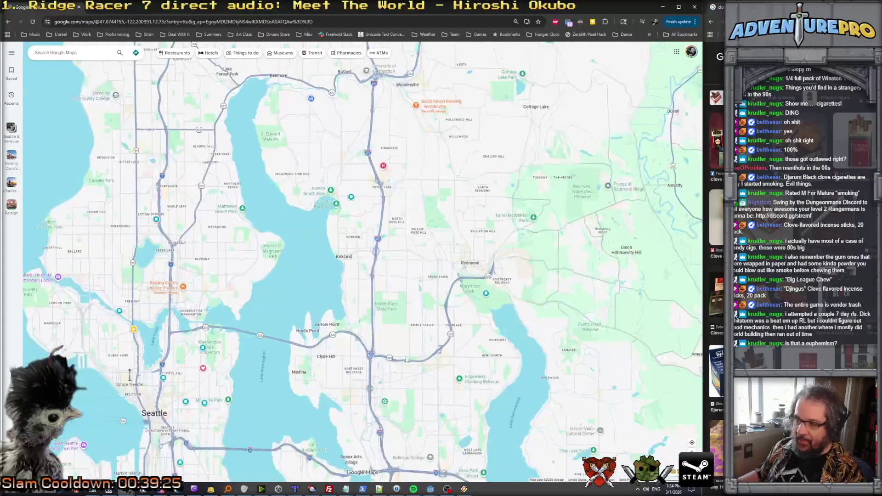
scroll(395, 363, up, 3)
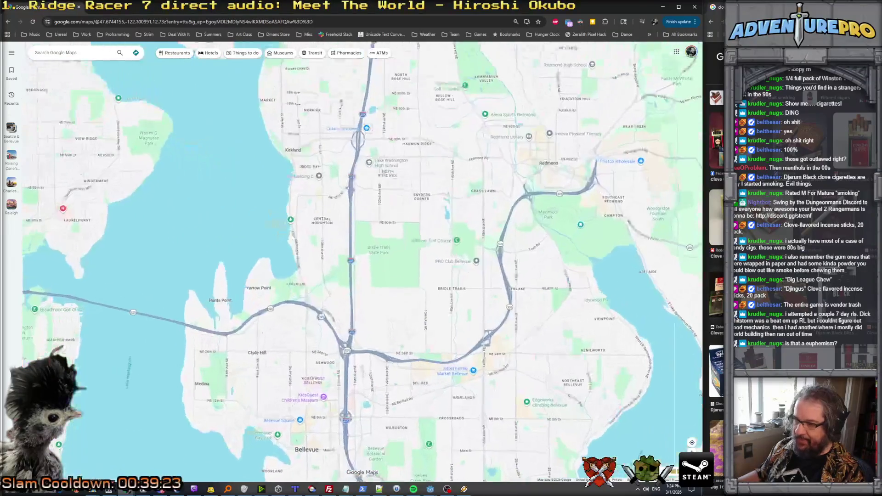
scroll(496, 265, up, 5)
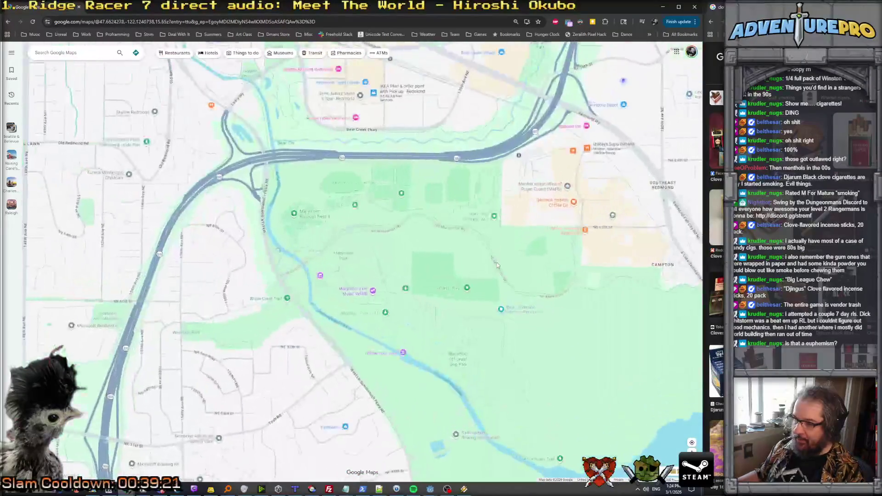
scroll(497, 262, down, 4)
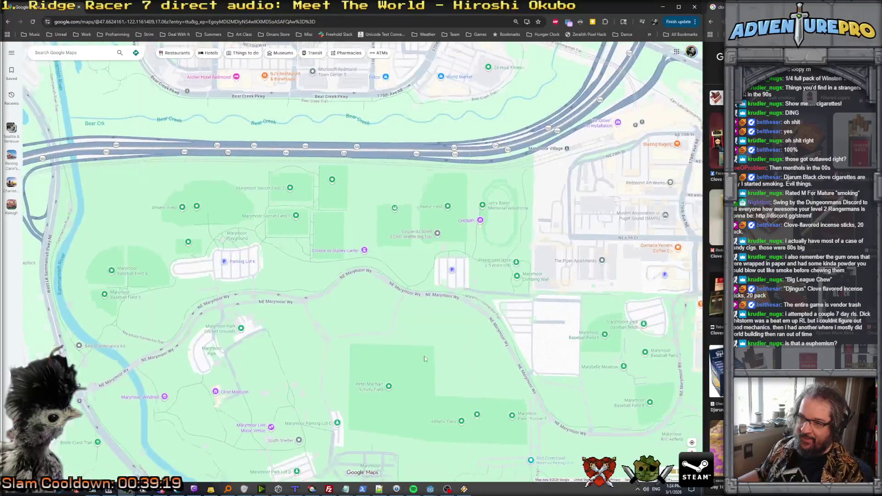
scroll(501, 327, down, 1)
scroll(423, 340, up, 2)
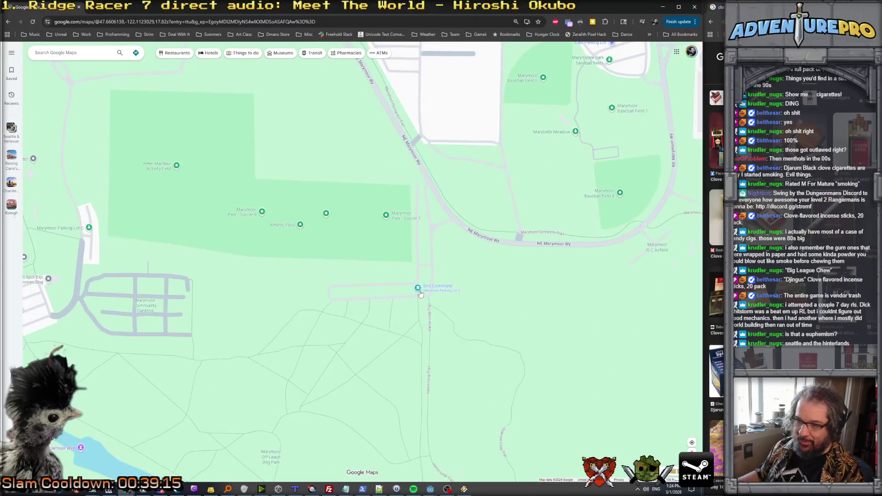
scroll(419, 291, up, 5)
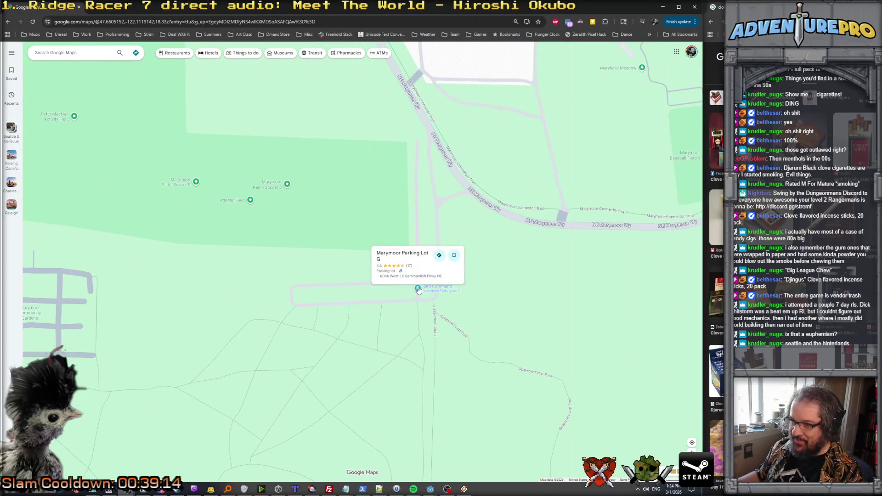
scroll(419, 290, up, 4)
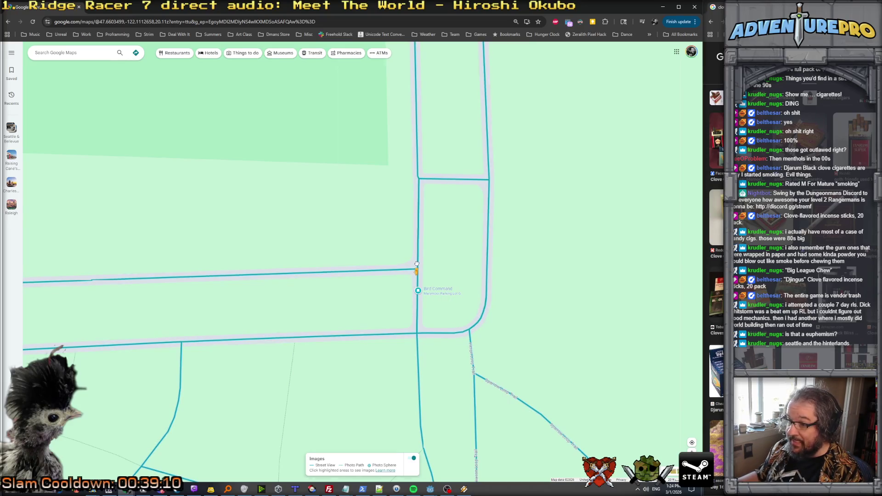
scroll(441, 276, up, 2)
scroll(448, 270, up, 2)
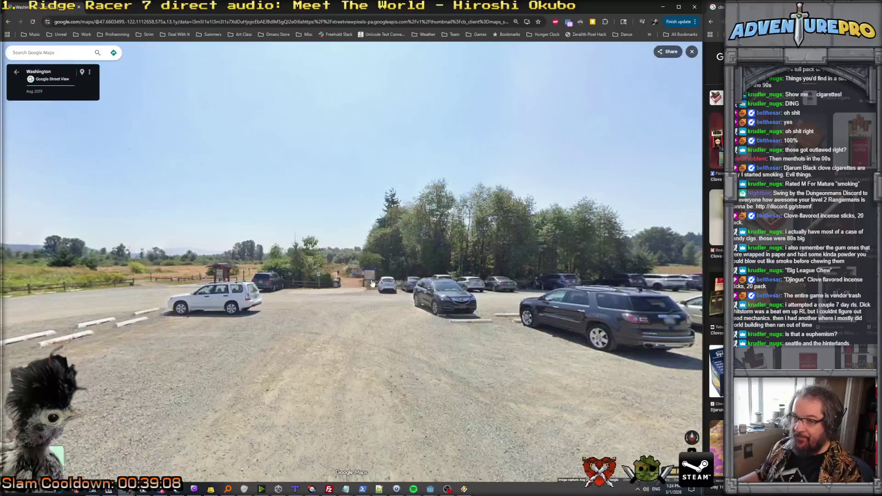
Step: Walk forward through the Marymoor parking lot in Street View toward the trail entrance
click(340, 299)
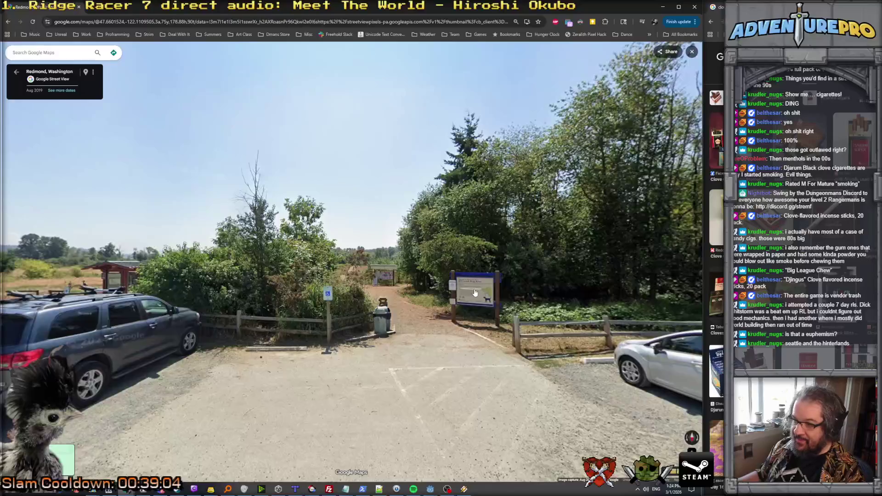
click(464, 296)
click(433, 315)
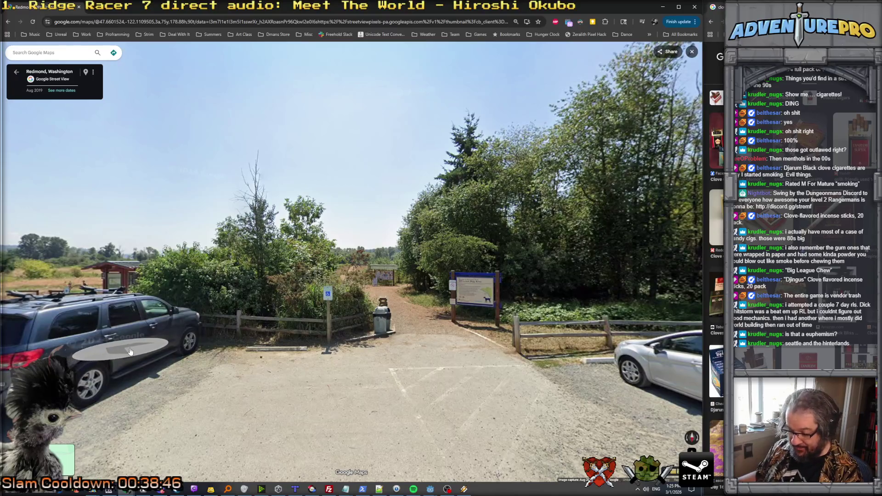
drag(116, 355, 131, 352)
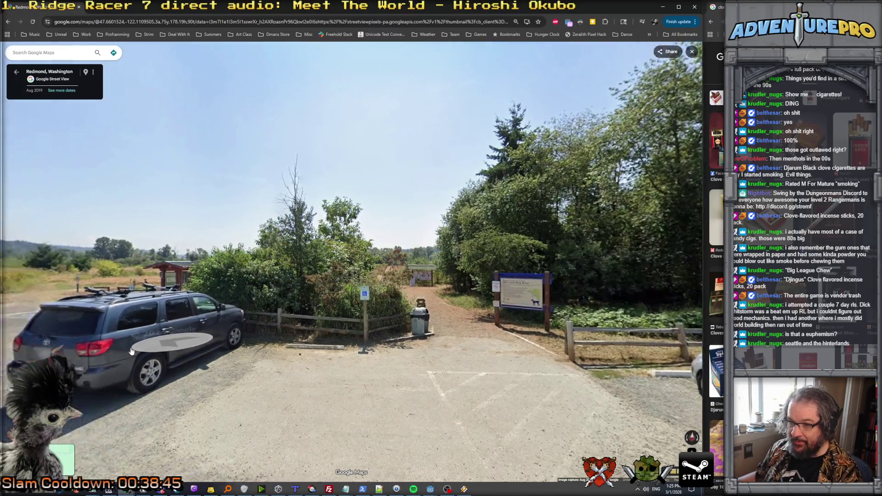
click(131, 351)
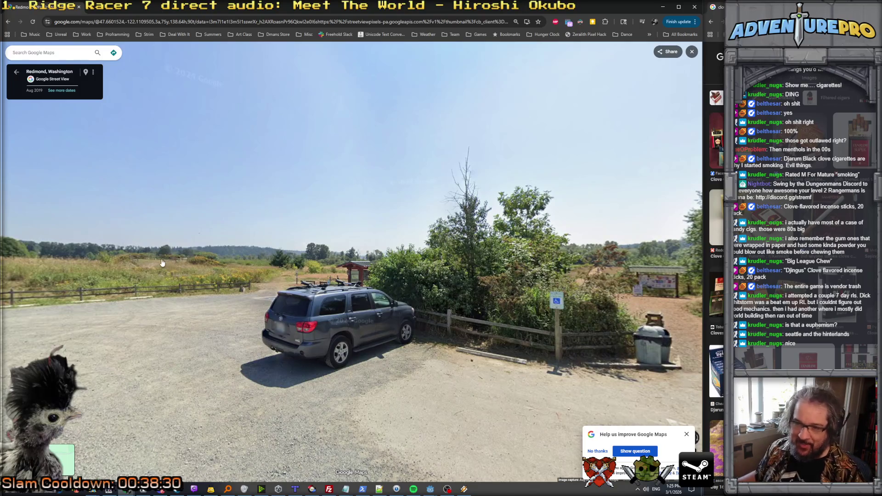
click(296, 329)
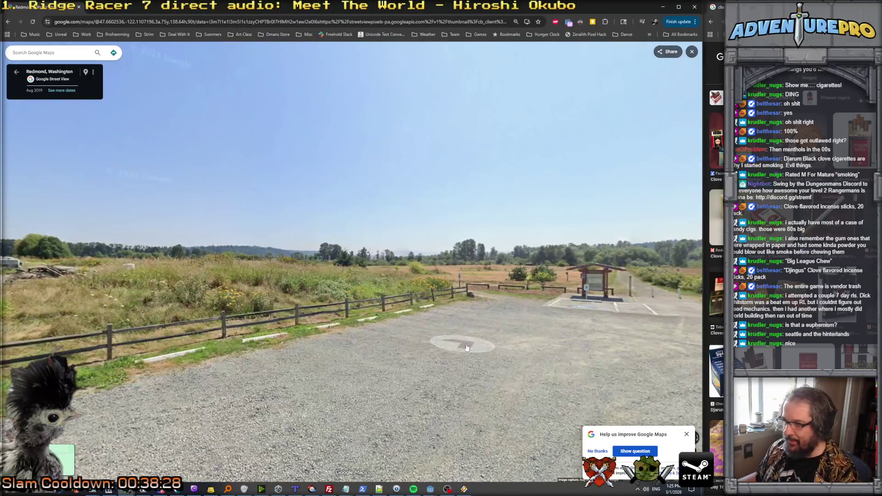
Step: Turn to face the gate and open field, step toward the fence, then close the maps window
drag(283, 315, 417, 282)
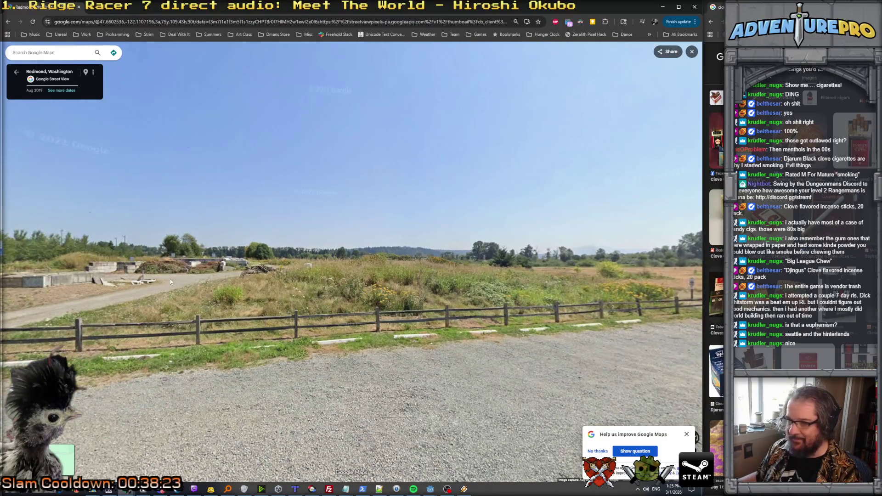
drag(9, 354, 152, 342)
click(153, 342)
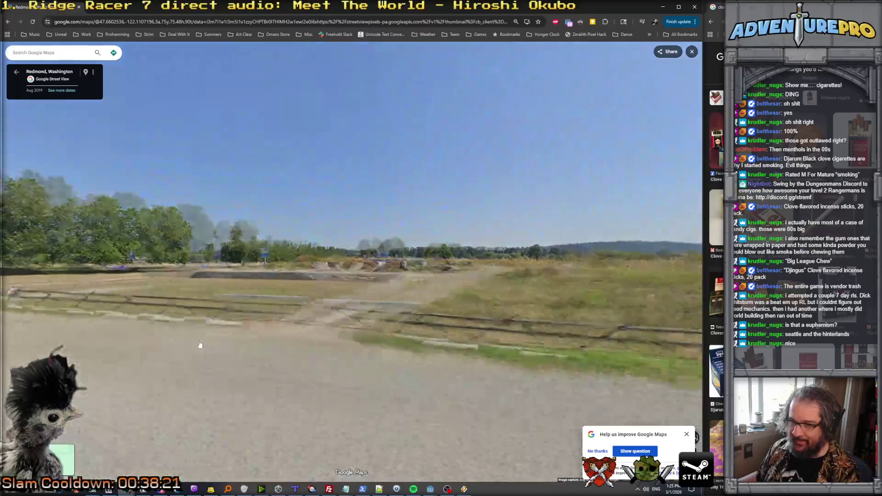
drag(403, 330, 291, 295)
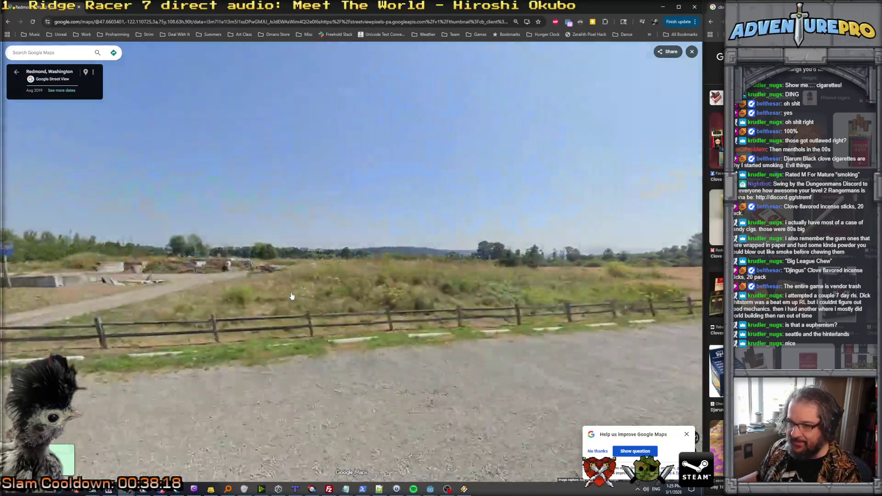
click(291, 296)
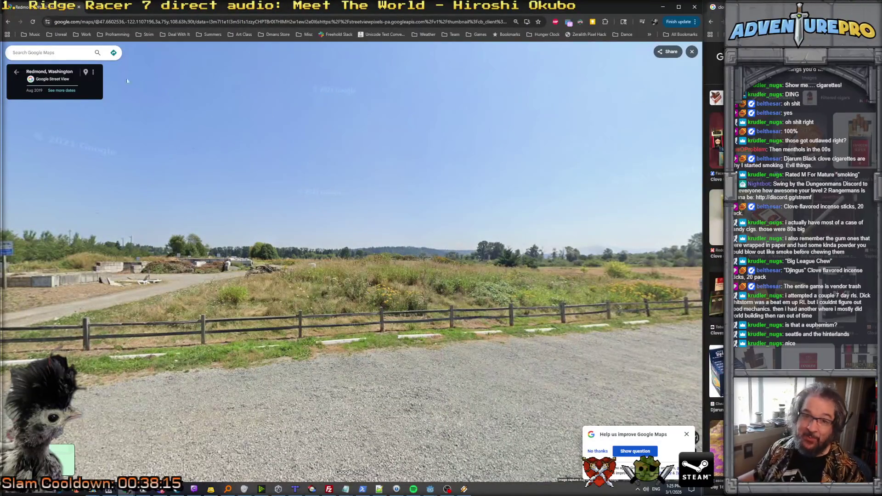
click(78, 7)
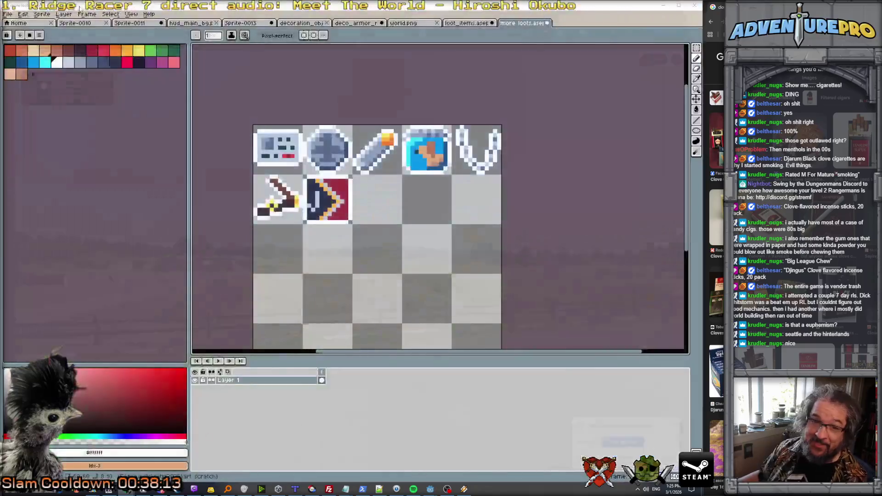
Step: Save the 'more loots' sheet, check the loot_items.aseprite file, and minimize Aseprite to reveal Godot
scroll(266, 158, down, 2)
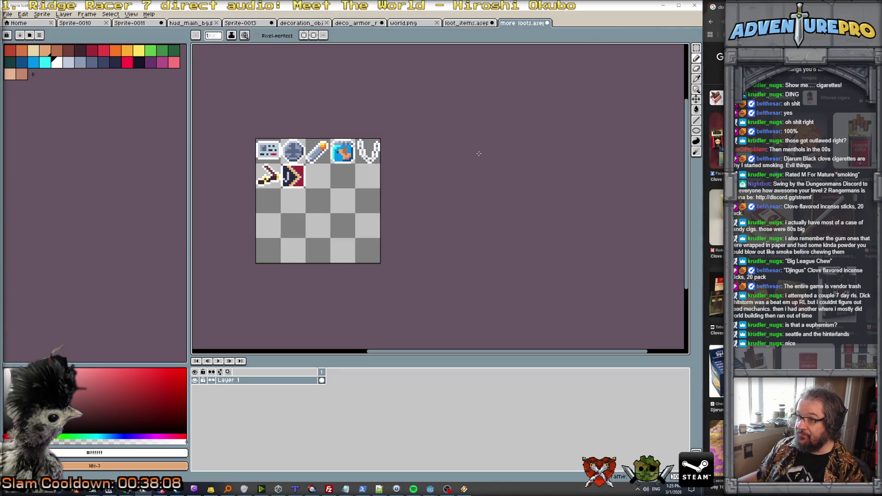
key(ctrl+s)
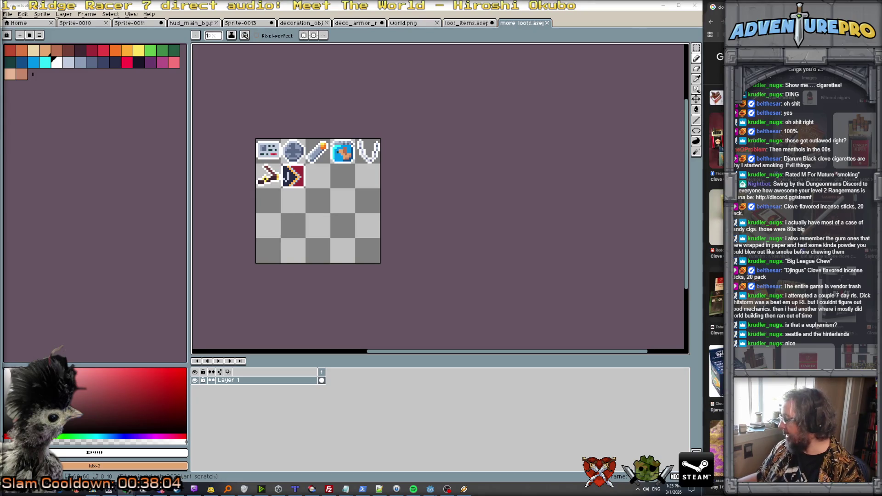
click(468, 23)
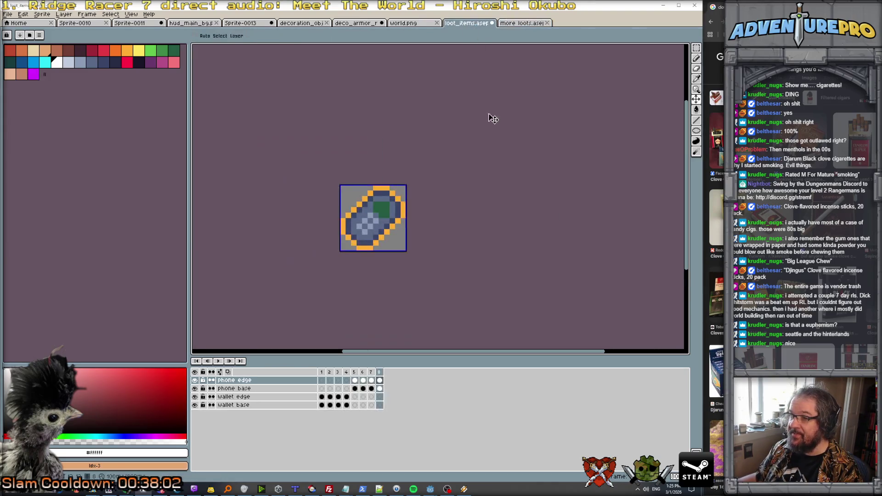
click(663, 5)
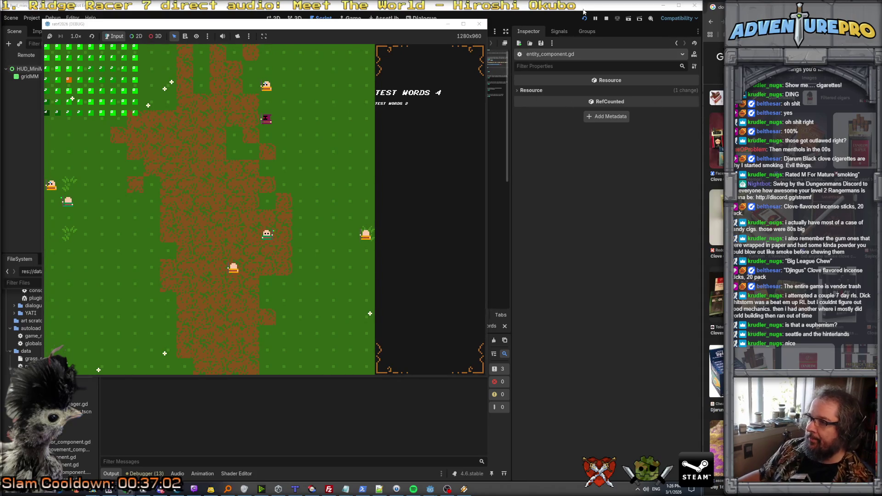
Step: Close the running game and bring the terminal forward, dragged left beside entity_component.gd
click(262, 151)
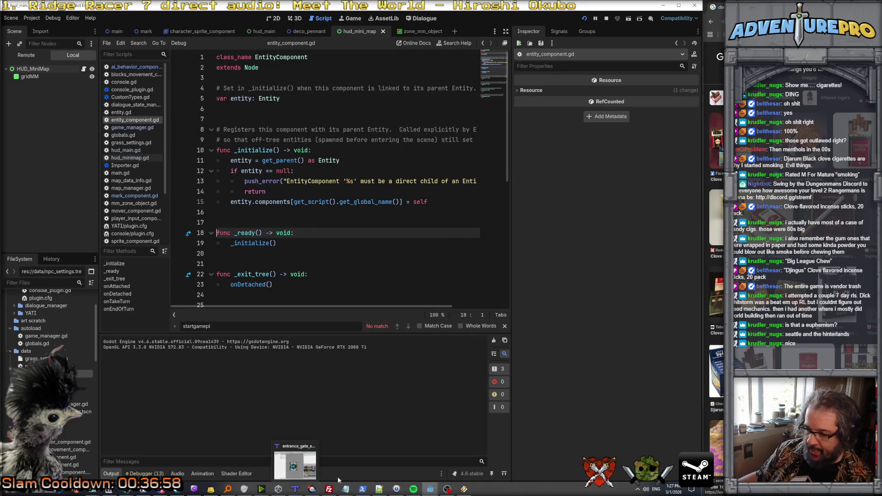
mouse_move(379, 488)
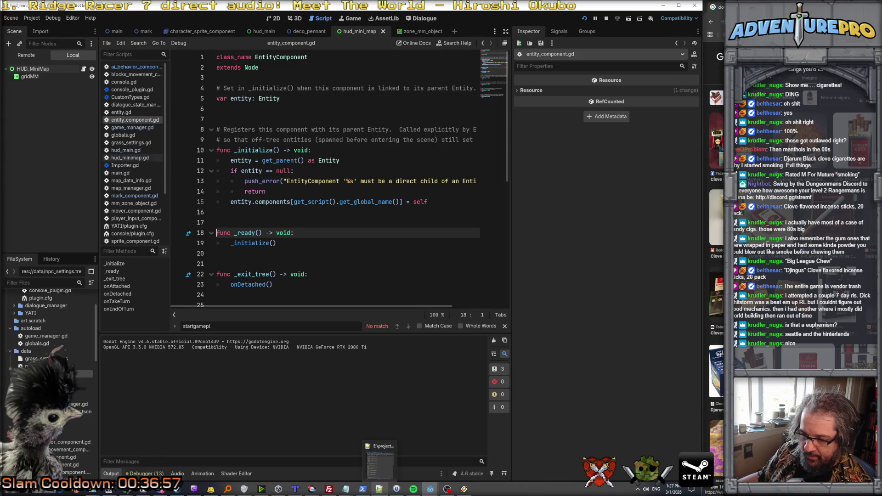
click(363, 489)
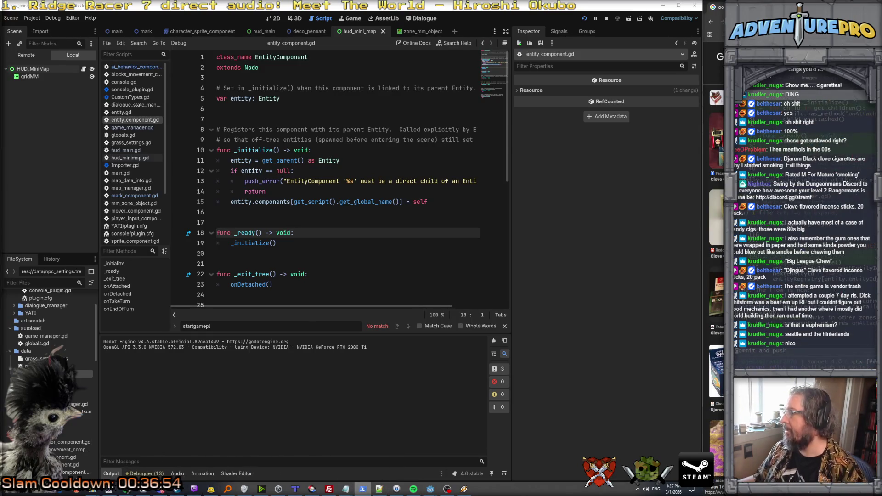
drag(859, 98, 552, 64)
Step: Describe the player bump interaction: entities with a bumpableComponent trigger a bump animation and other components' behaviour
text(let's )
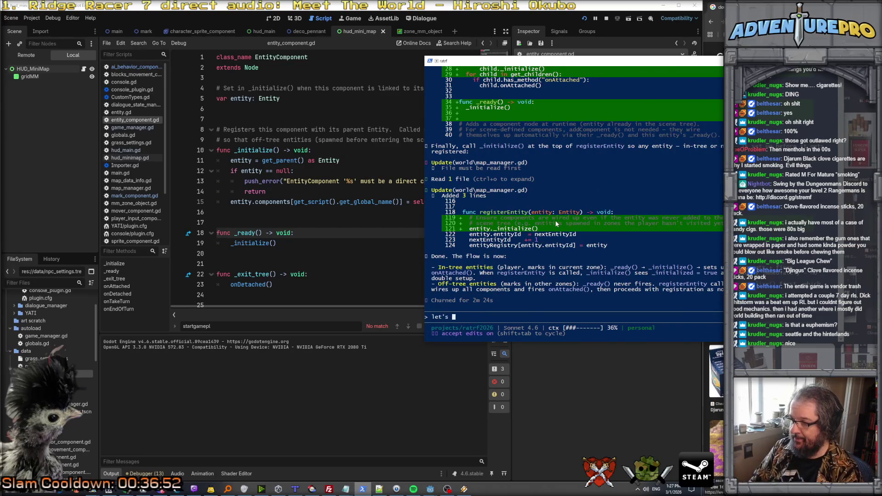
text(try for an interact)
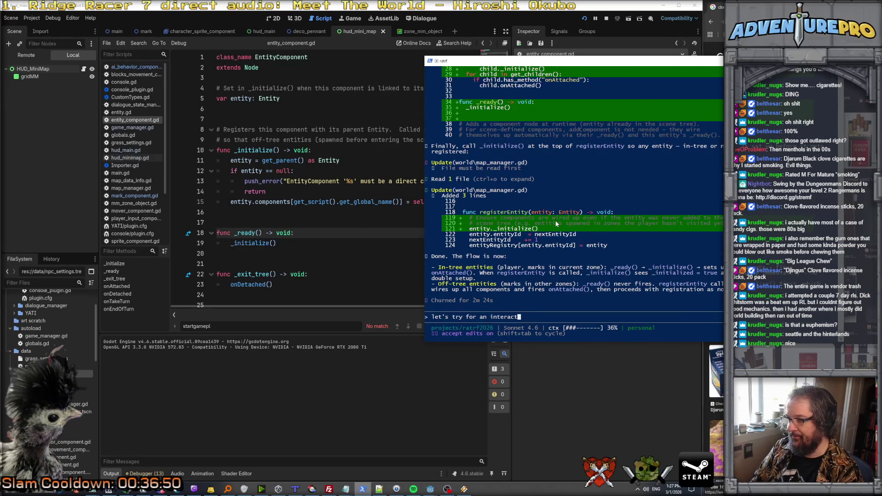
text(ion betwewen the p)
key(BackSpace)
key(BackSpace)
key(BackSpace)
text(en the player and )
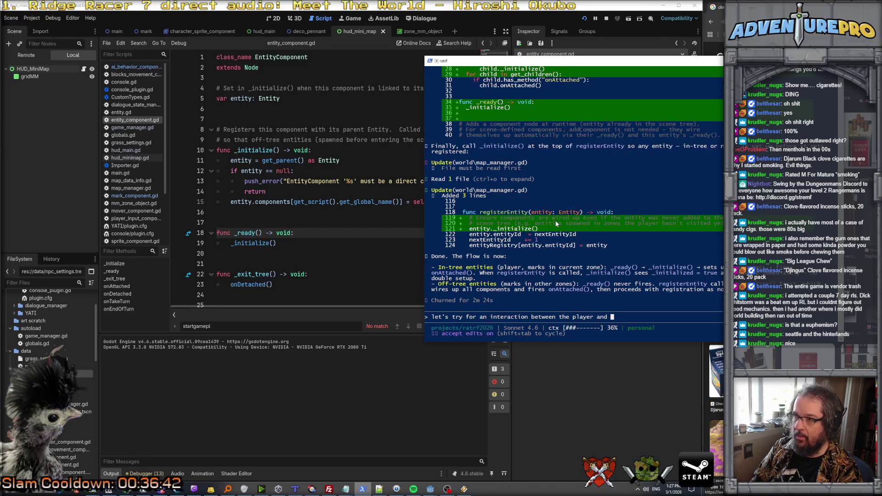
text(other entity)
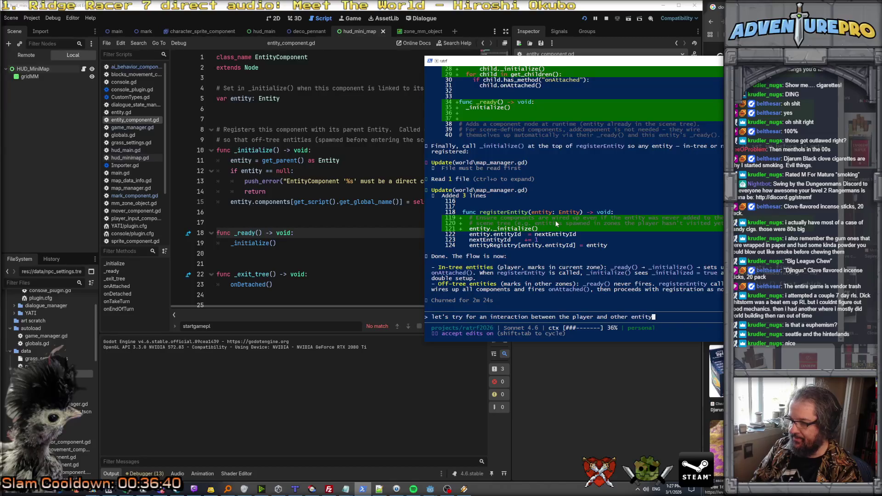
key(BackSpace)
text(ies. )
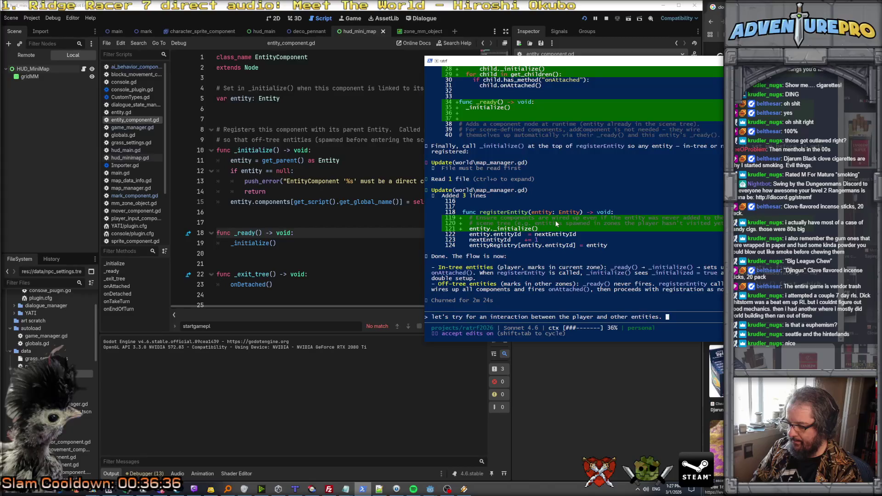
text(I'd like to add a)
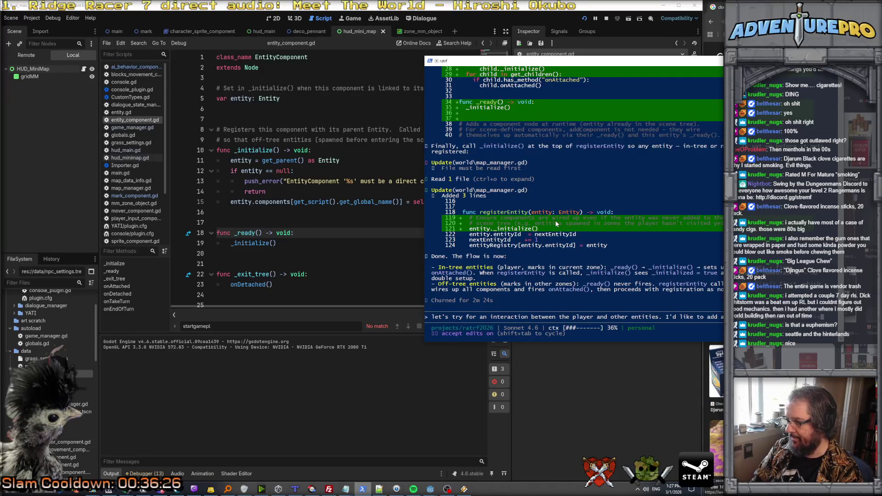
text(collection. M)
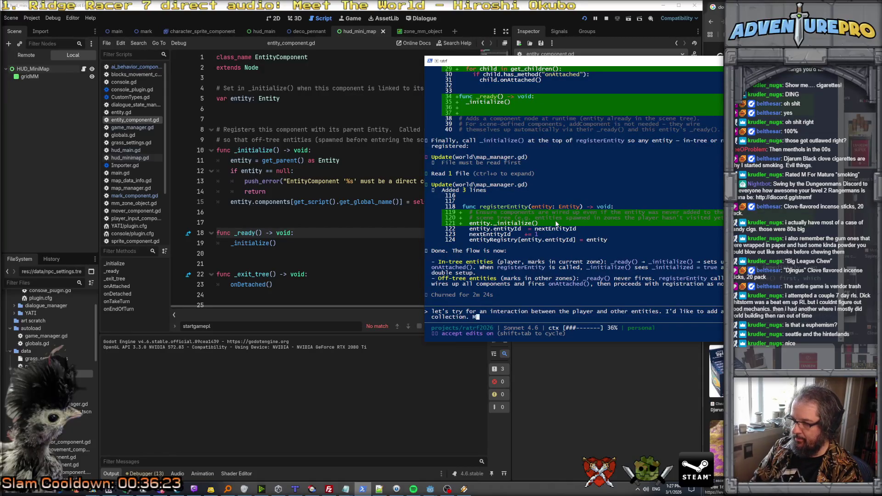
text(arks will have trhe)
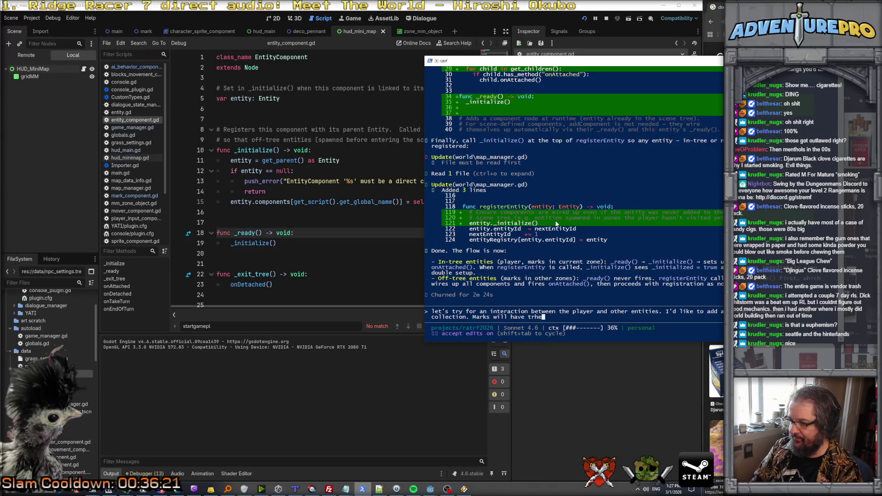
text(se)
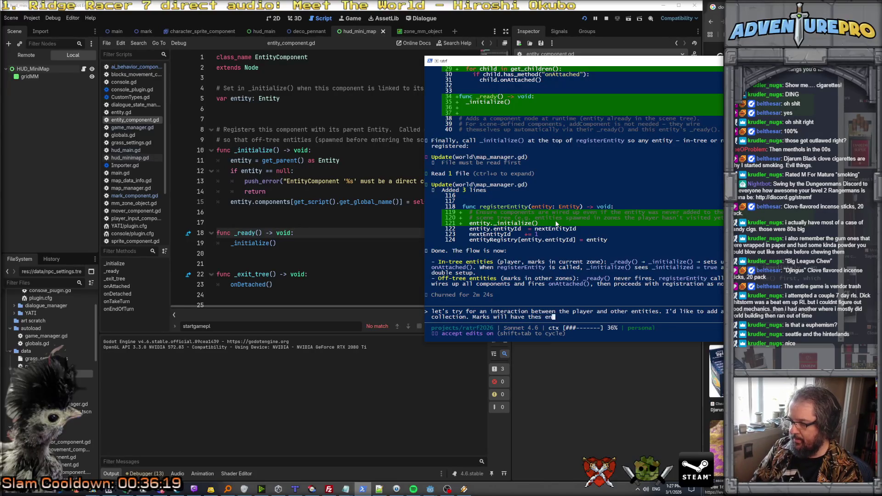
text( nodes, alogn w)
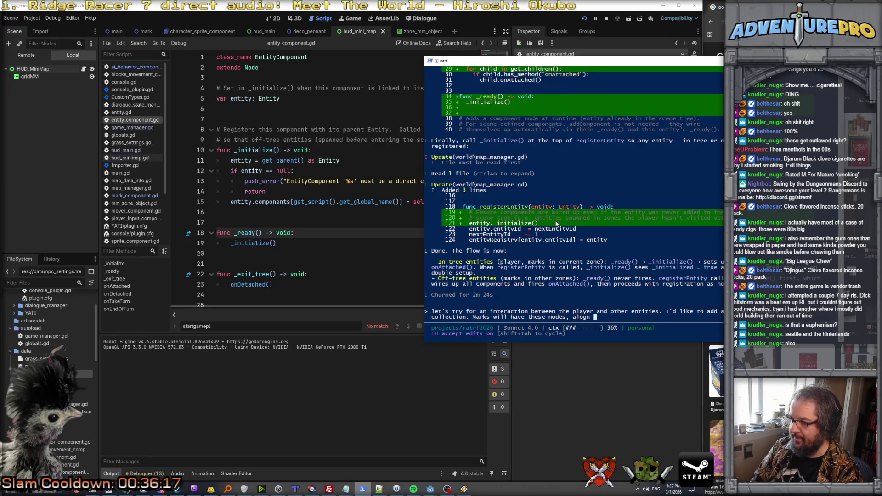
key(BackSpace)
key(BackSpace)
key(BackSpace)
text(ng with oth)
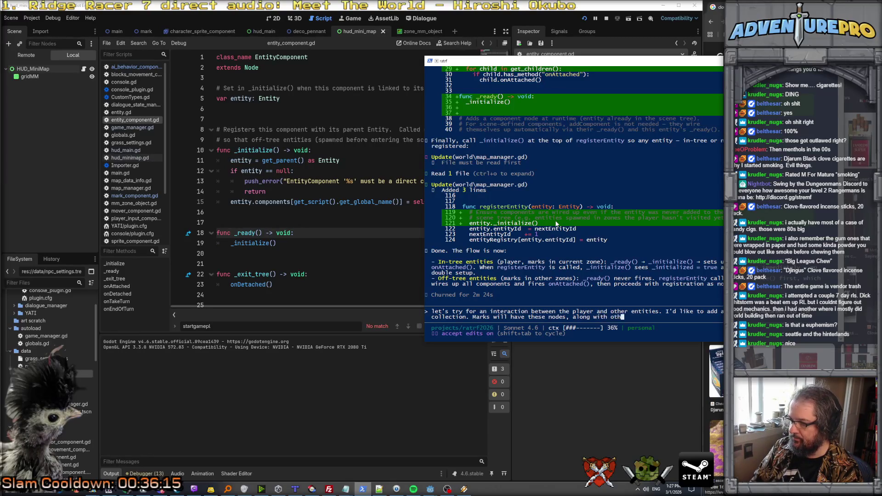
text(er things. When you)
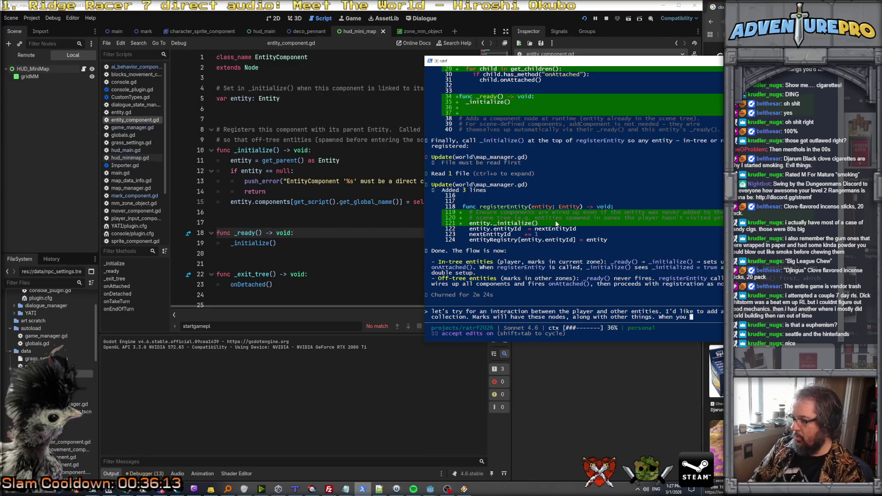
key(BackSpace)
key(BackSpace)
key(BackSpace)
text(the player tri)
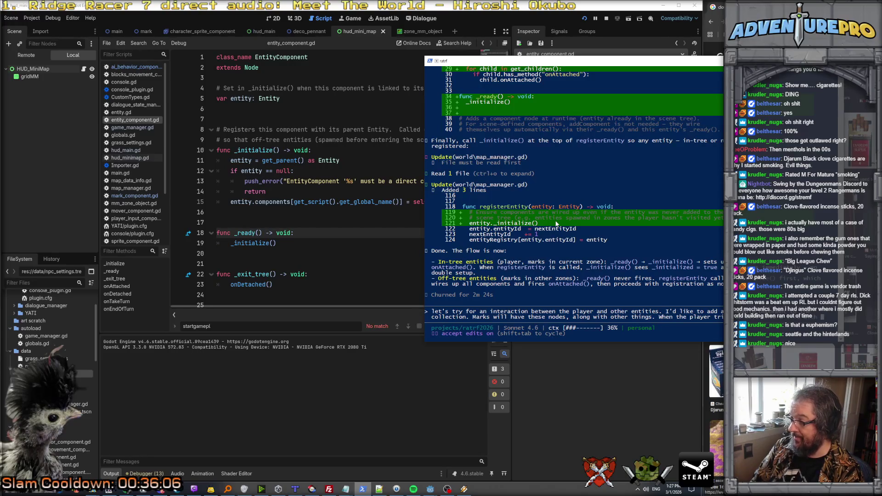
text( tity)
key(BackSpace)
key(BackSpace)
key(BackSpace)
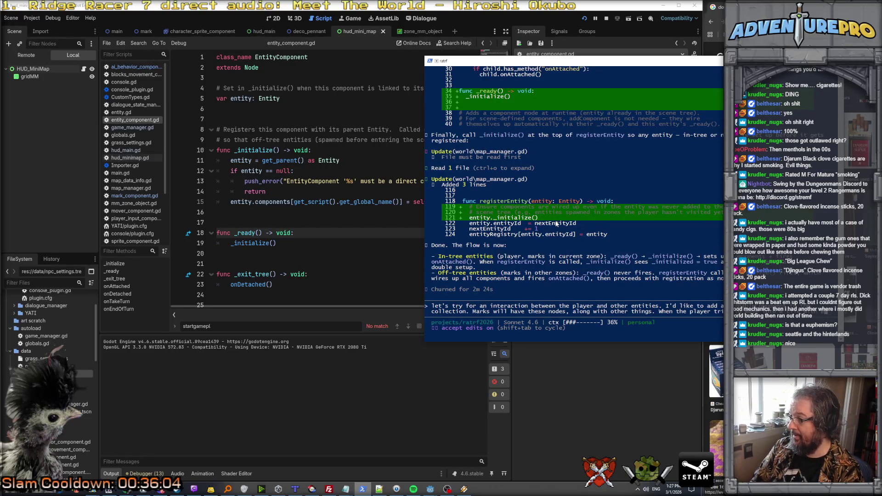
text(entity that has a bun)
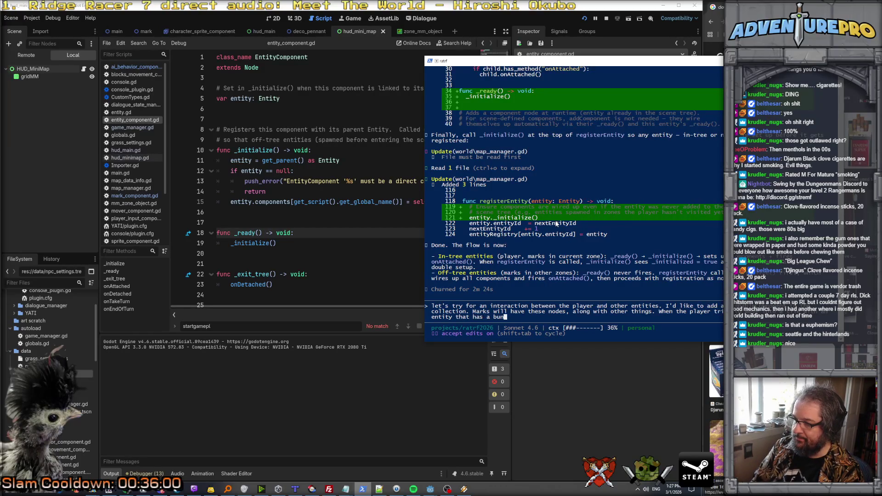
key(BackSpace)
text(mpableComponent, the player does the nu)
key(BackSpace)
key(BackSpace)
text(bump animation, and there's)
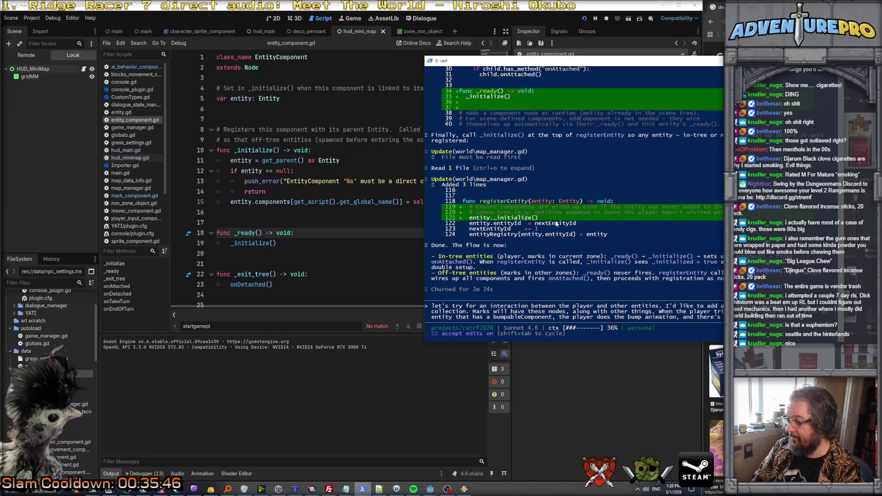
text( to)
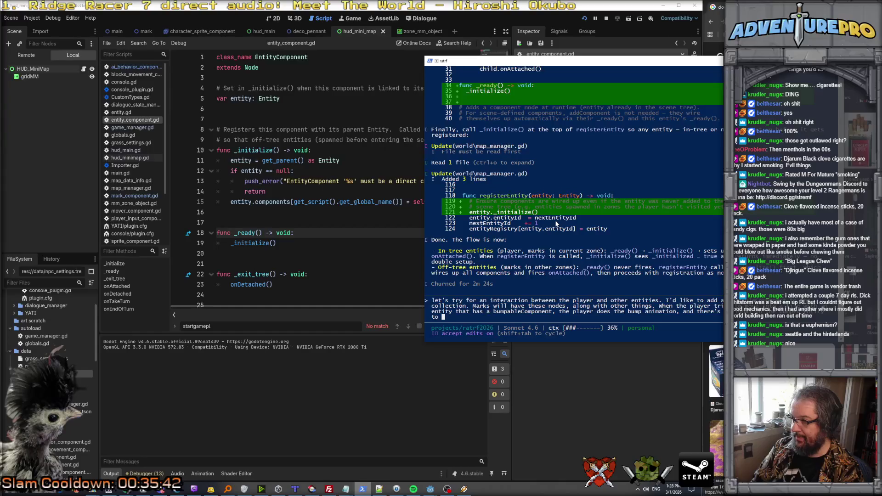
key(BackSpace)
key(BackSpace)
key(BackSpace)
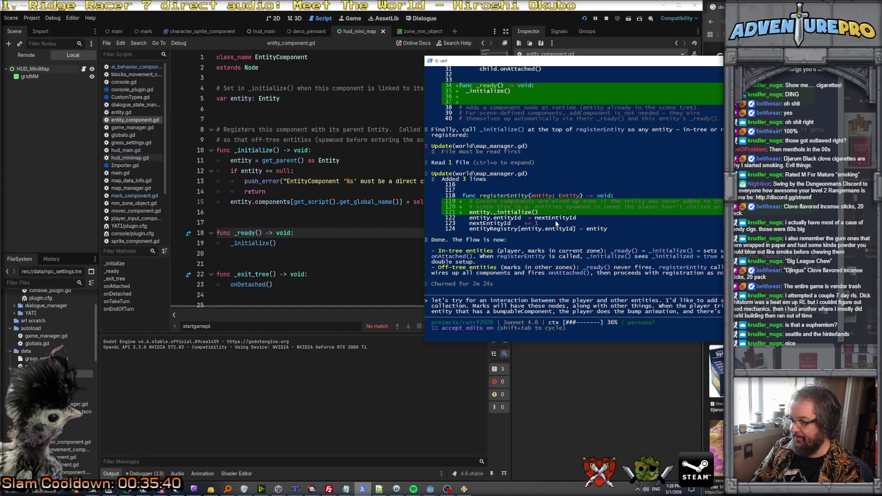
text(that can make )
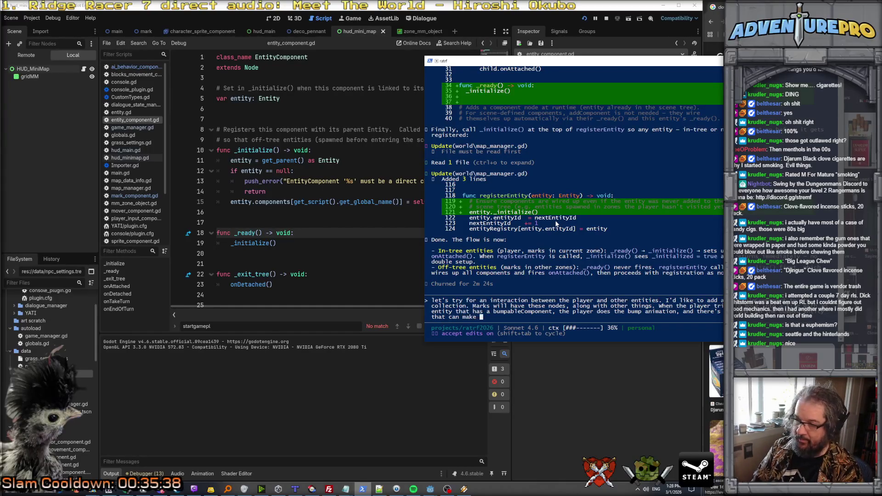
text(other component)
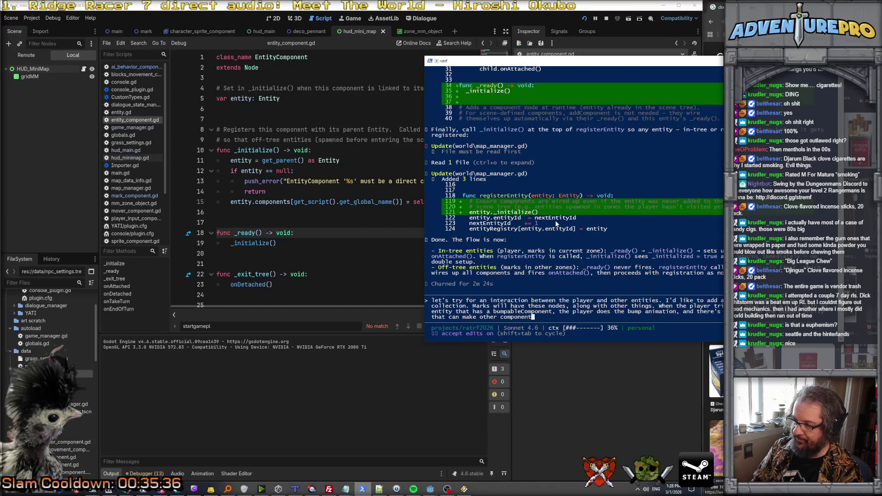
text(s do things.)
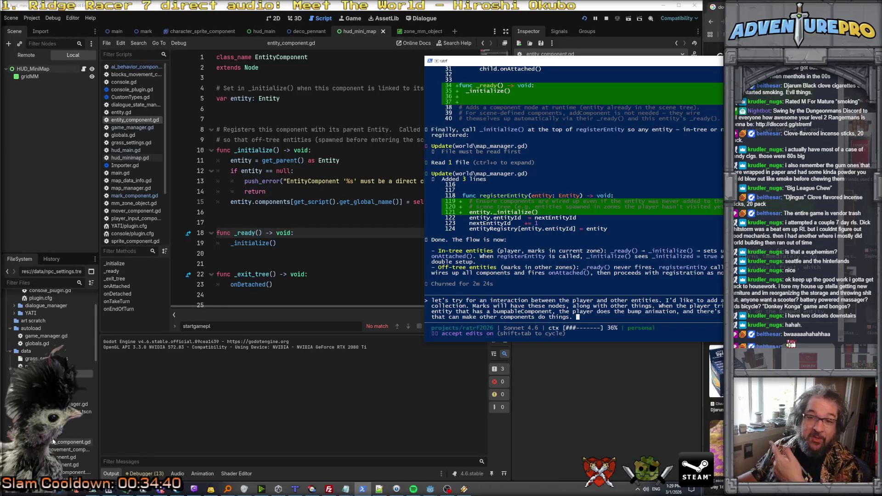
Step: Ask for MarkComponent to respond with a debug message and submit the request to Claude Code
click(579, 318)
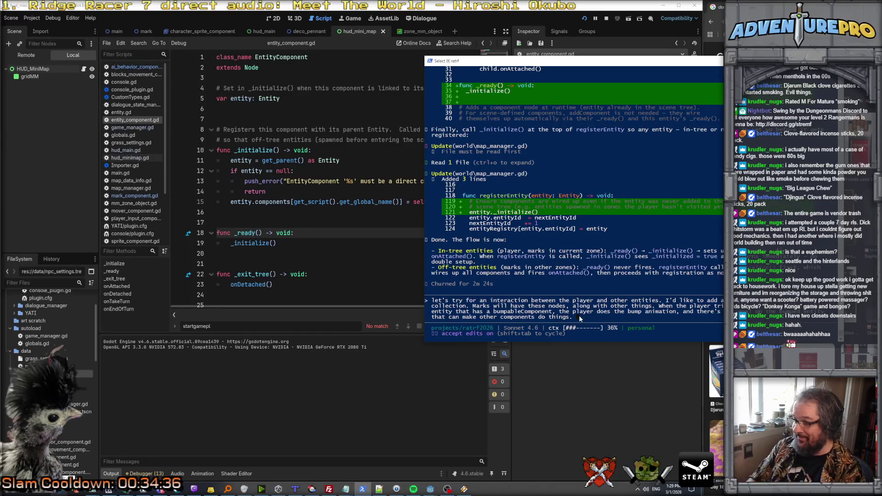
key(Escape)
text(Let's ha)
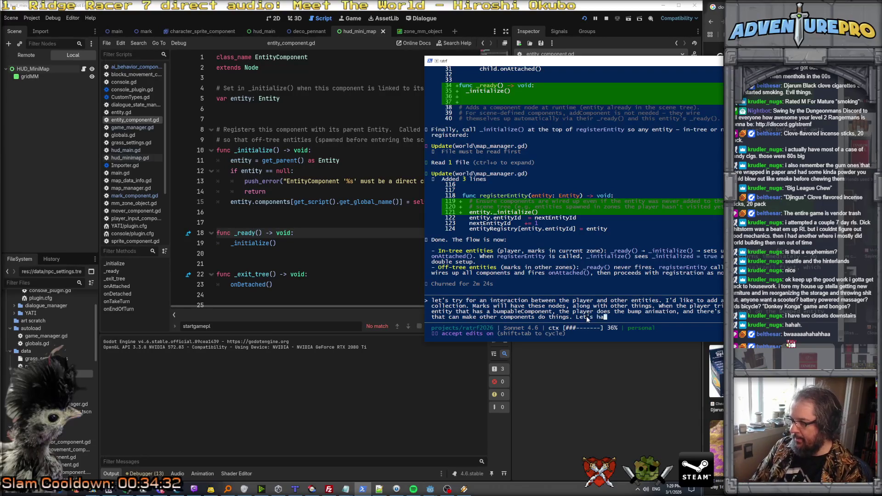
text(ve Mark)
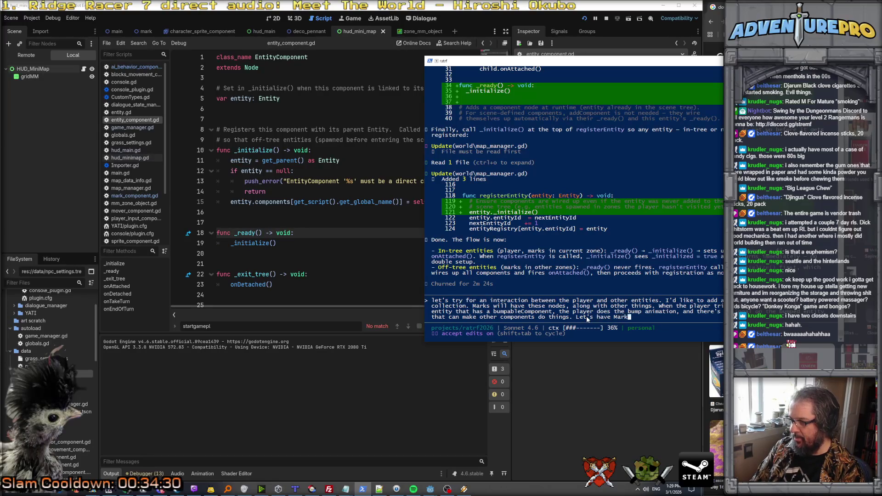
text(Component )
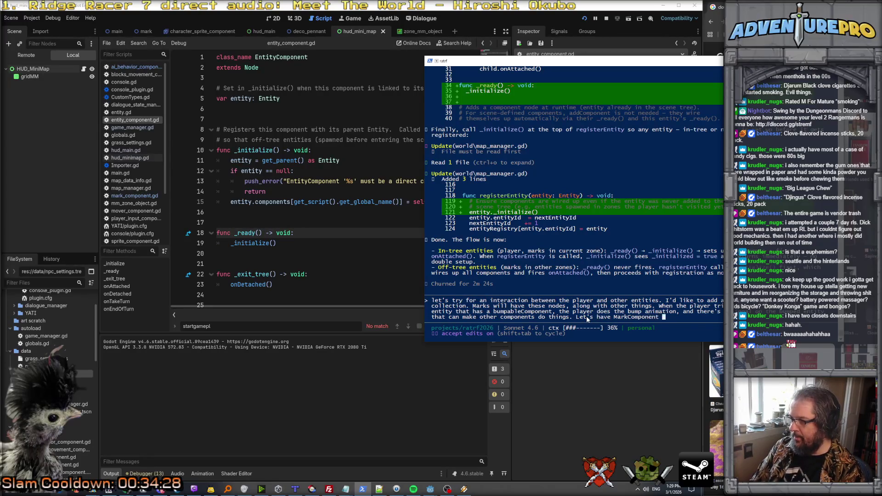
text(respond with a co)
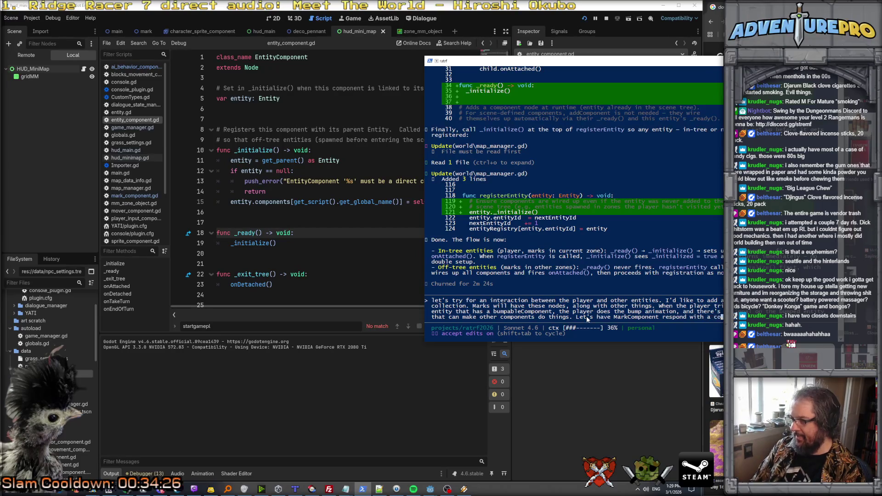
key(BackSpace)
key(BackSpace)
text(deb)
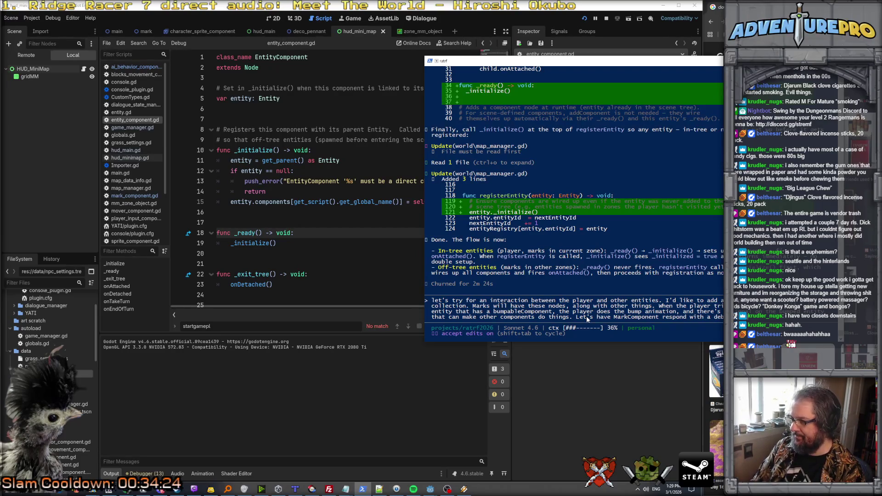
key(Return)
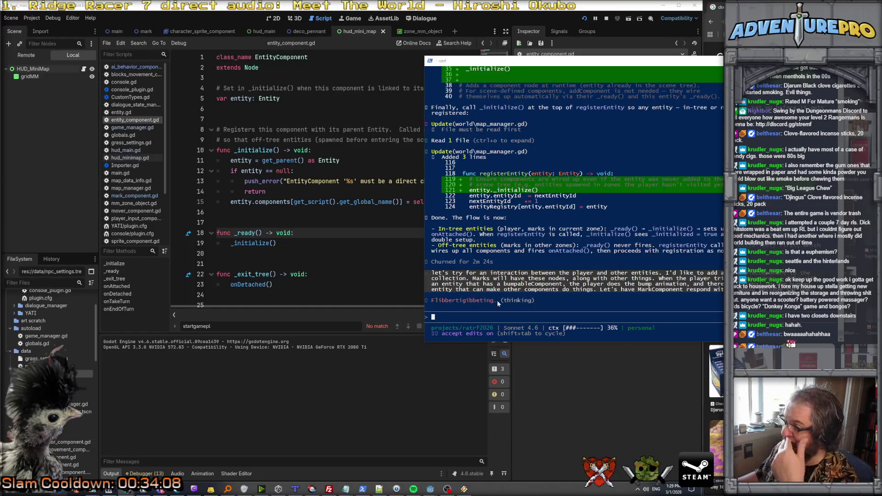
click(436, 254)
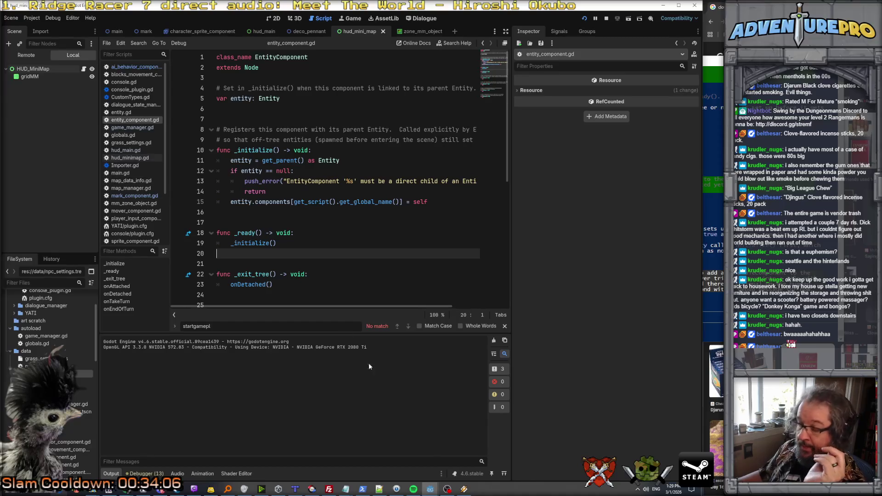
Step: Leave Godot's script editor and switch to the Bandcamp 'Conformal Penrose Archive' album page
click(143, 490)
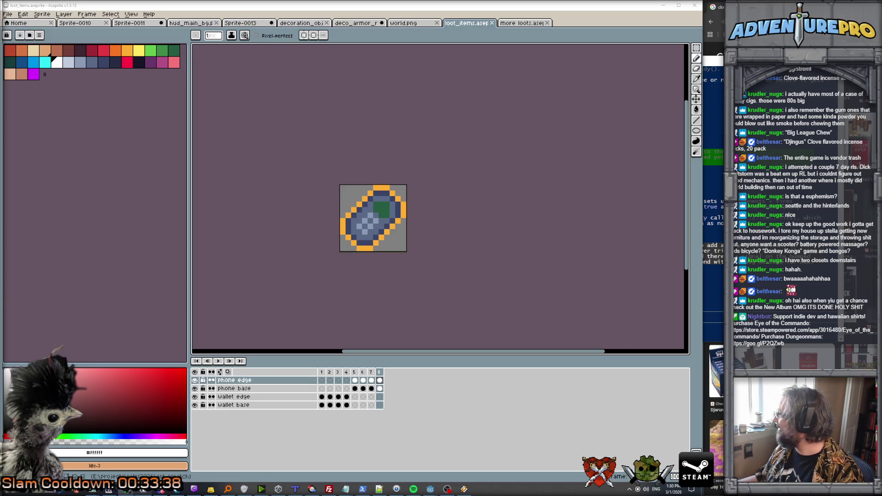
key(alt+Tab)
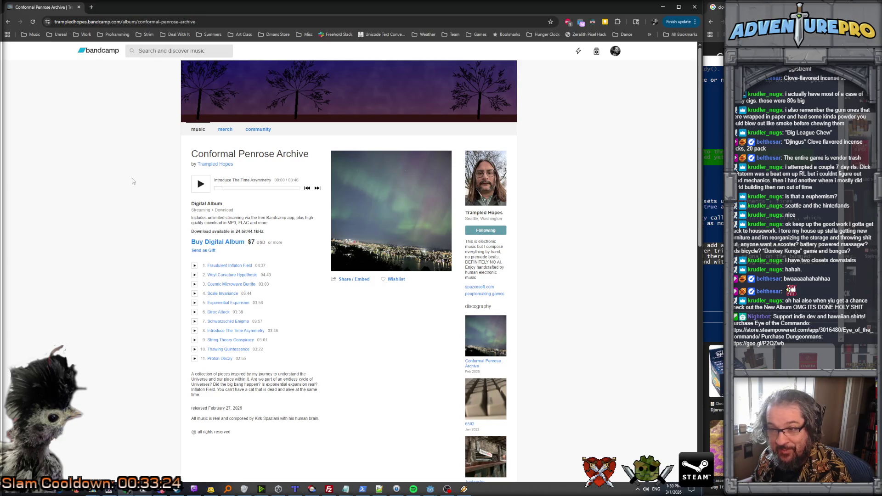
Step: Play the album's first track, minimize the browser, and hide the terminal to uncover the sprite
mouse_move(205, 190)
mouse_down()
mouse_move(185, 198)
mouse_move(190, 189)
mouse_up()
click(194, 266)
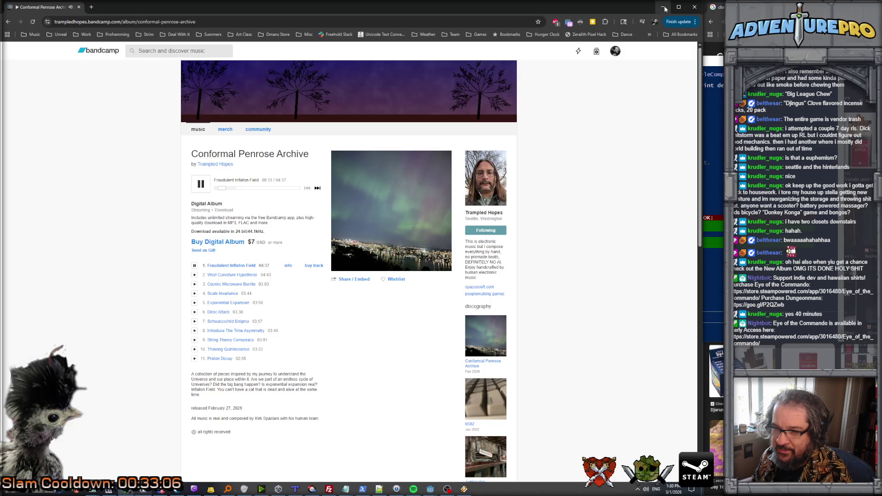
click(664, 9)
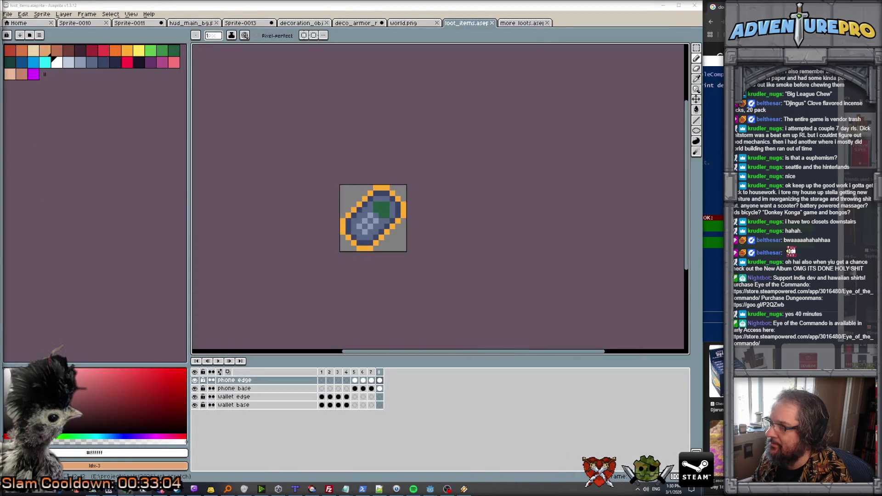
click(363, 489)
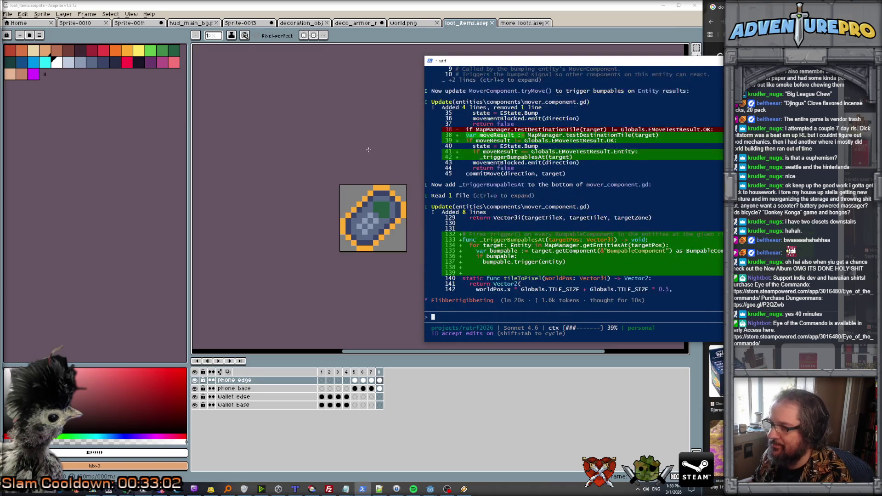
click(357, 152)
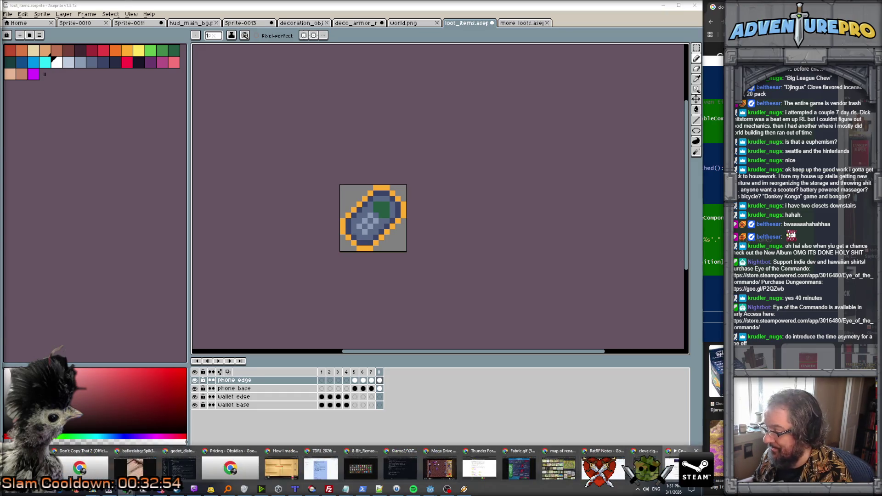
Step: Switch Bandcamp to track 'Introduce The Time Asymmetry', minimize the browser, and lower the volume
key(alt+Tab)
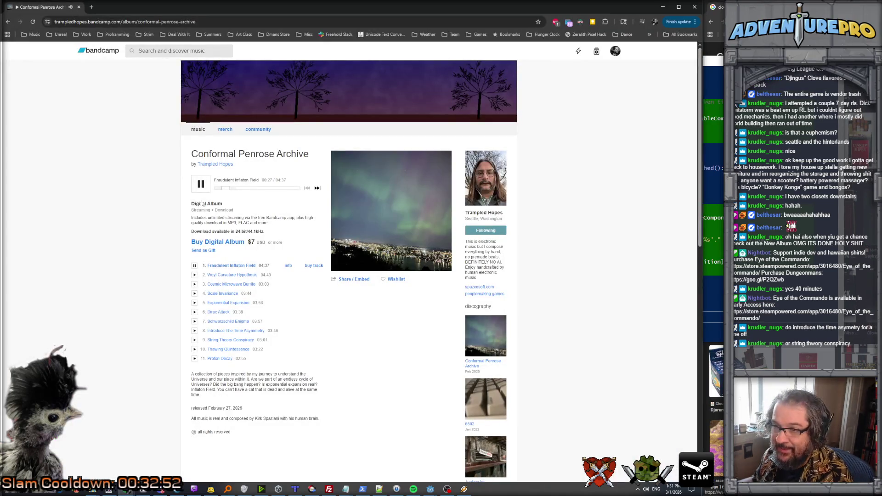
click(201, 184)
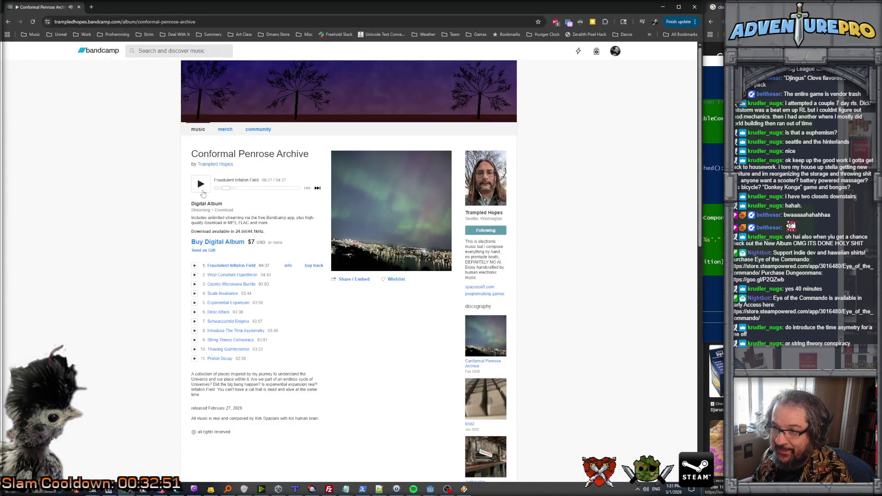
click(194, 330)
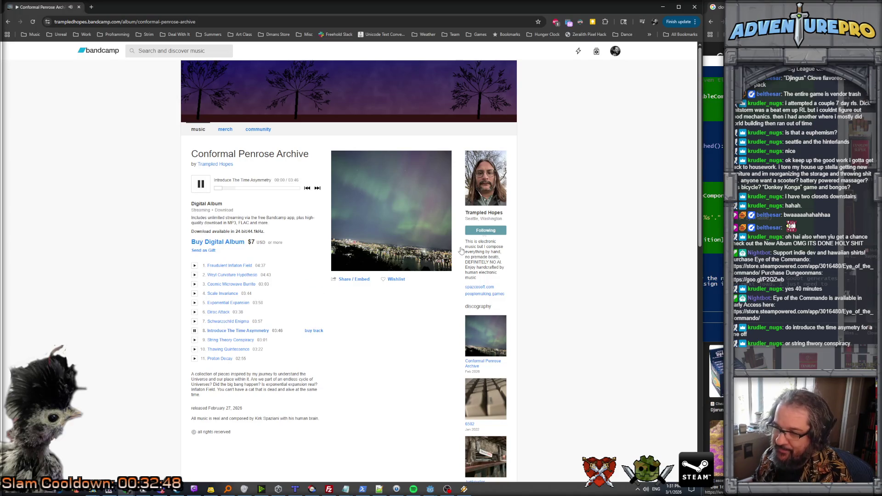
click(664, 6)
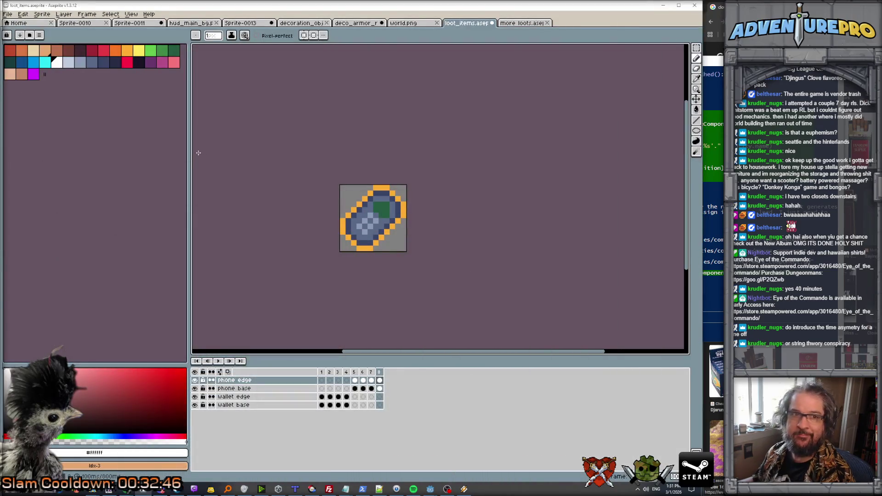
key(XF86AudioLowerVolume)
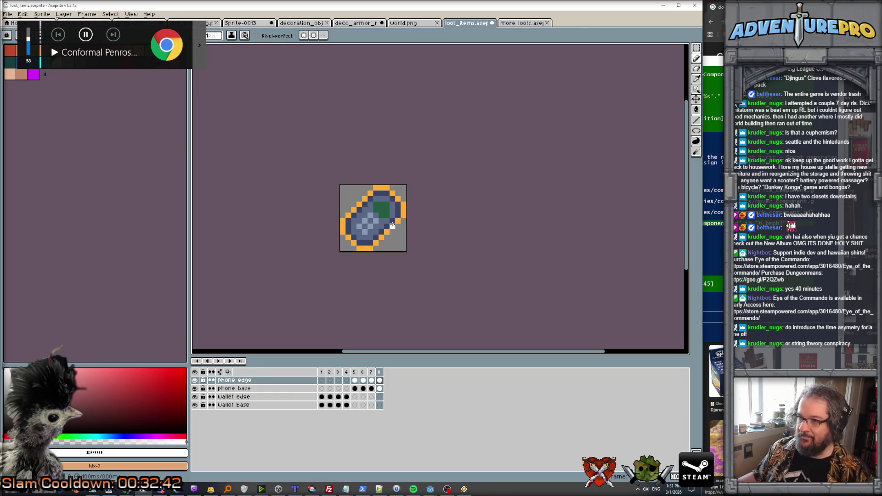
Step: Open the Layer menu, then switch to the 'more loots' sprite sheet
scroll(335, 186, up, 1)
scroll(335, 186, down, 2)
scroll(336, 186, up, 1)
click(64, 14)
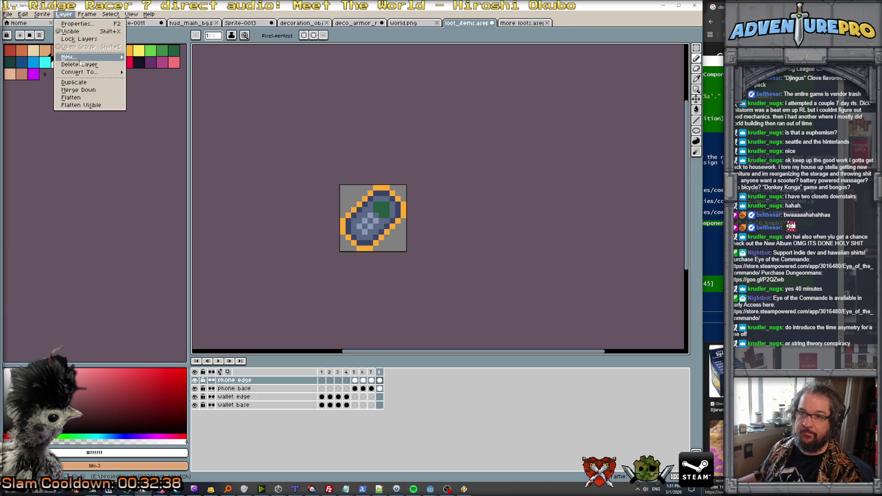
click(531, 24)
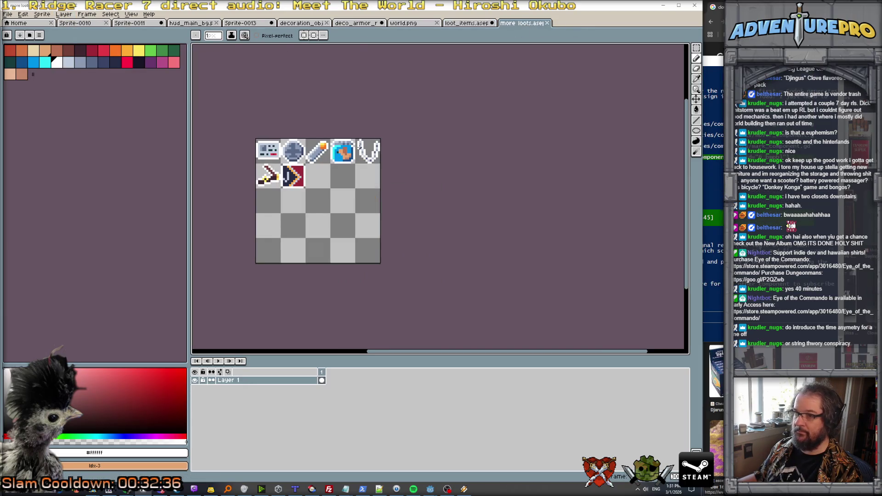
Step: Pick light green and pencil the top edge of a new icon with a rounded left end
scroll(311, 187, up, 3)
scroll(311, 187, up, 1)
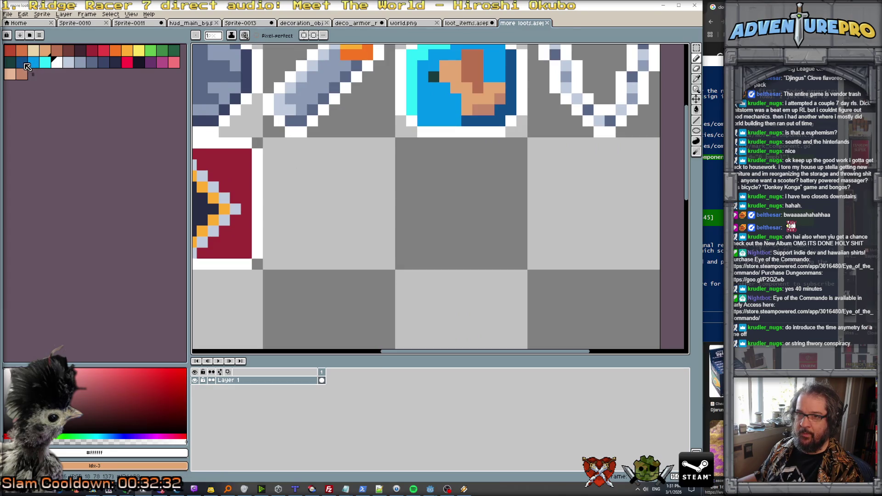
scroll(311, 151, down, 2)
scroll(311, 150, up, 1)
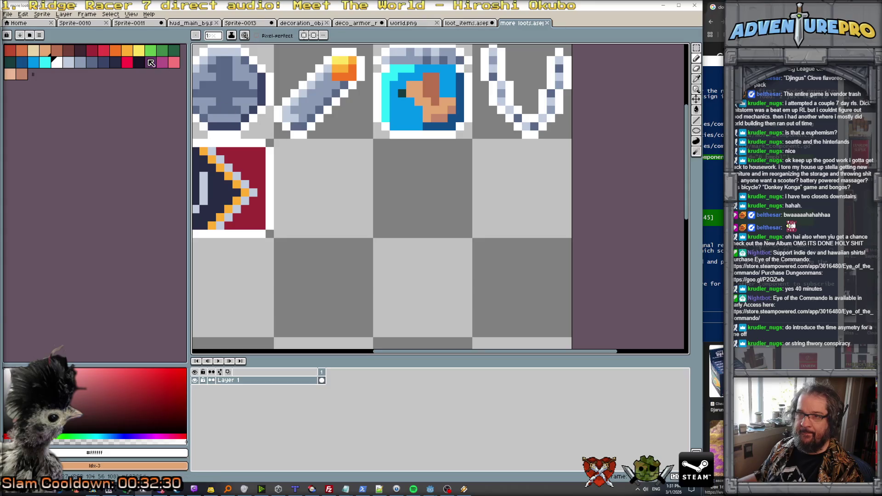
click(151, 52)
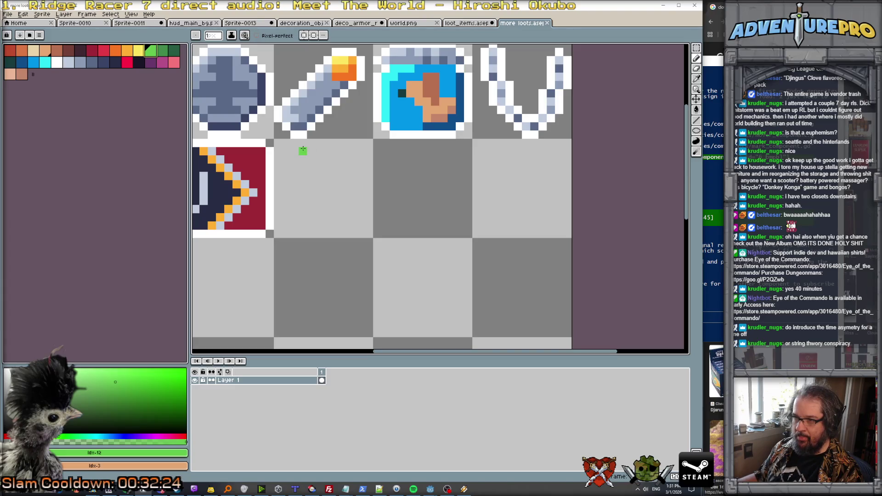
drag(301, 151, 341, 151)
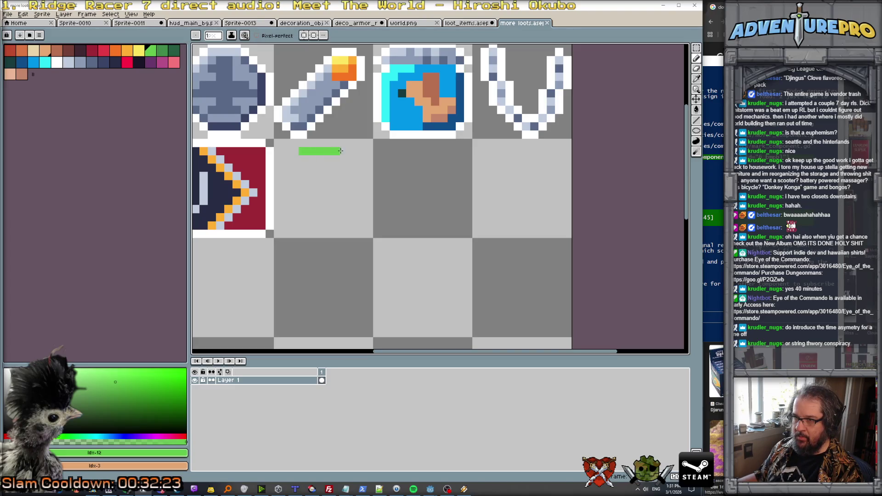
click(295, 160)
Step: Round the right corner and draw both sides down, then switch to the Bandcamp page
click(352, 160)
drag(295, 167, 284, 215)
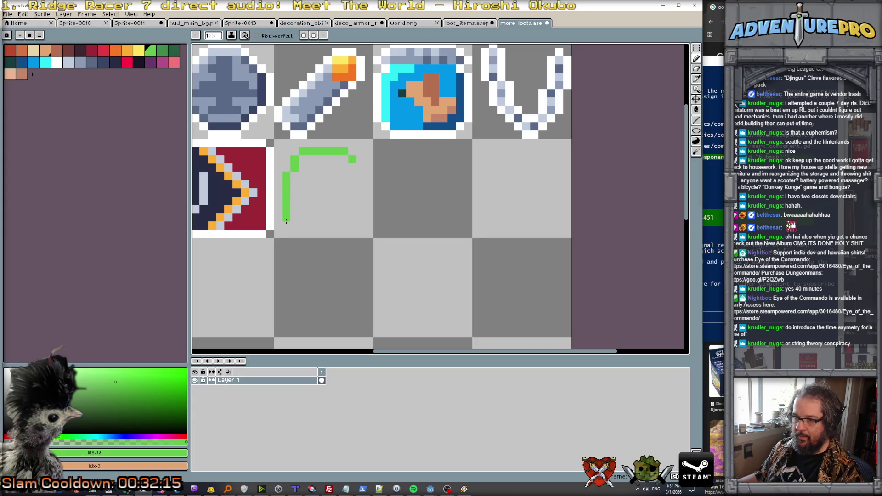
click(361, 168)
mouse_move(361, 173)
mouse_down()
mouse_move(361, 219)
mouse_move(349, 226)
mouse_up()
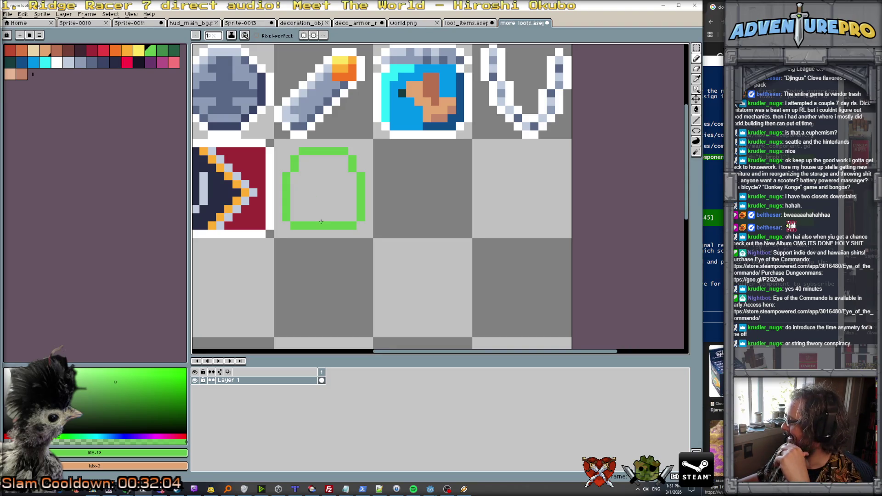
mouse_move(127, 492)
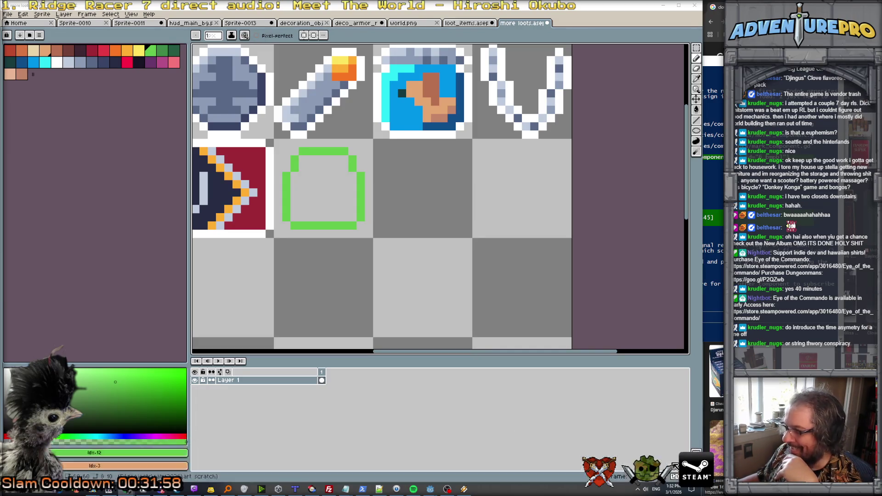
key(alt+Tab)
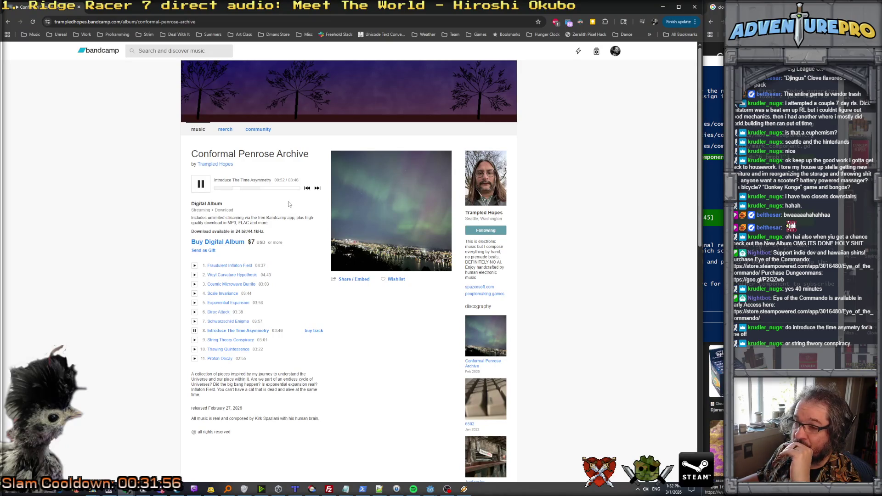
Step: Pause and resume the Bandcamp track, then return to the 'more loots' sheet in Aseprite
click(204, 186)
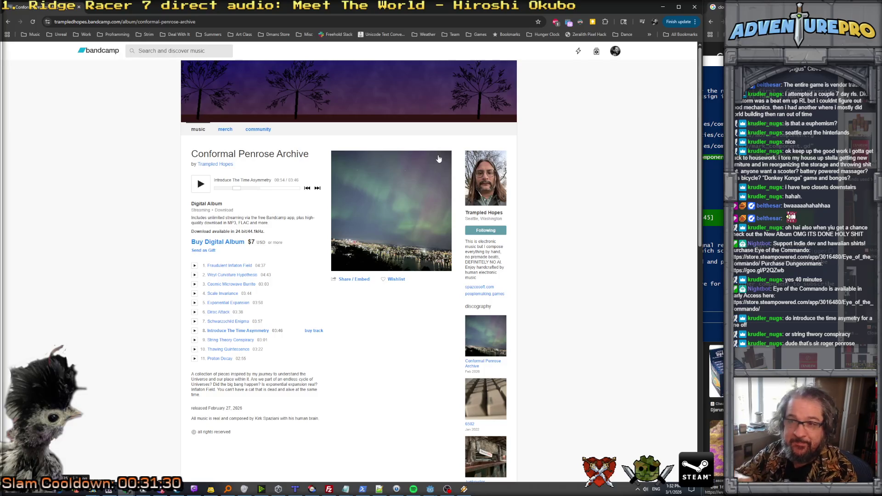
click(198, 180)
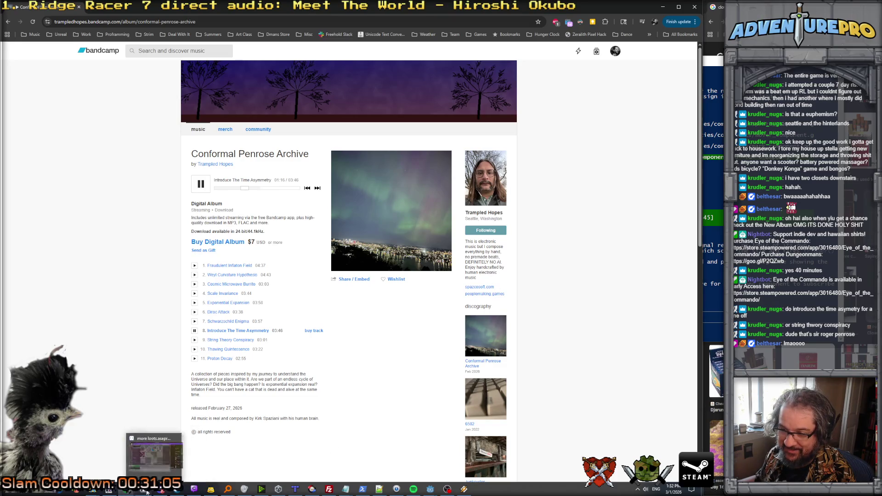
click(149, 466)
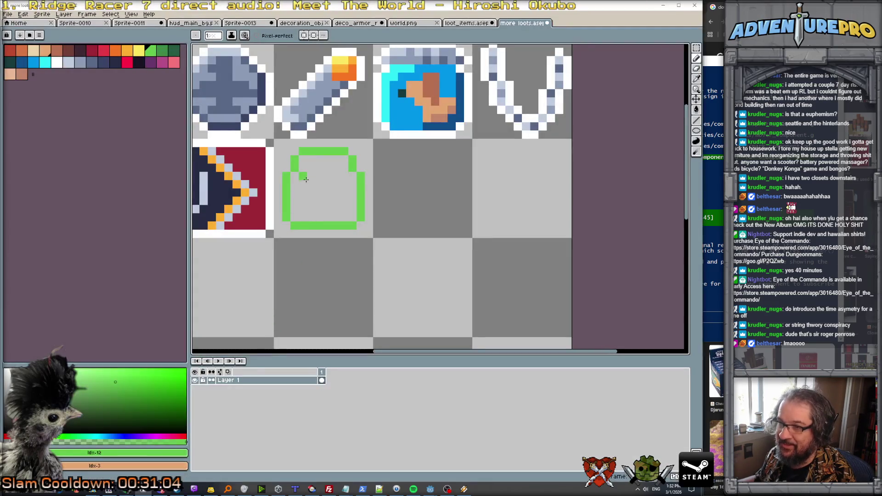
Step: Fill the outline green and add a light blue-grey square screen inside it
scroll(306, 179, up, 1)
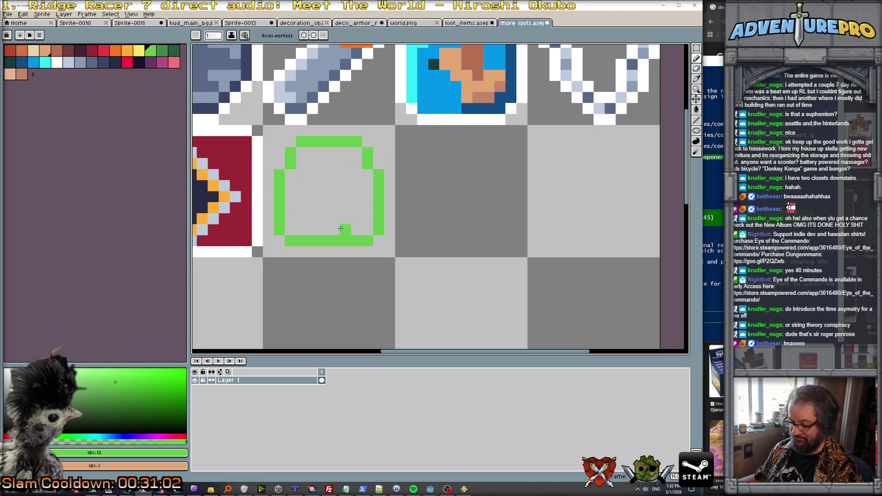
key(g)
click(335, 215)
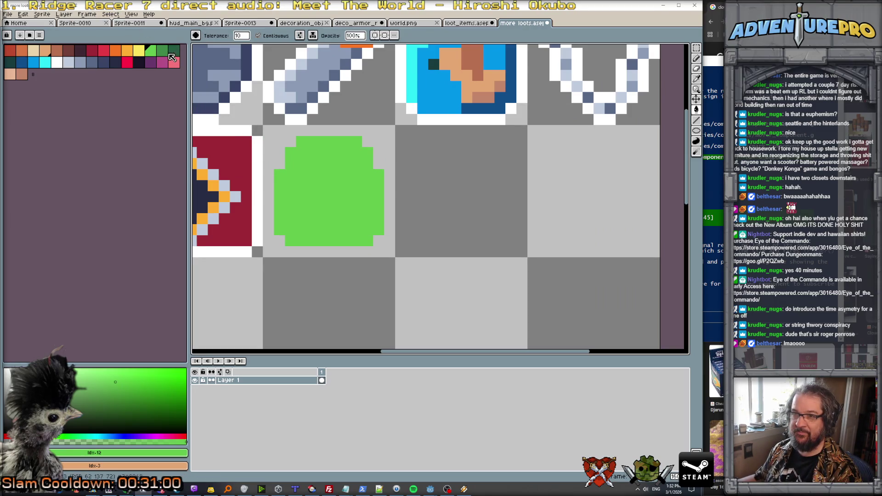
click(68, 62)
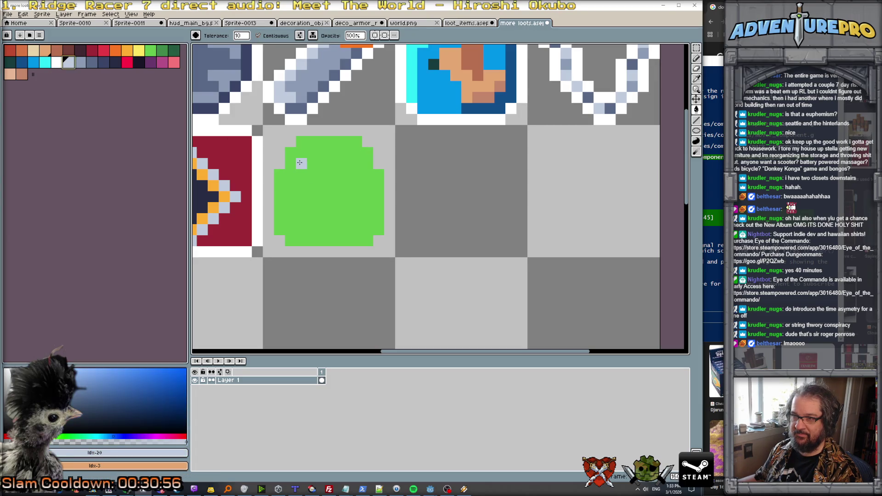
click(300, 162)
key(ctrl+z)
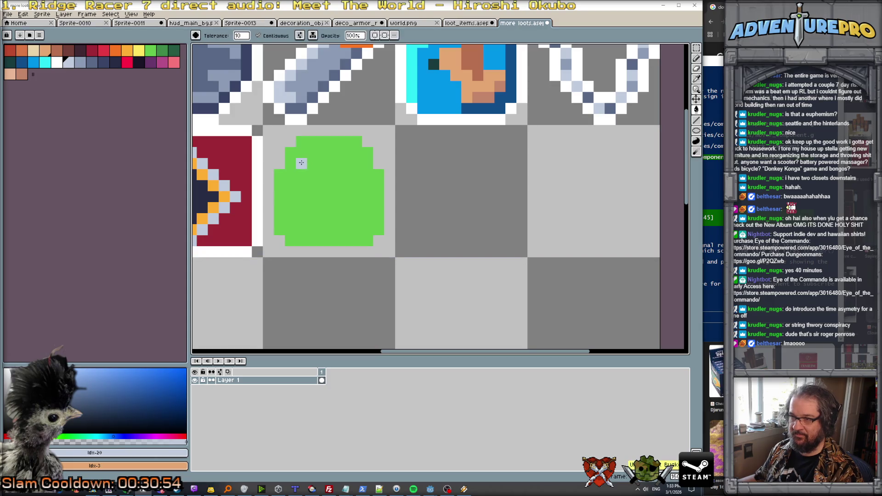
key(b)
drag(301, 162, 353, 164)
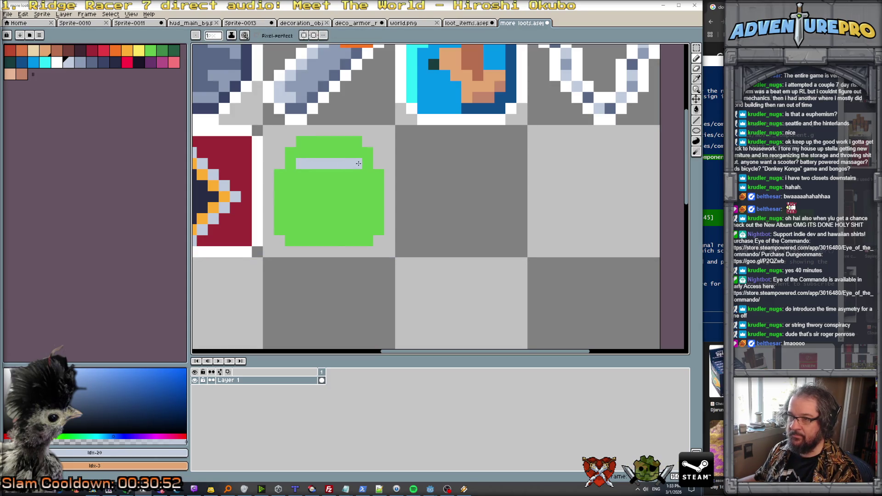
mouse_move(301, 173)
mouse_down()
mouse_move(302, 203)
mouse_move(357, 207)
mouse_move(357, 169)
mouse_up()
click(324, 196)
key(ctrl+z)
key(g)
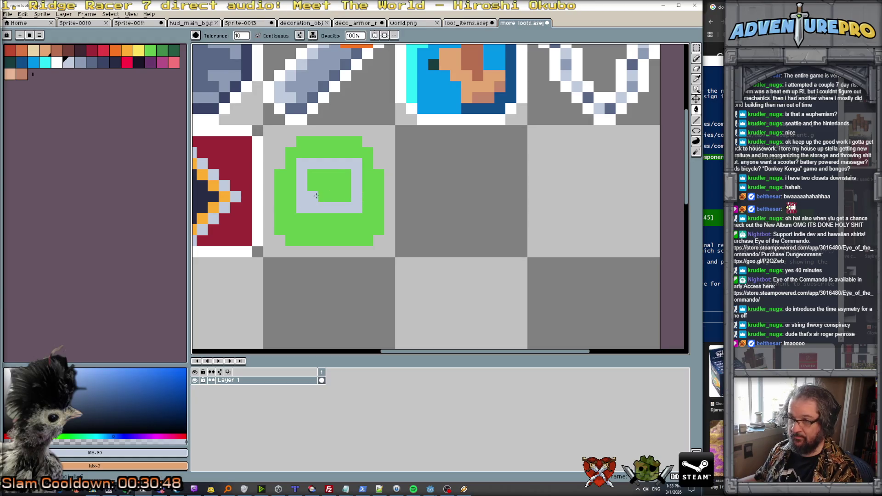
click(316, 195)
Step: Shade the device body's right and bottom edges dark green
click(173, 50)
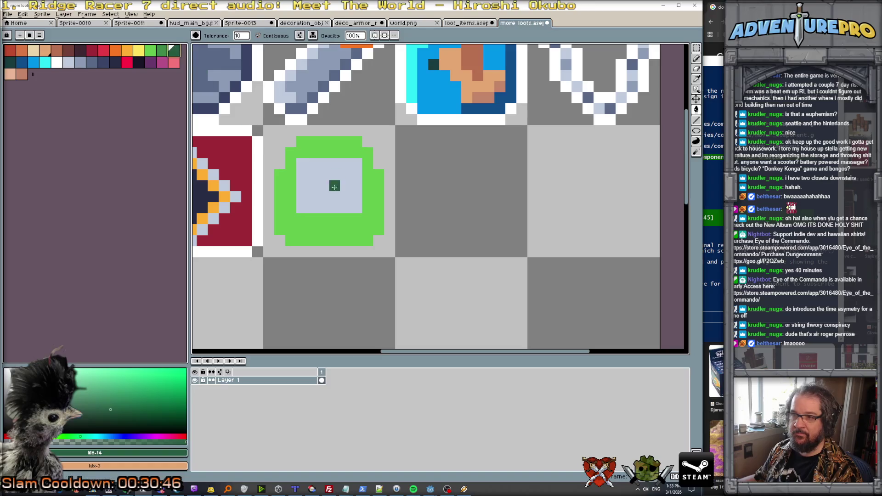
click(162, 49)
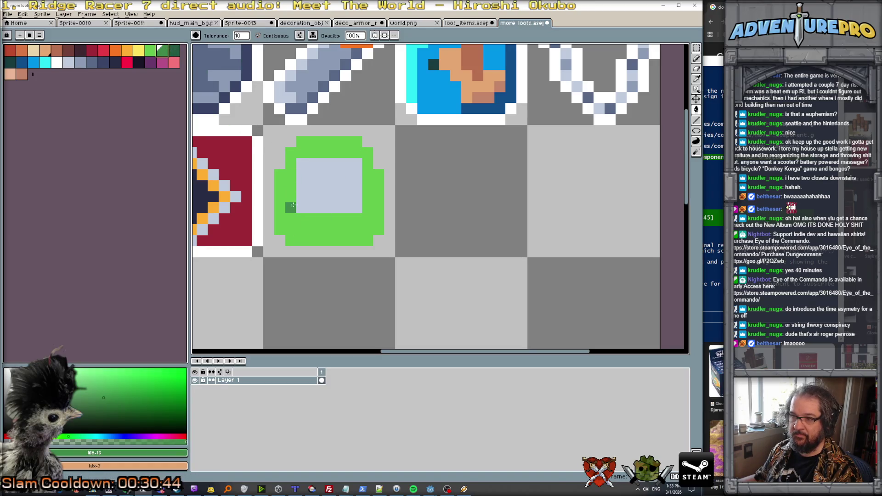
click(299, 223)
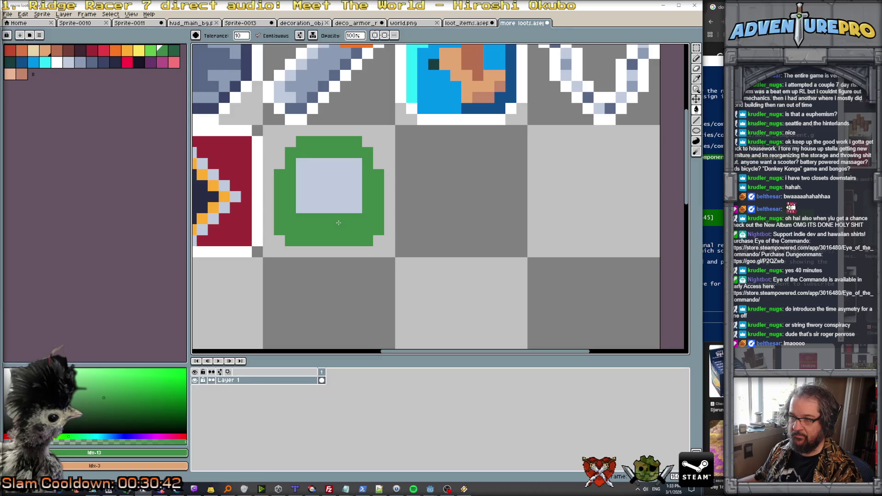
key(ctrl+z)
key(b)
click(293, 220)
click(279, 229)
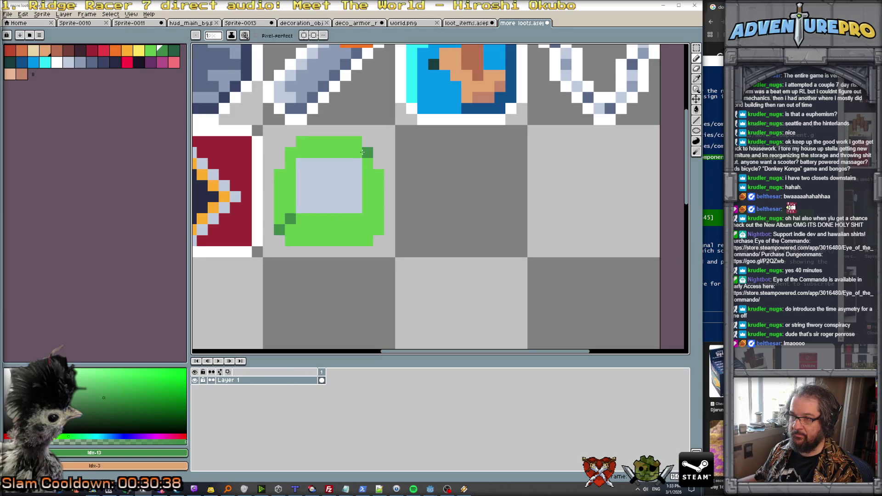
drag(362, 152, 356, 152)
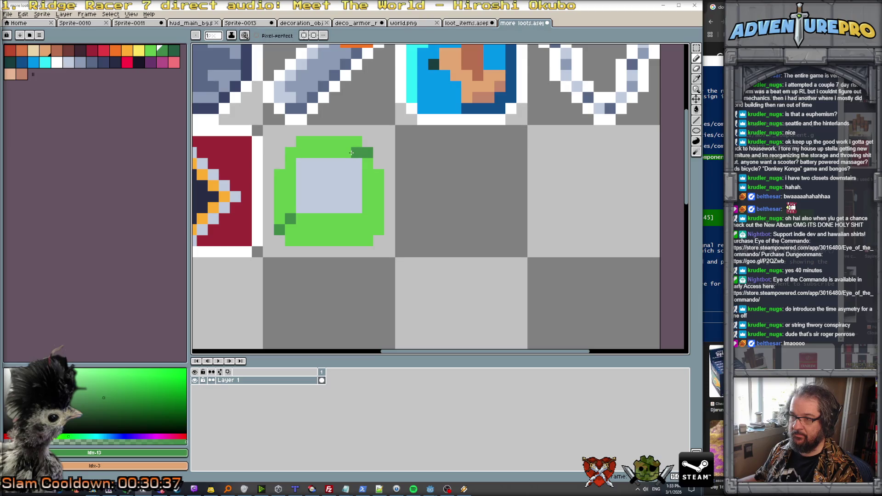
key(g)
click(374, 211)
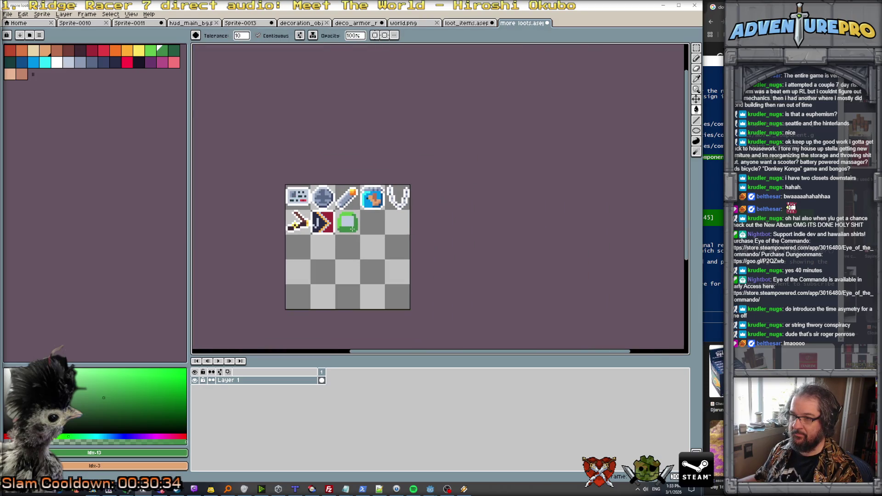
scroll(352, 229, up, 3)
click(83, 64)
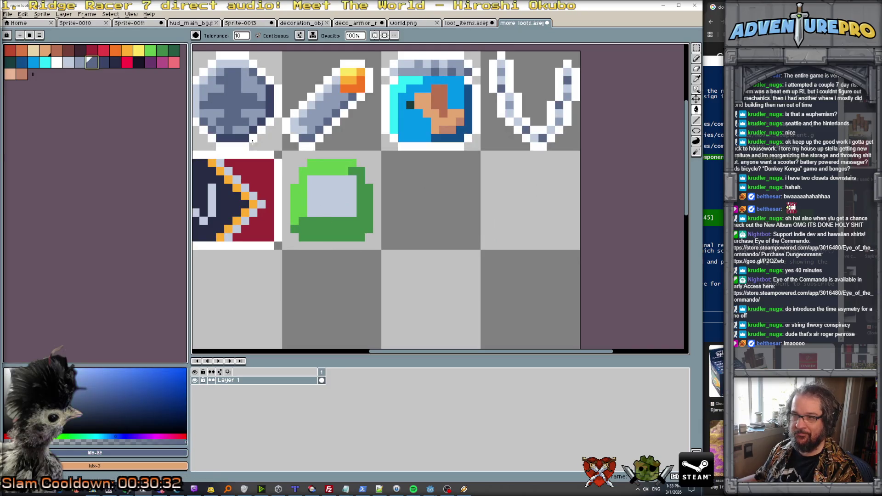
Step: Add darker shading pixels along the right side of the blue-grey screen
click(326, 192)
key(v)
key(ctrl+z)
key(b)
click(327, 210)
click(335, 203)
click(335, 196)
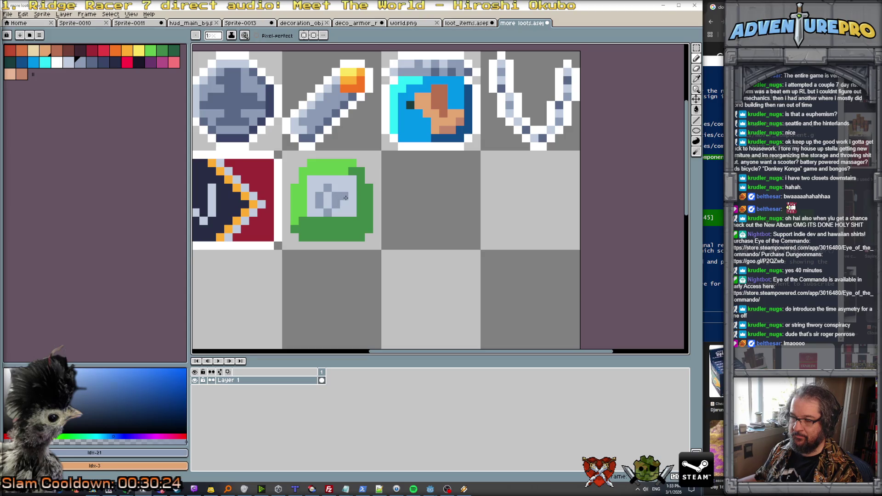
scroll(323, 237, down, 4)
scroll(323, 238, up, 2)
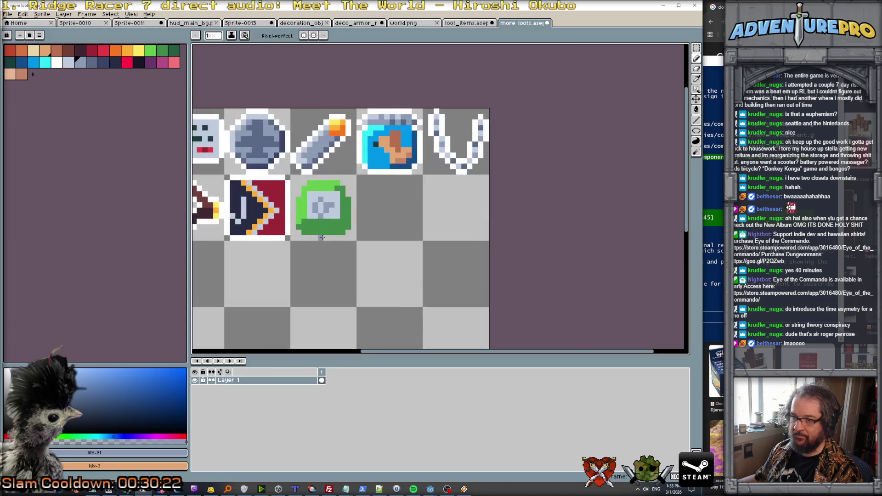
Step: Paint yellow, orange, blue and cyan button pixels along the device's bottom row
click(138, 50)
scroll(299, 222, up, 2)
click(315, 228)
click(338, 229)
click(115, 50)
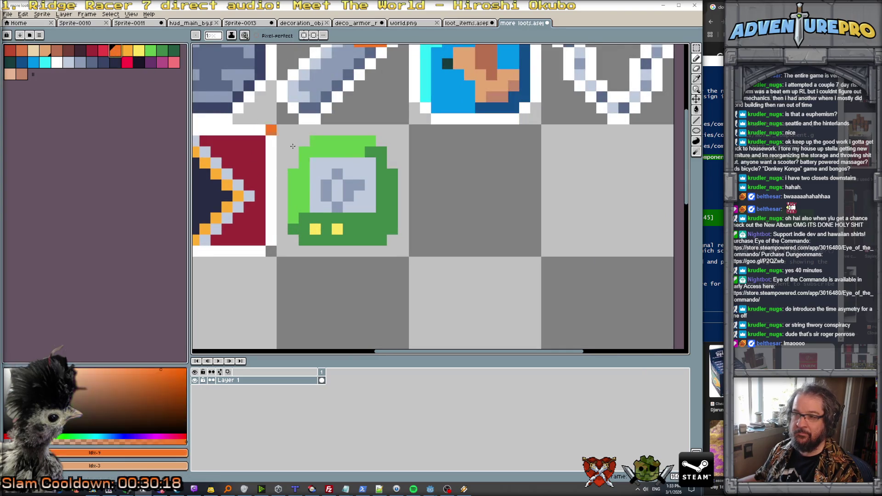
click(359, 229)
click(33, 62)
click(373, 230)
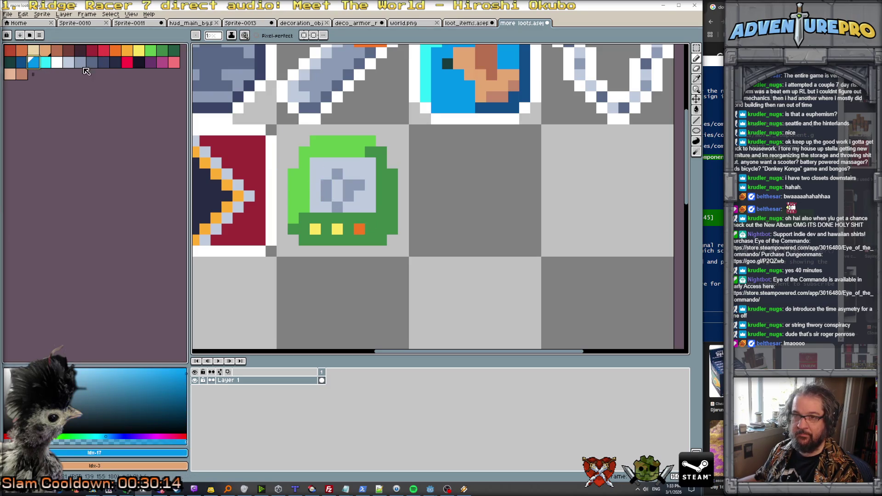
click(45, 62)
click(377, 229)
scroll(376, 230, down, 6)
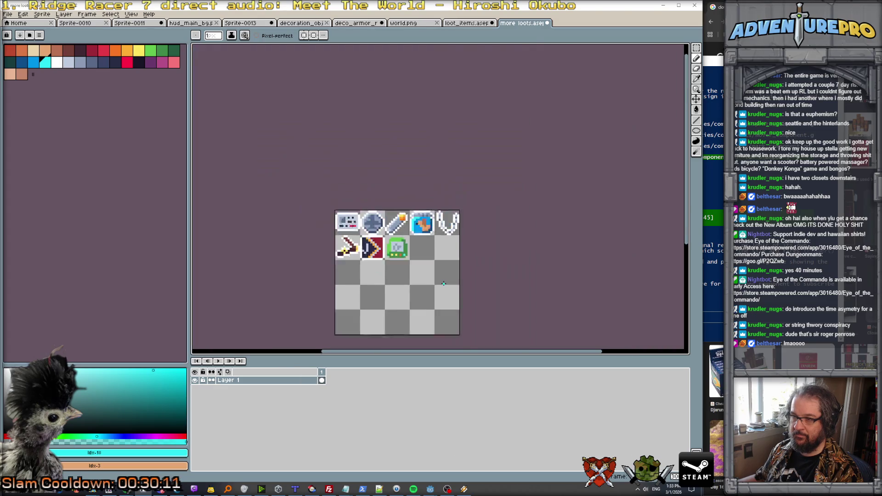
scroll(409, 255, up, 4)
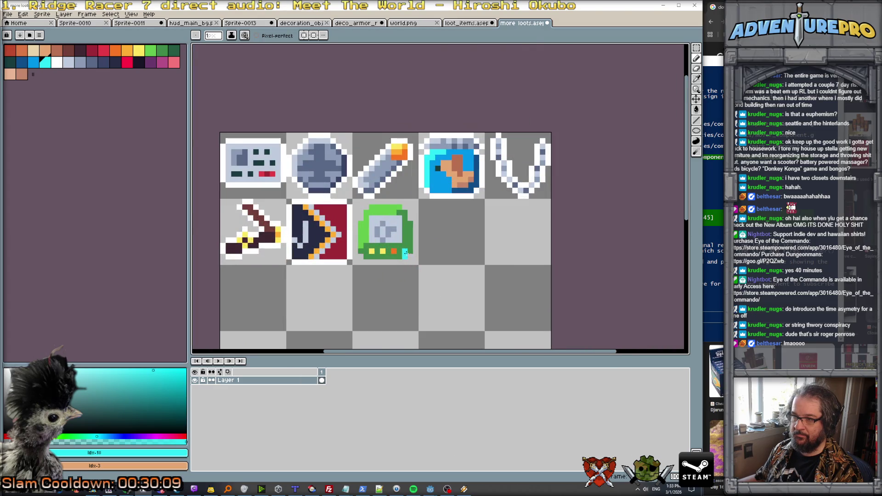
scroll(409, 256, up, 1)
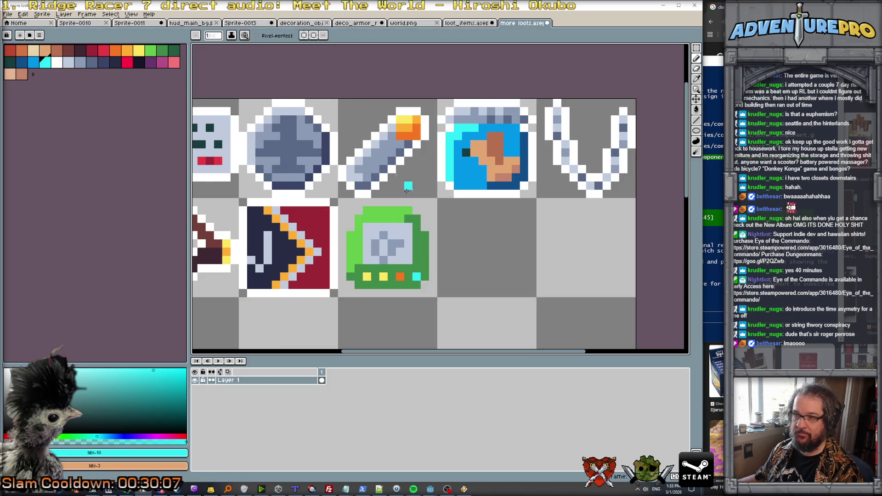
Step: Shade the green handheld icon's top row and left edge with dark green #3e8948 pixels
scroll(433, 222, down, 1)
scroll(436, 243, up, 4)
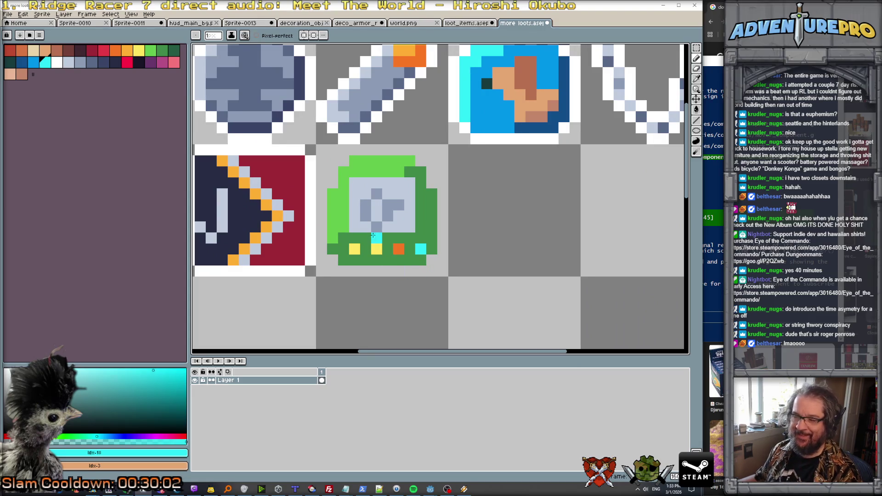
scroll(393, 230, down, 2)
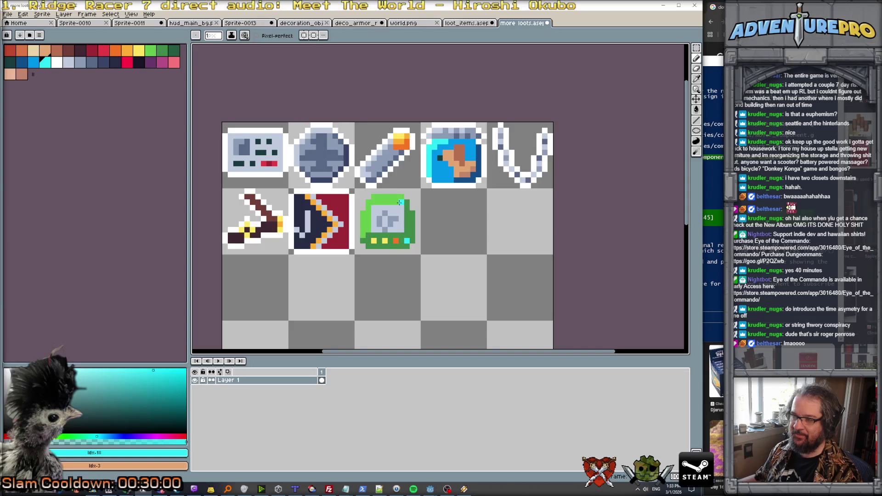
scroll(398, 202, up, 2)
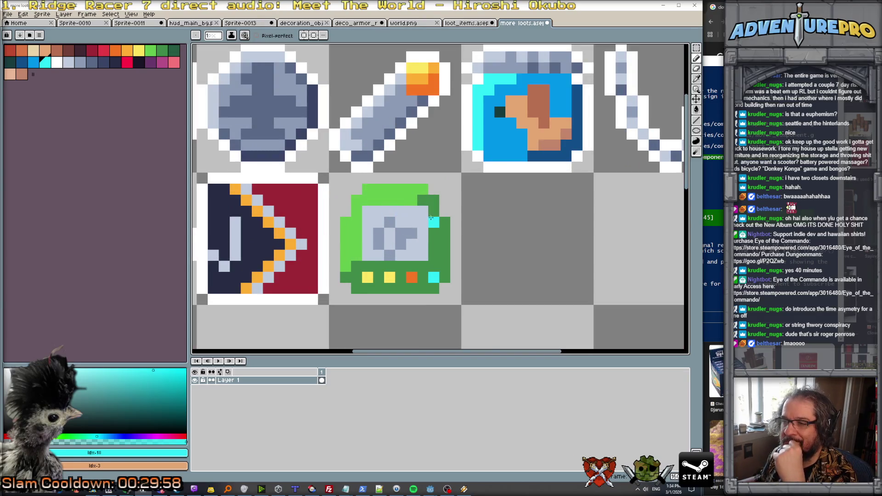
alt+click(423, 201)
click(412, 200)
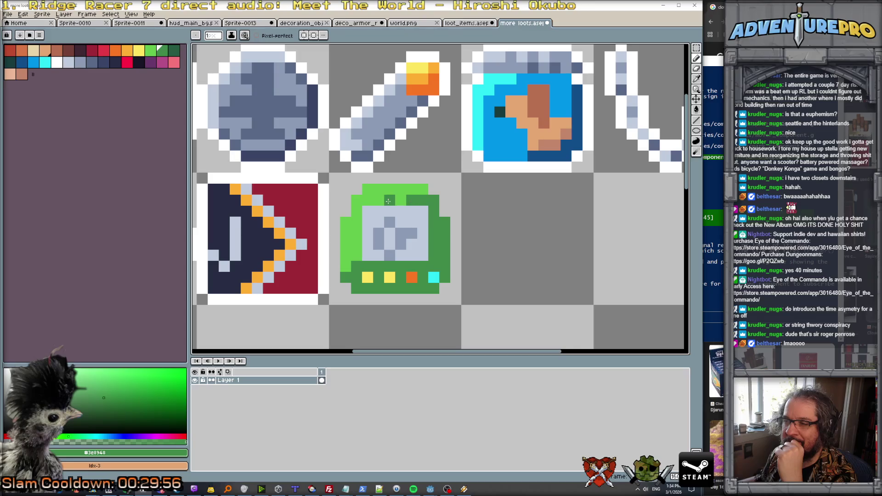
click(367, 200)
click(356, 211)
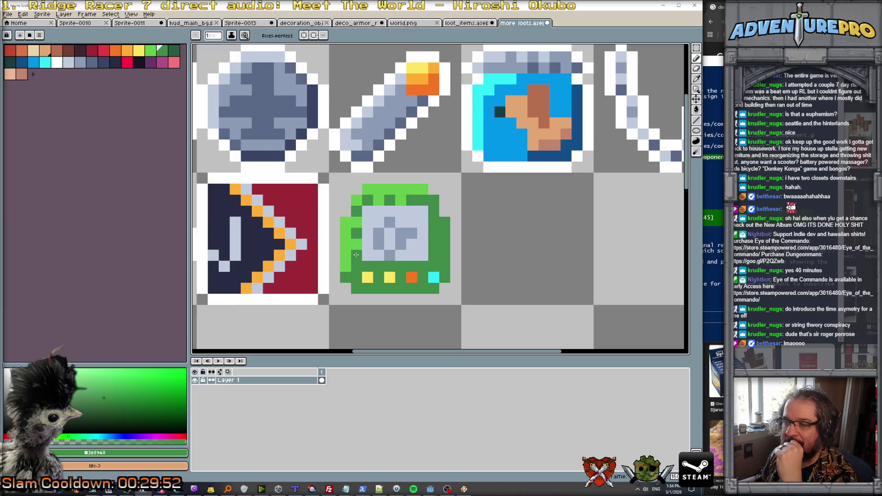
Step: Sample white from the neighbouring icon's outline
scroll(476, 264, down, 4)
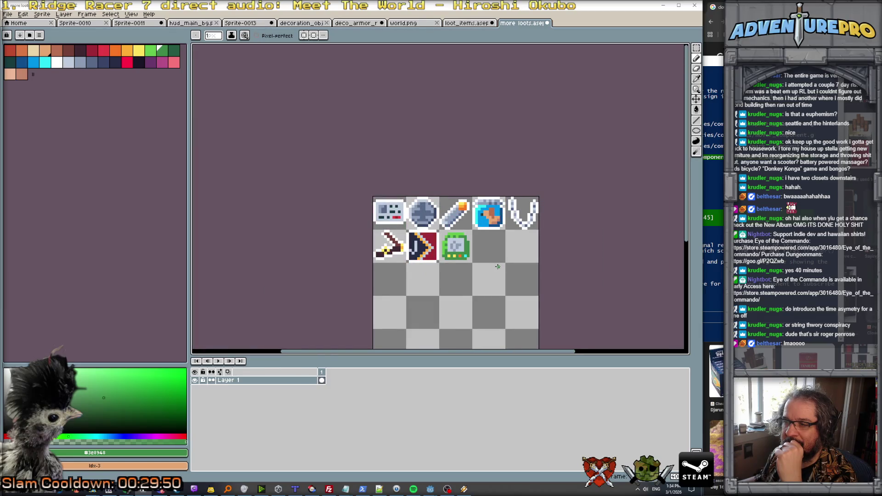
scroll(498, 266, up, 2)
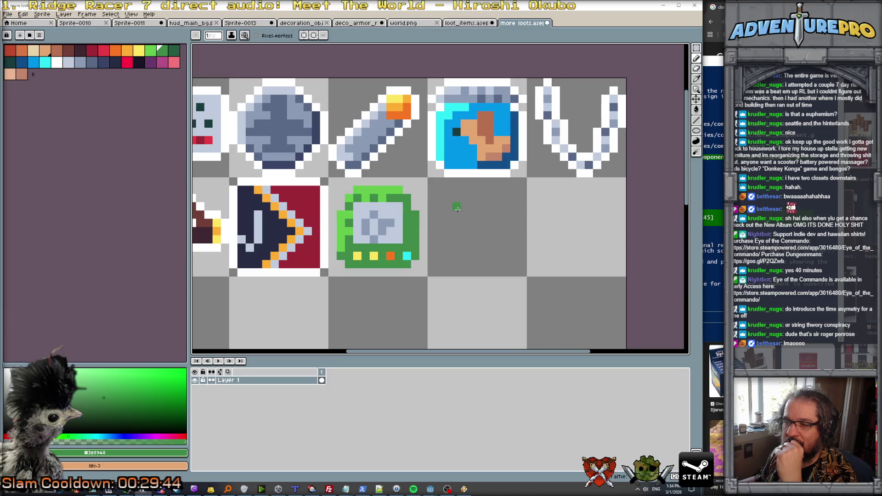
alt+click(276, 176)
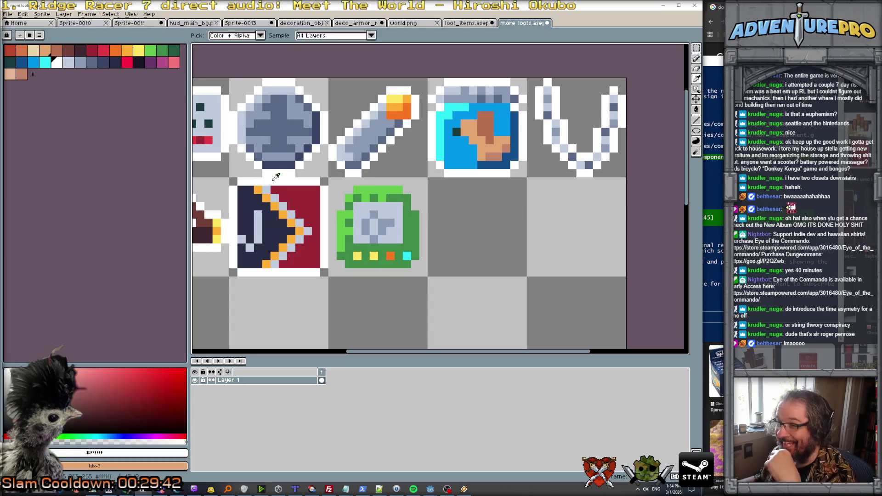
Step: Paint a white outline along the top of the green handheld icon
mouse_move(356, 181)
mouse_down()
mouse_move(402, 182)
mouse_move(422, 255)
mouse_move(409, 272)
mouse_move(345, 272)
mouse_move(333, 225)
mouse_move(341, 188)
mouse_move(341, 197)
mouse_up()
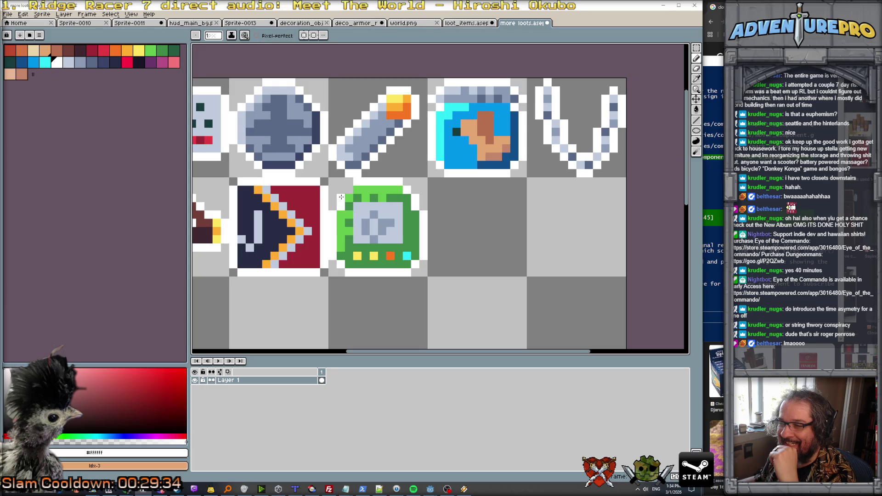
scroll(415, 229, down, 5)
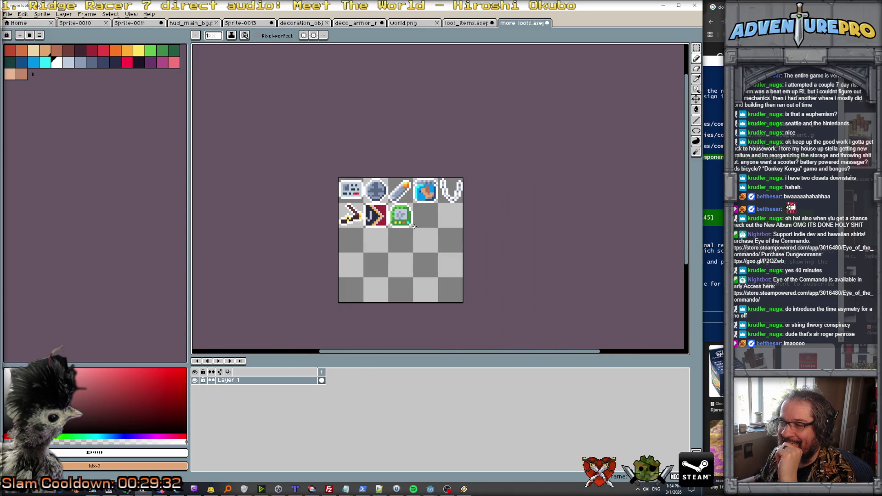
scroll(419, 228, up, 5)
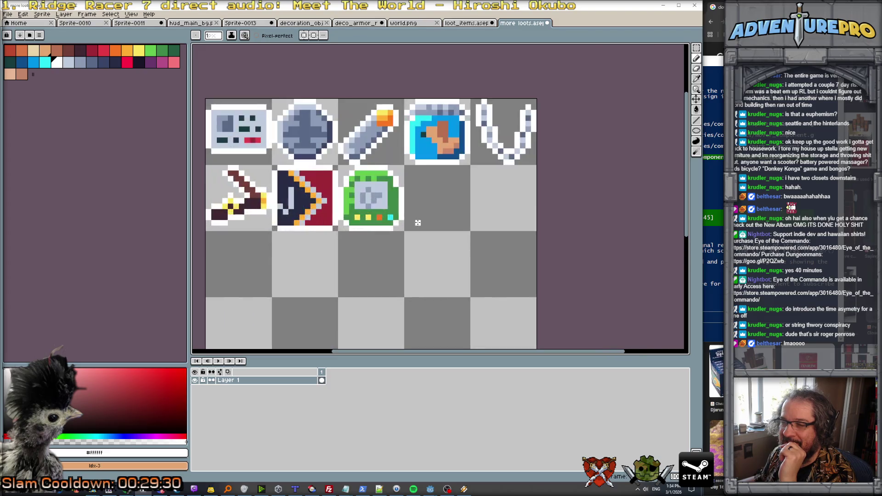
scroll(416, 222, down, 2)
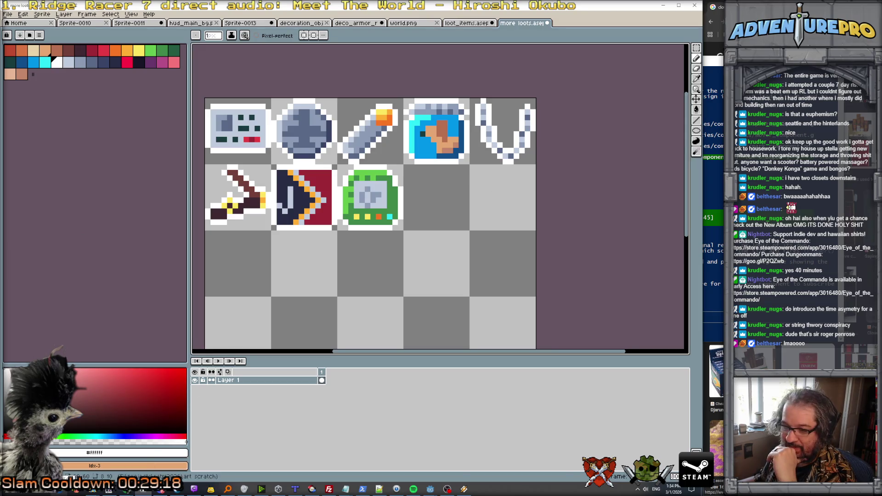
Step: Zoom in and out to review the sheet of eight outlined loot icons
scroll(372, 193, down, 2)
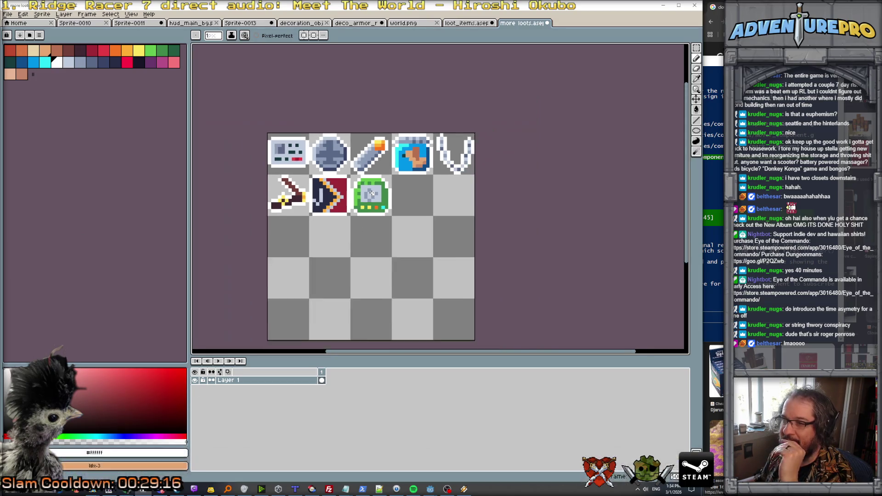
scroll(371, 193, down, 3)
scroll(379, 187, up, 3)
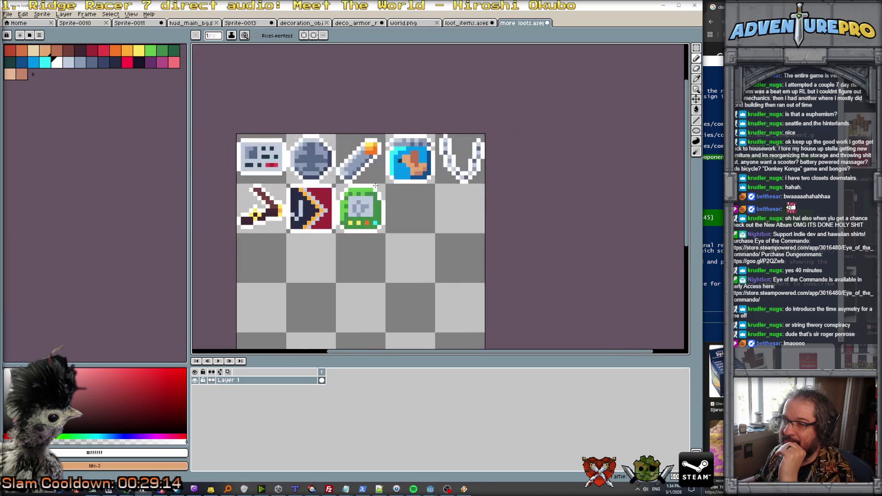
scroll(379, 194, up, 2)
scroll(379, 195, down, 2)
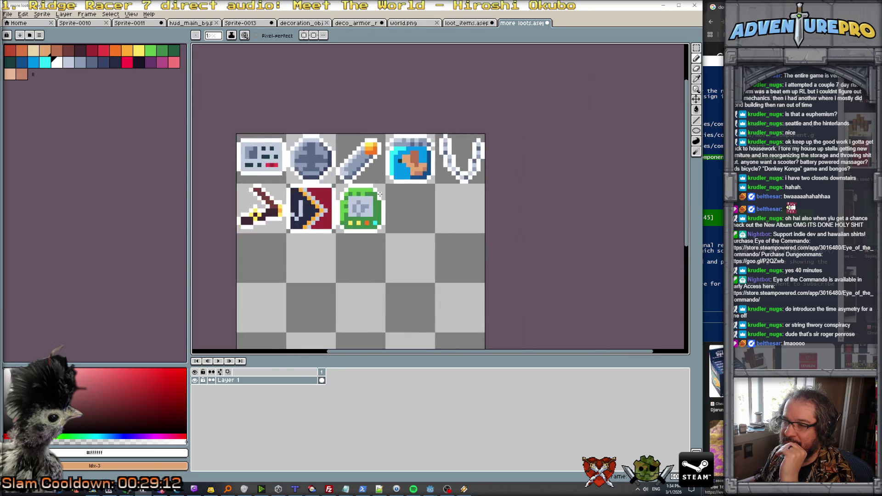
scroll(381, 201, down, 1)
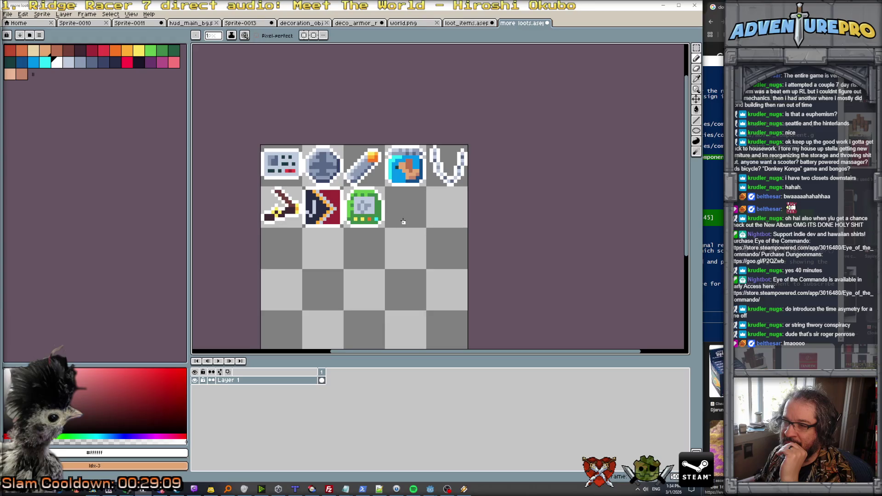
scroll(362, 205, up, 5)
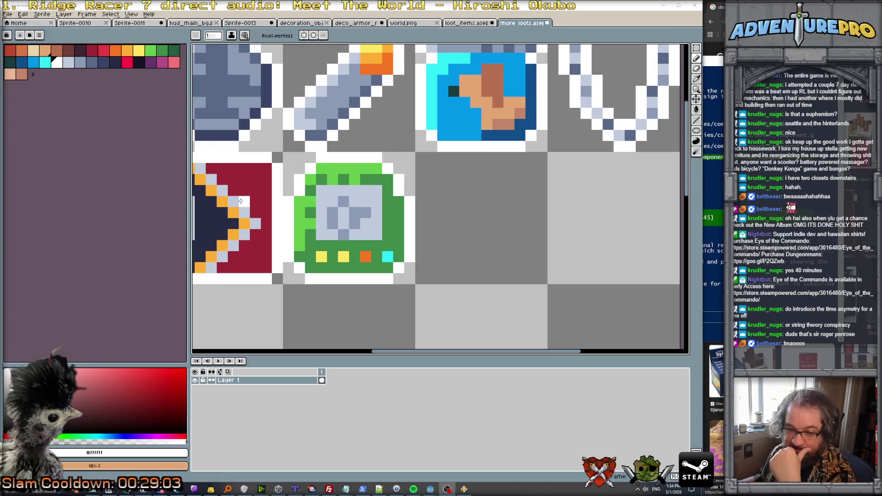
scroll(420, 248, down, 5)
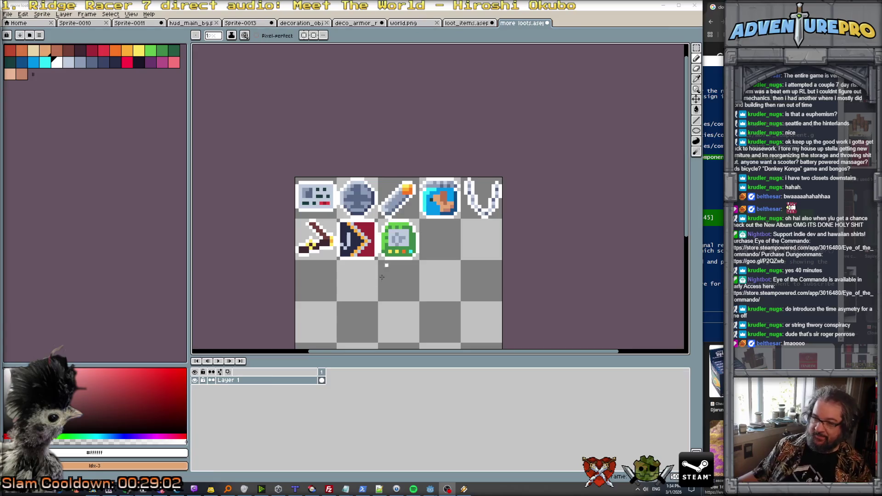
mouse_move(220, 482)
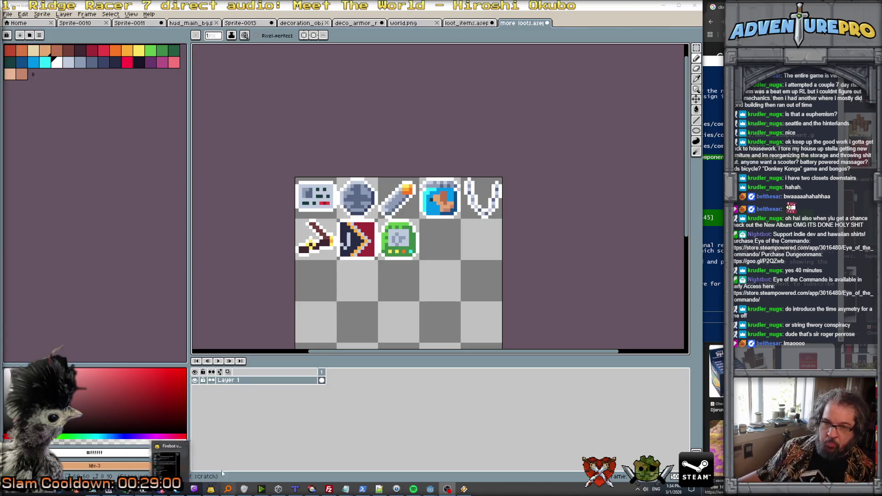
mouse_move(129, 492)
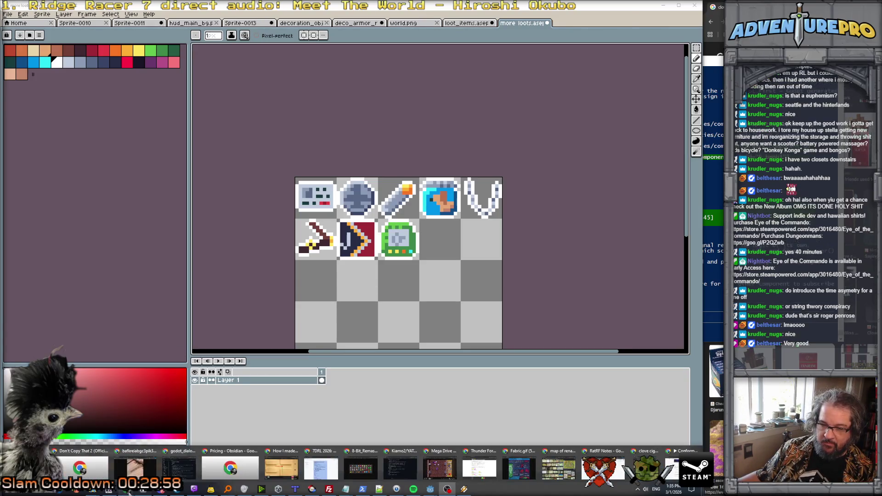
Step: On the Bandcamp album page, pause 'Introduce The Time Asymmetry', rewind it to 0:00 and replay it
click(683, 461)
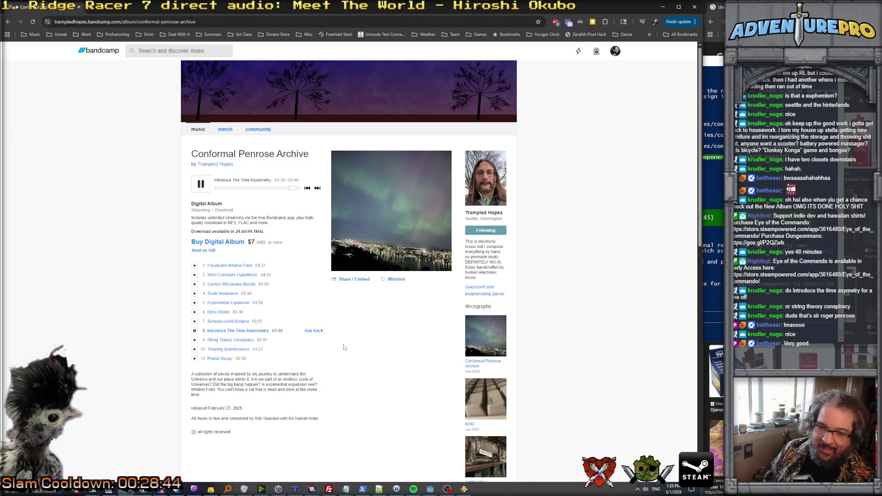
click(202, 185)
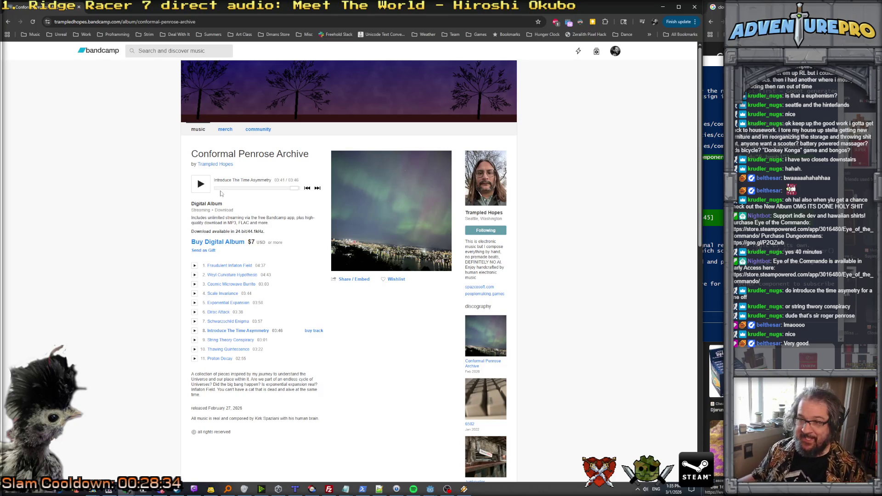
drag(294, 188, 215, 188)
click(201, 184)
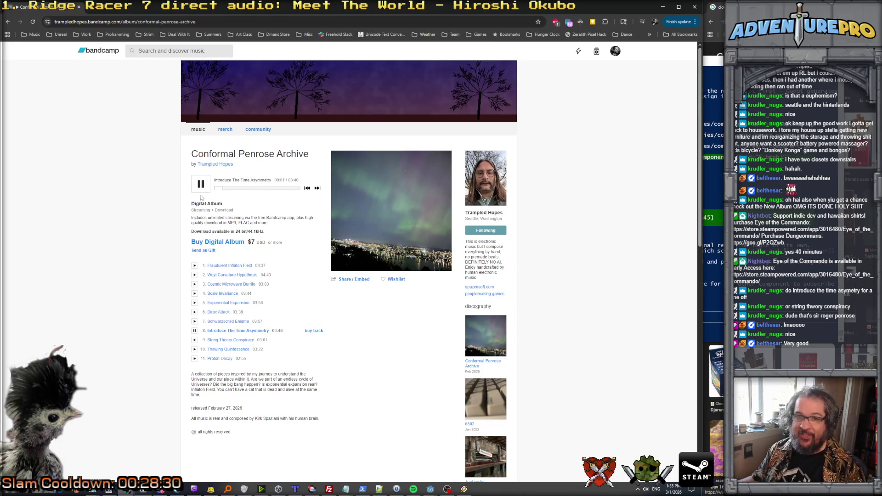
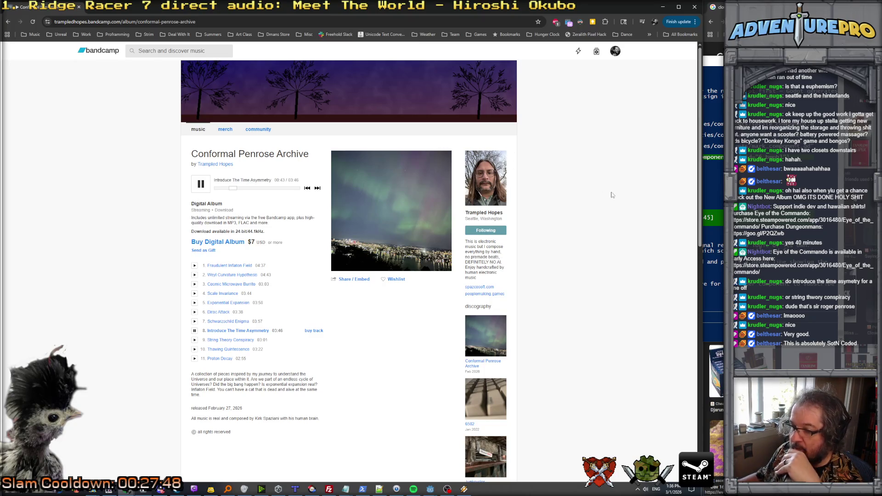
Step: Pause the Bandcamp album and play track 9, String Theory Conspiracy
click(660, 8)
scroll(414, 258, up, 1)
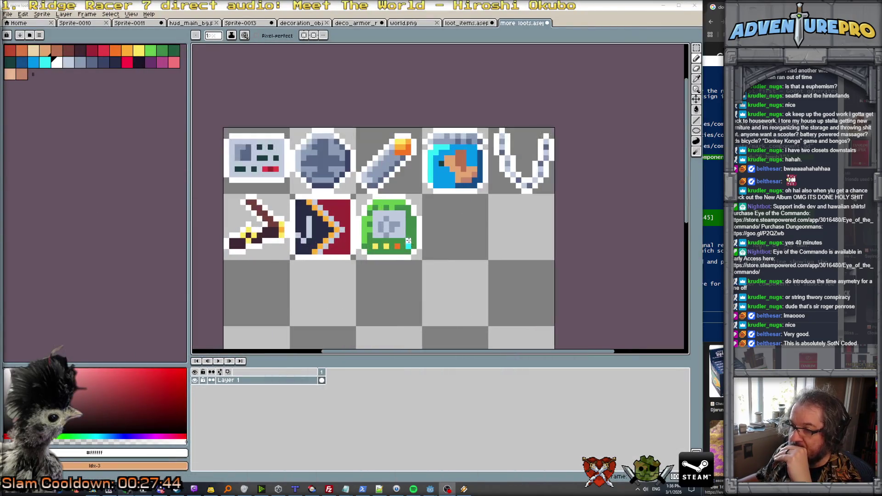
scroll(425, 228, down, 1)
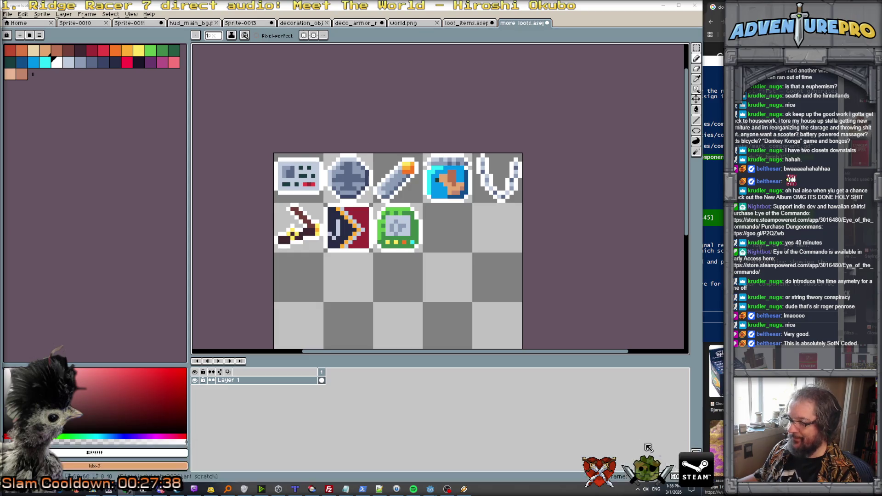
click(257, 480)
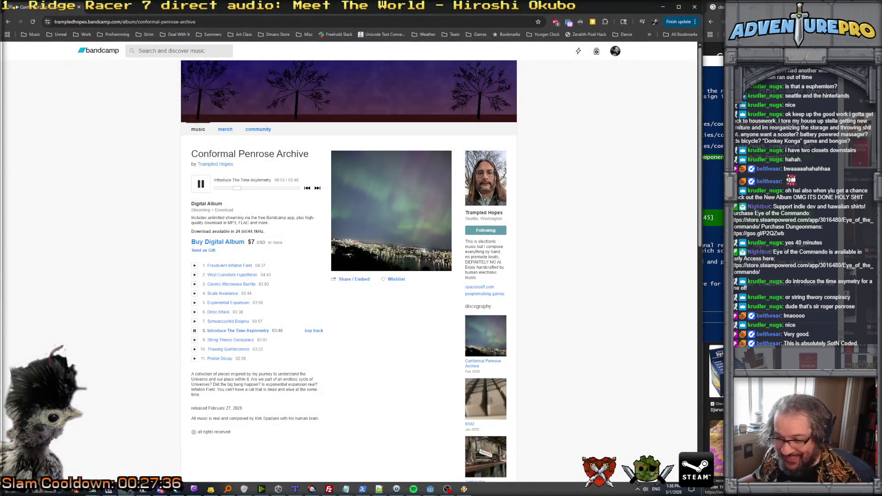
click(192, 184)
click(195, 339)
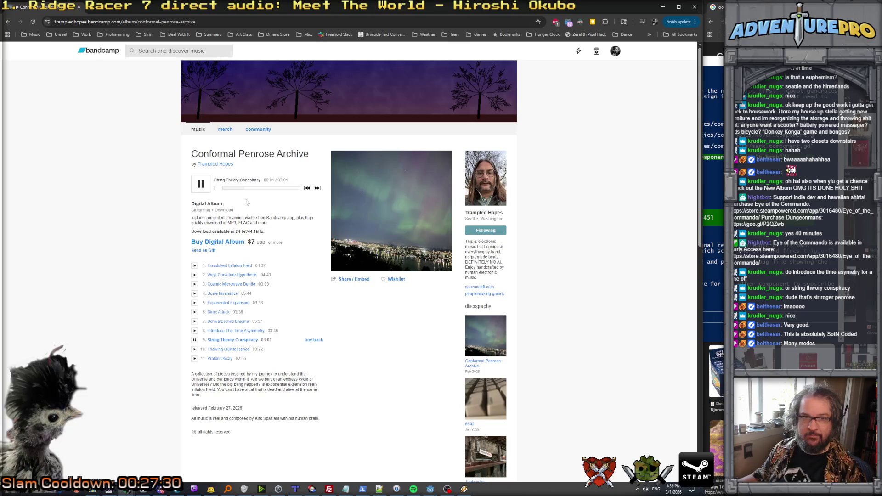
Step: Lower the system volume and minimize the Bandcamp page
key(alt+Tab)
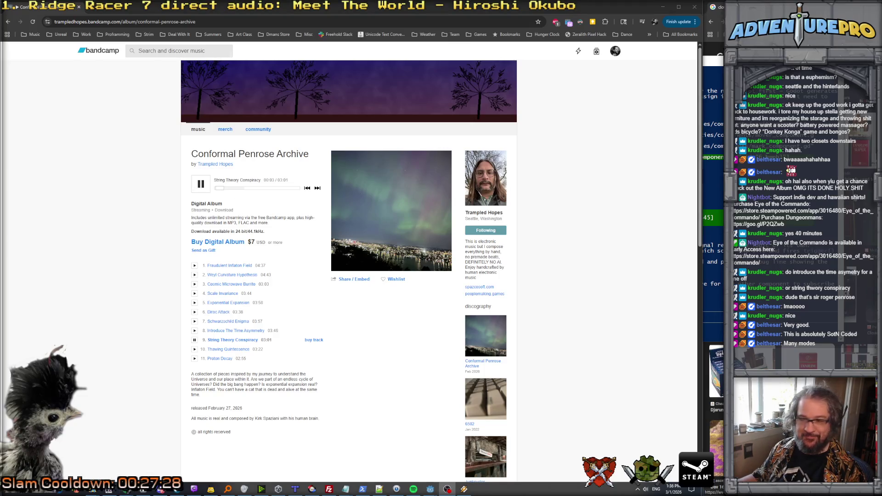
key(XF86AudioLowerVolume)
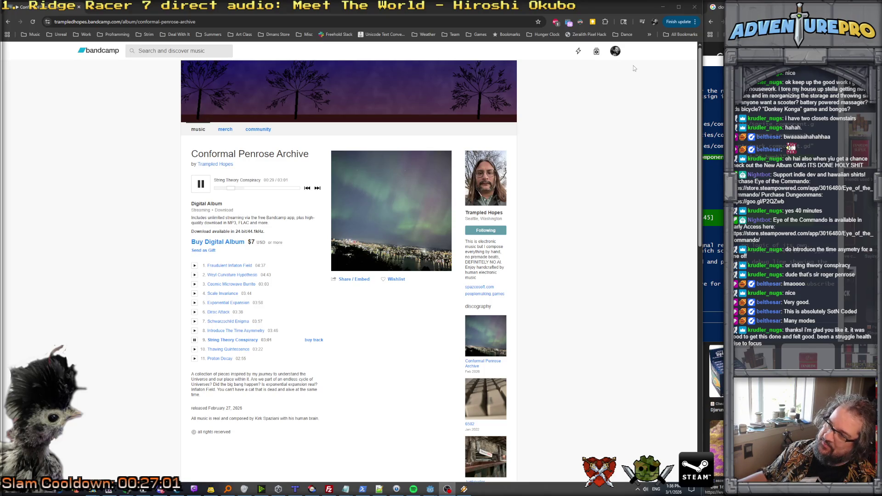
click(662, 8)
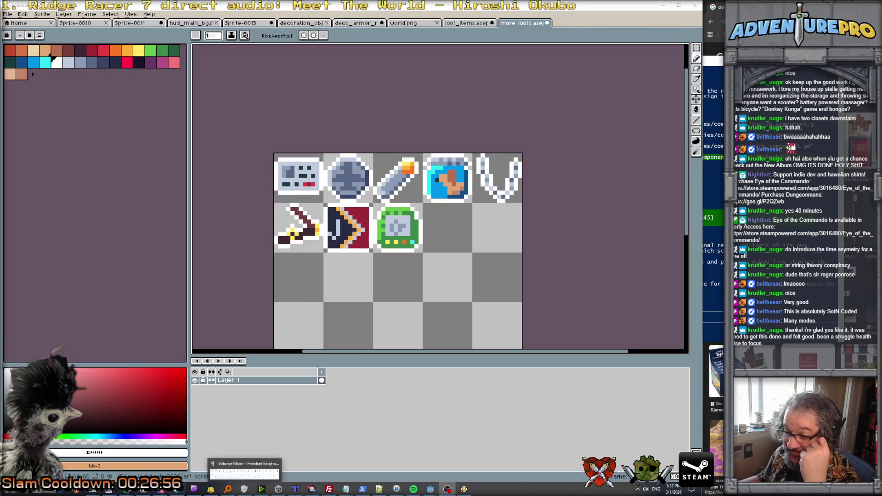
mouse_move(447, 488)
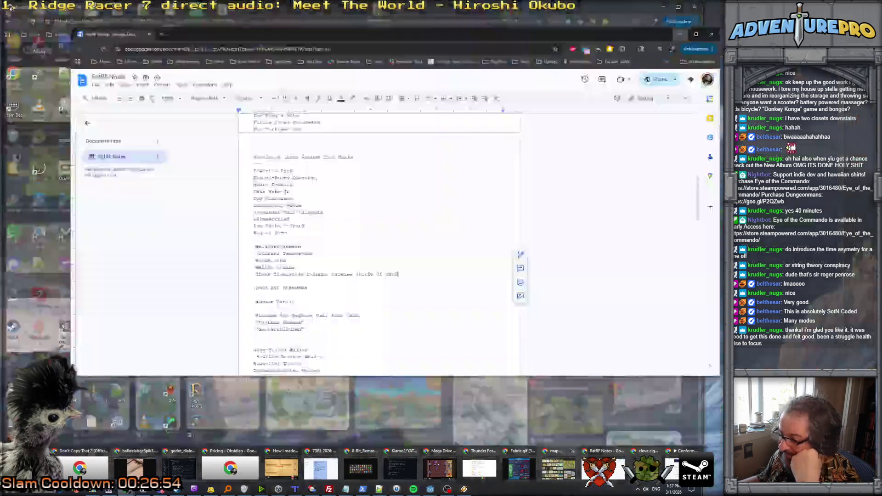
click(601, 469)
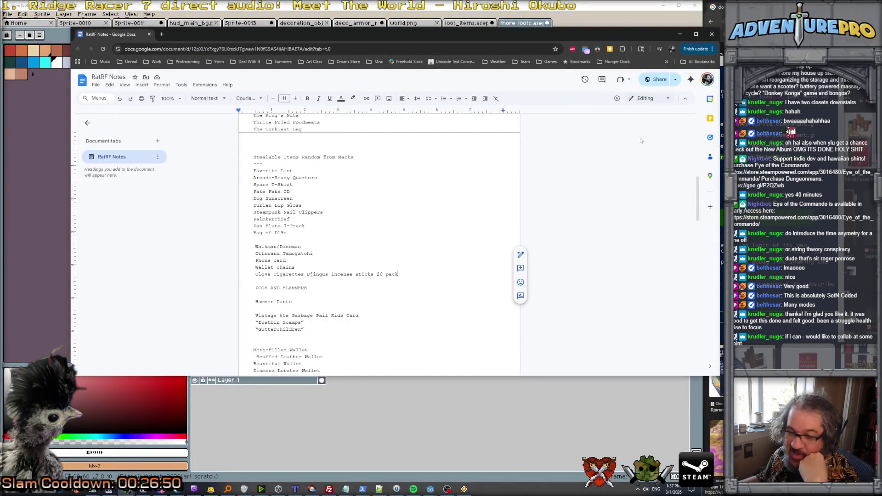
click(680, 34)
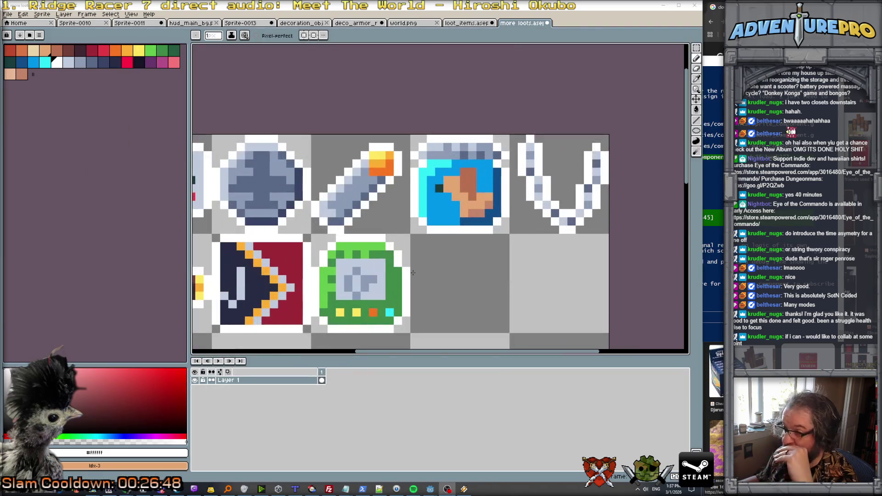
Step: Draw an orange circle outline in the empty slot beside the green device icon
scroll(430, 271, down, 2)
scroll(430, 271, up, 1)
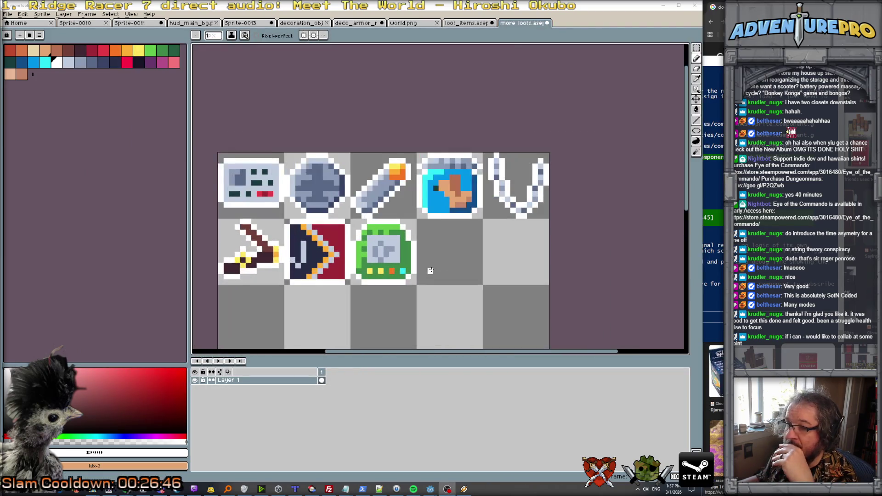
scroll(424, 260, up, 1)
scroll(416, 257, down, 1)
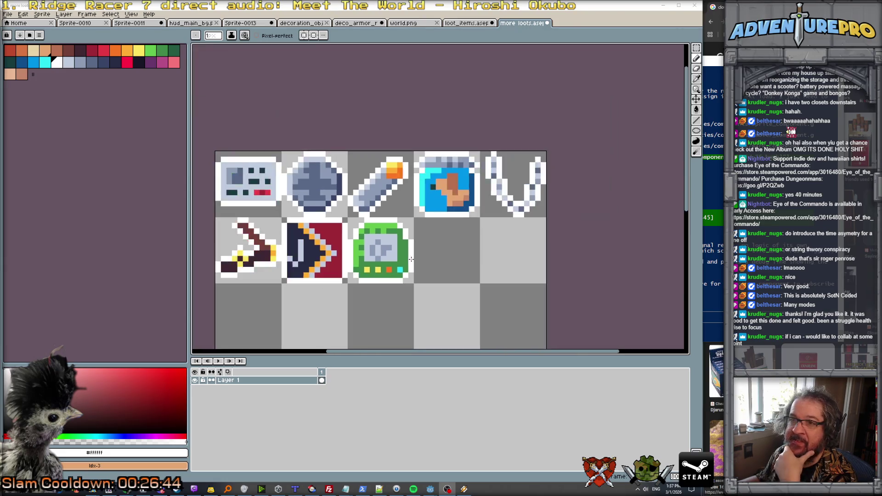
click(115, 50)
scroll(483, 263, up, 2)
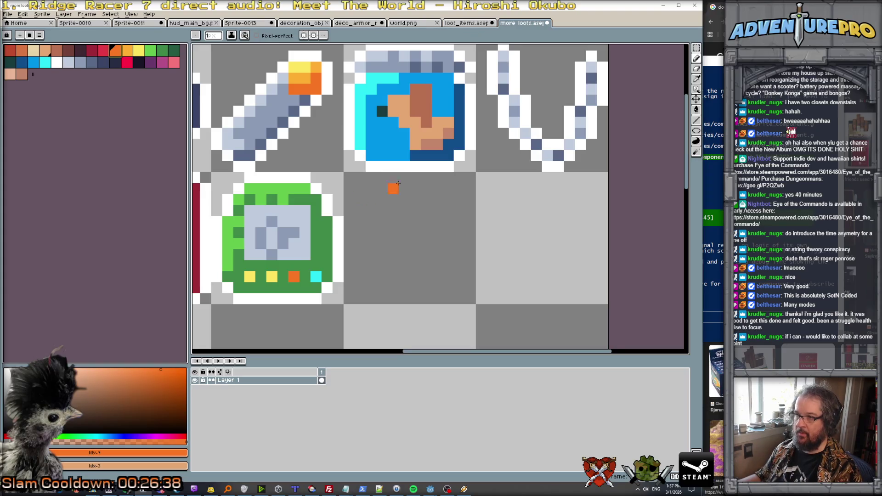
click(382, 188)
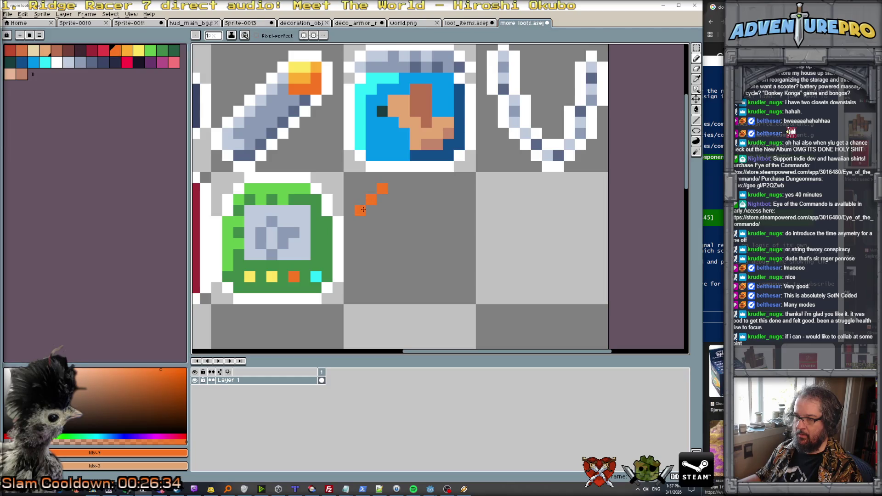
click(393, 188)
mouse_move(364, 221)
mouse_down()
mouse_move(360, 269)
mouse_move(382, 288)
mouse_move(438, 286)
mouse_move(459, 261)
mouse_move(458, 205)
mouse_move(414, 189)
mouse_up()
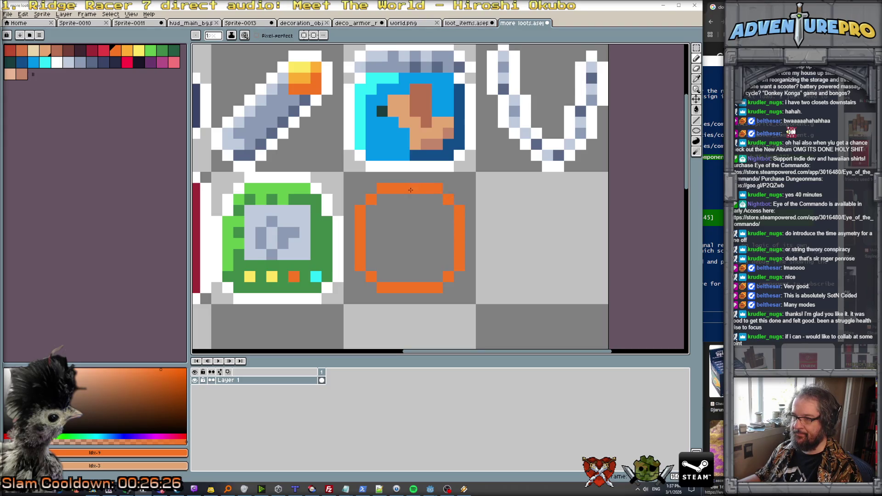
Step: Fill the circle's interior with solid orange using the Paint Bucket
scroll(414, 189, down, 4)
scroll(412, 200, up, 3)
key(g)
click(410, 198)
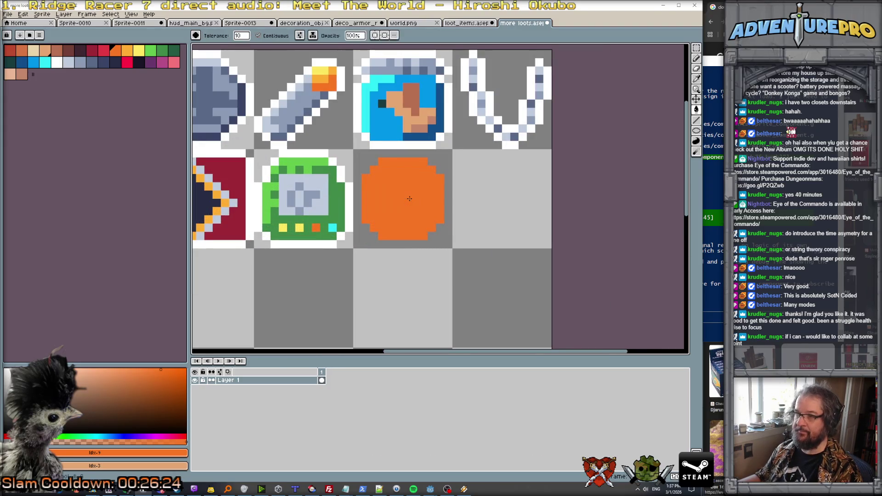
Step: Paint lighter orange curved bands along the circle's left edge and inside it
click(127, 51)
key(b)
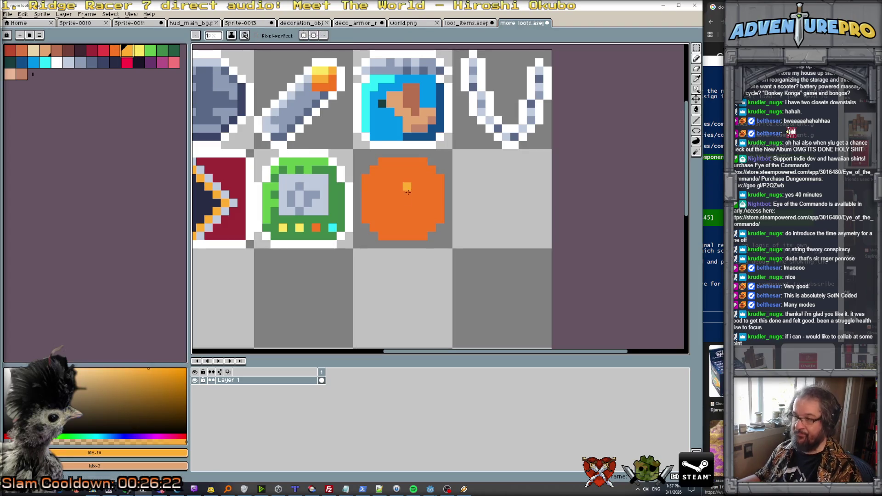
mouse_move(362, 219)
mouse_down()
mouse_move(366, 177)
mouse_move(387, 162)
mouse_up()
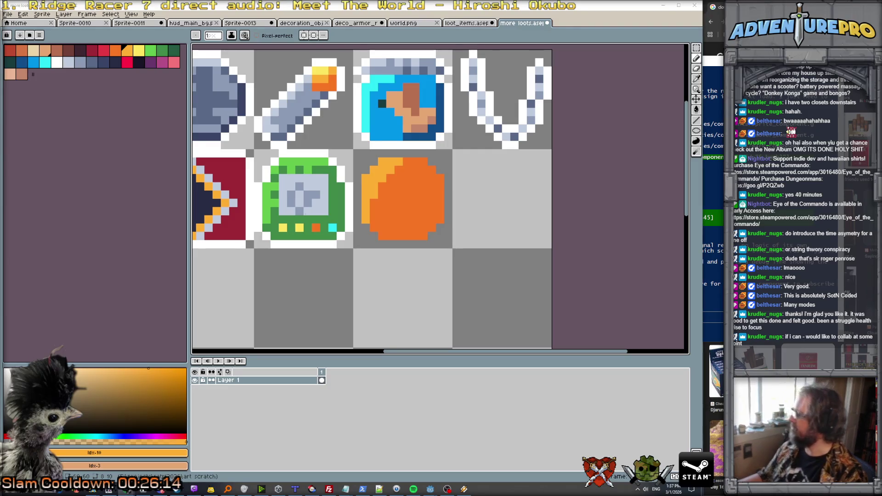
drag(382, 227, 426, 163)
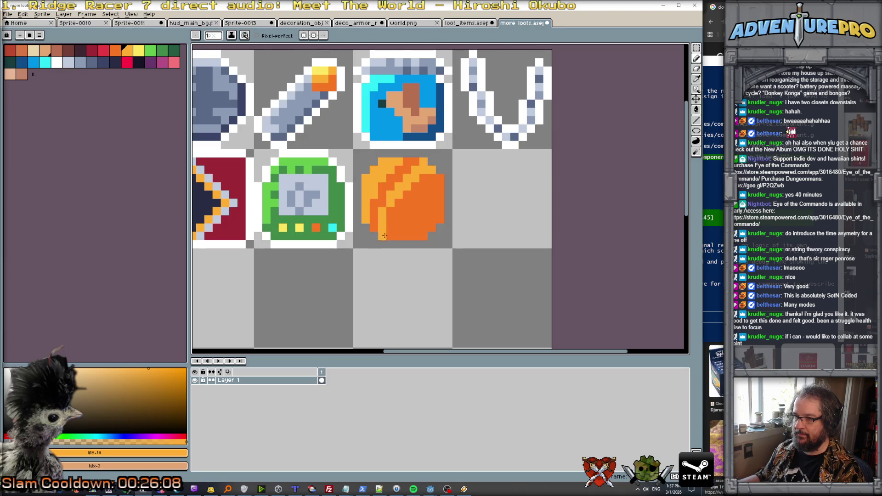
Step: Add a yellow highlight stroke and pixel on the circle's lower right
key(])
mouse_move(414, 211)
mouse_down()
mouse_move(415, 239)
mouse_move(448, 211)
mouse_move(421, 216)
mouse_up()
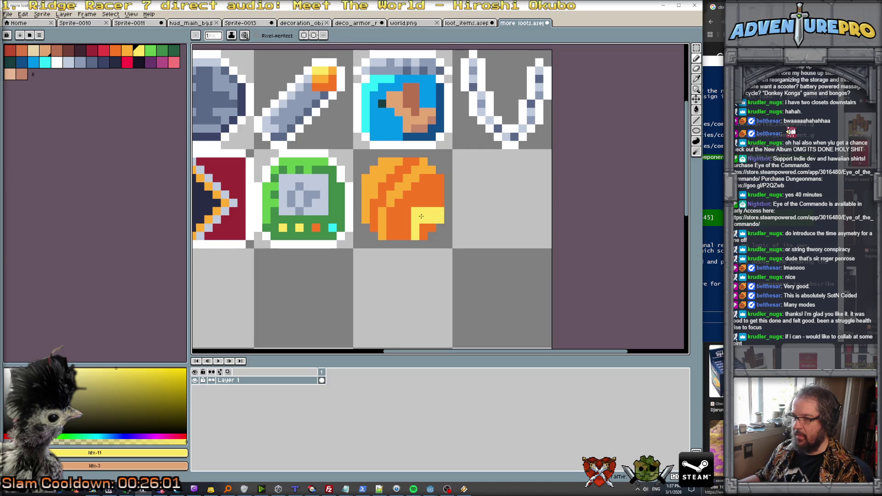
click(436, 196)
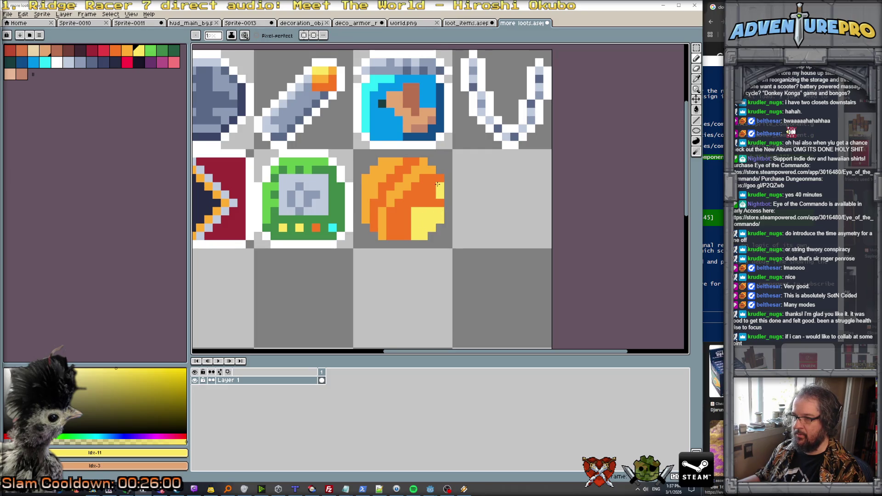
scroll(398, 215, down, 2)
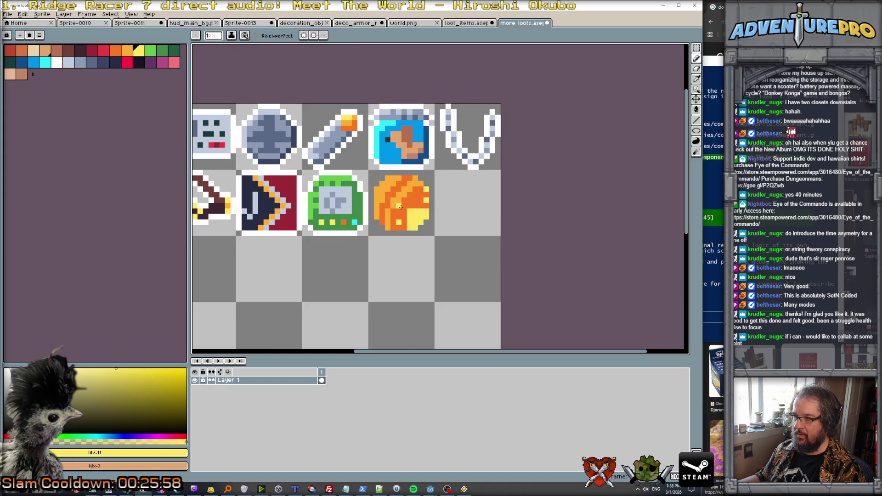
Step: Paint a cyan stripe across the orange tile
scroll(414, 201, down, 4)
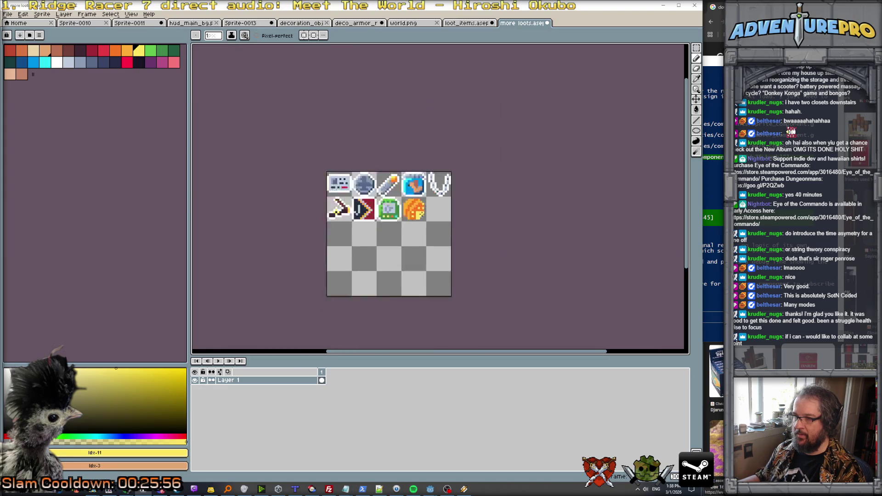
scroll(423, 210, up, 2)
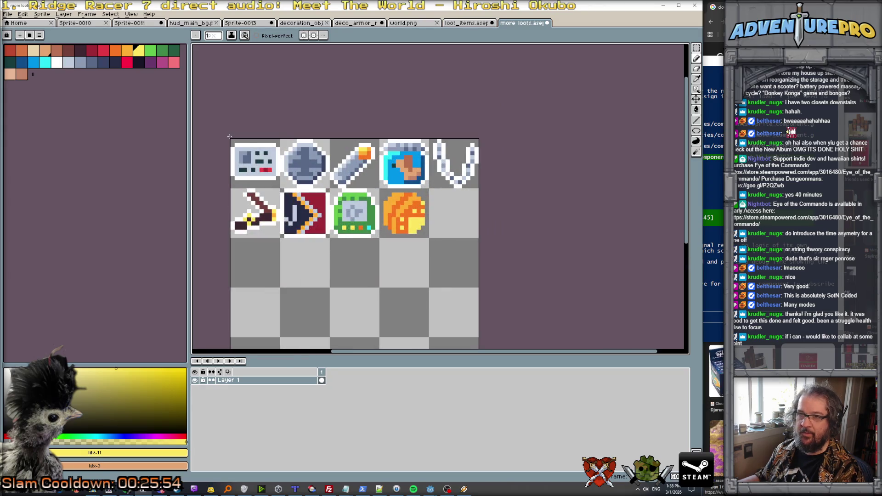
click(103, 50)
scroll(367, 170, up, 2)
scroll(427, 236, down, 2)
scroll(430, 238, up, 2)
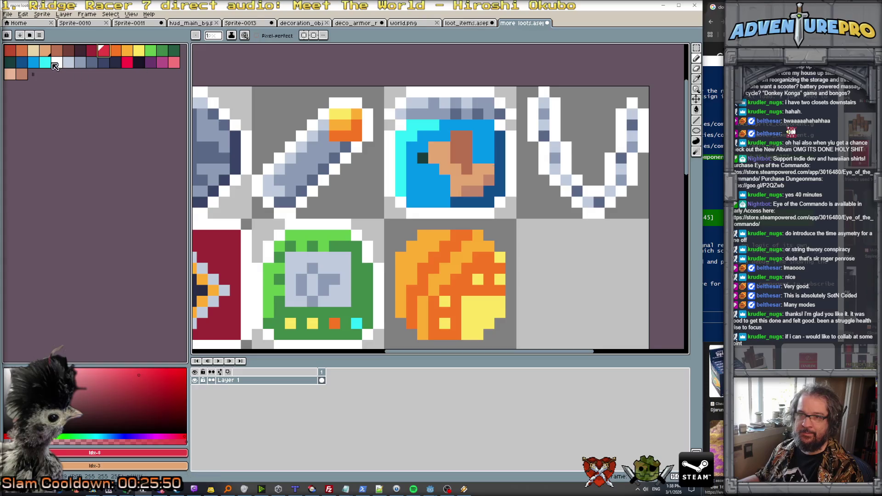
alt+click(356, 323)
scroll(454, 279, up, 1)
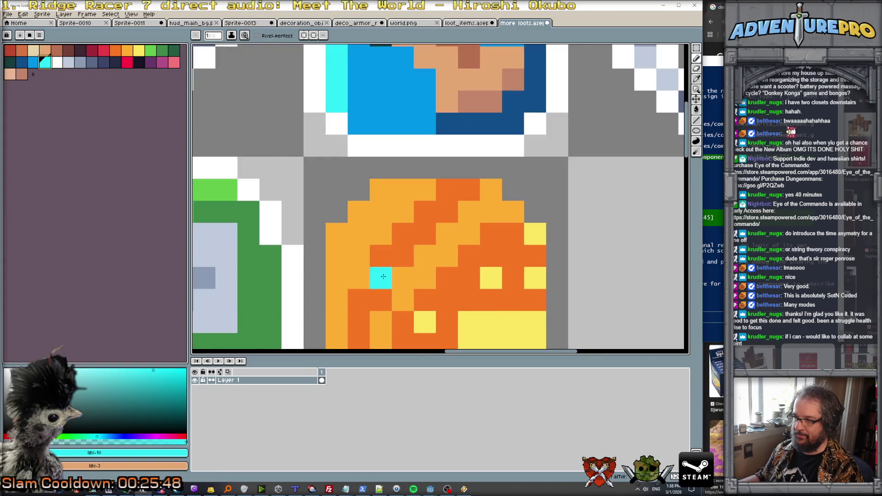
scroll(380, 275, down, 3)
drag(376, 299, 376, 283)
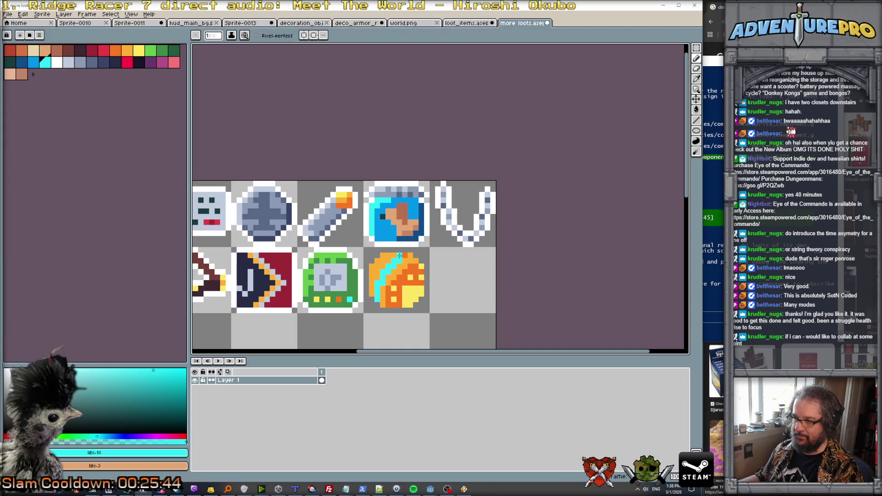
Step: Sample blue from the blue tile and switch to the Paint Bucket
scroll(399, 255, down, 2)
scroll(433, 275, up, 1)
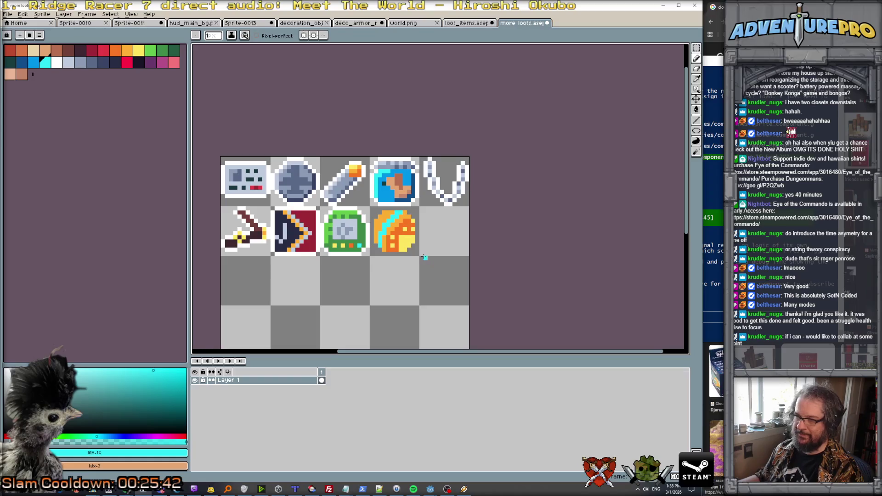
scroll(401, 217, up, 2)
alt+click(365, 167)
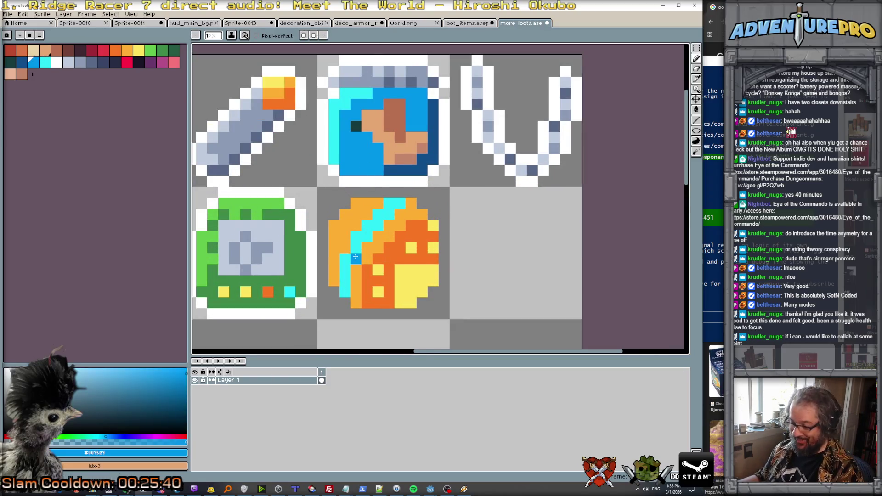
key(g)
scroll(437, 266, down, 4)
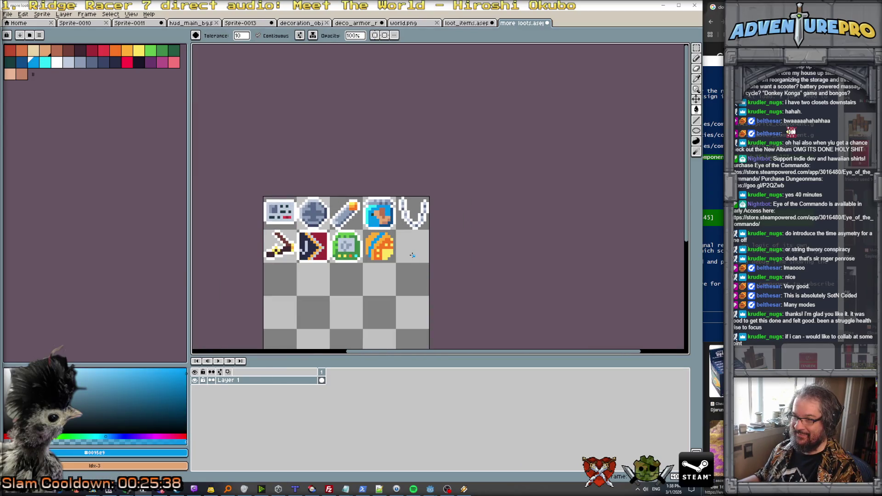
scroll(374, 237, up, 2)
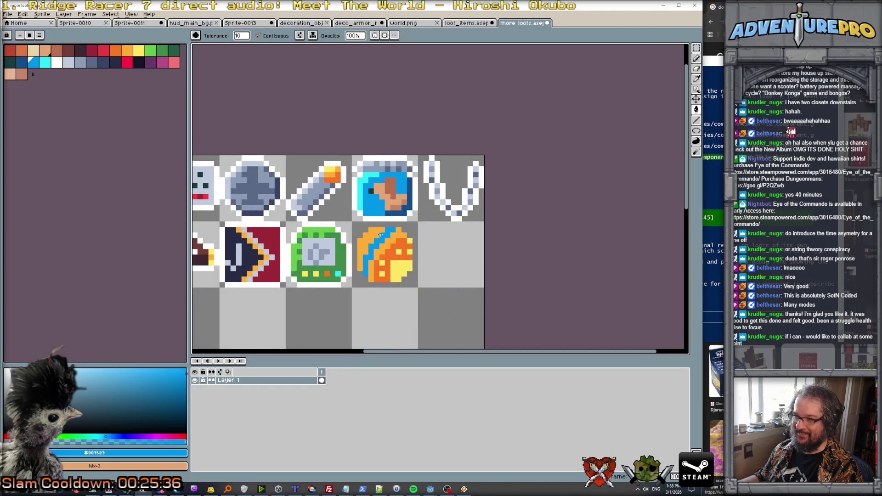
scroll(380, 234, down, 3)
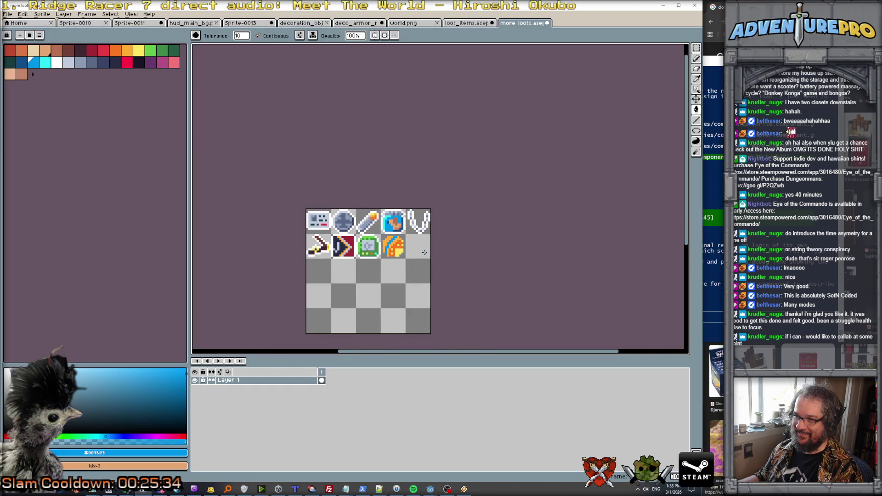
scroll(404, 244, up, 1)
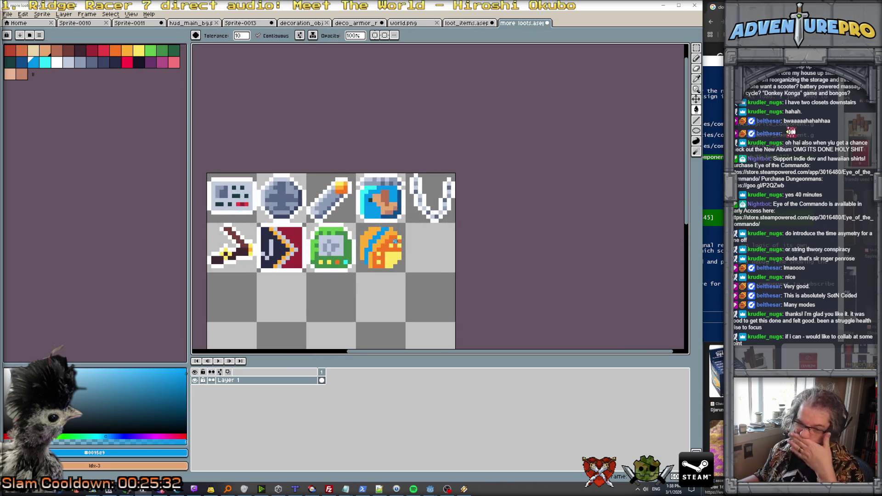
scroll(398, 250, up, 2)
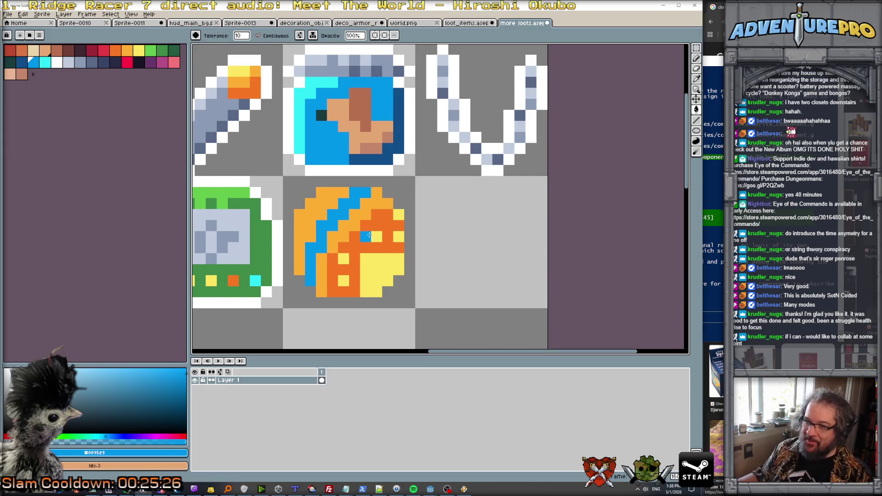
scroll(365, 289, down, 1)
scroll(365, 289, up, 2)
Step: Try a yellow fill on the ball and undo it, then fill the outer band green
alt+click(365, 258)
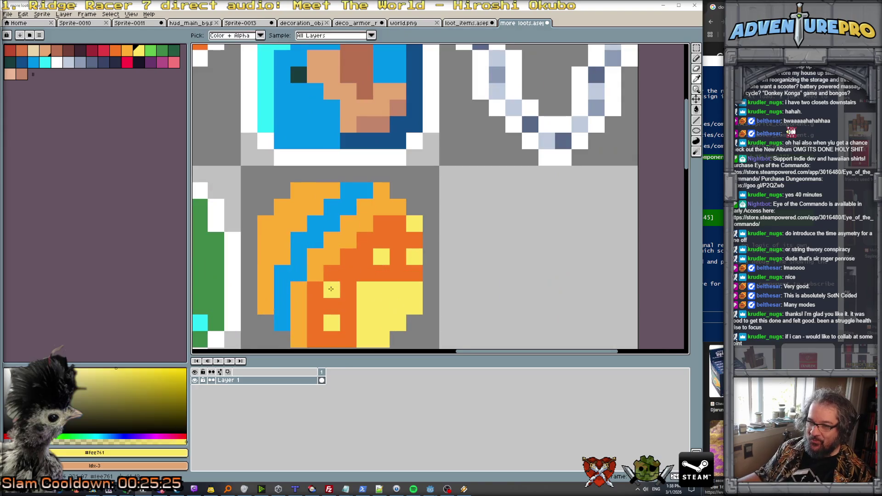
click(349, 270)
key(ctrl+z)
key(ctrl+z)
key(ctrl+z)
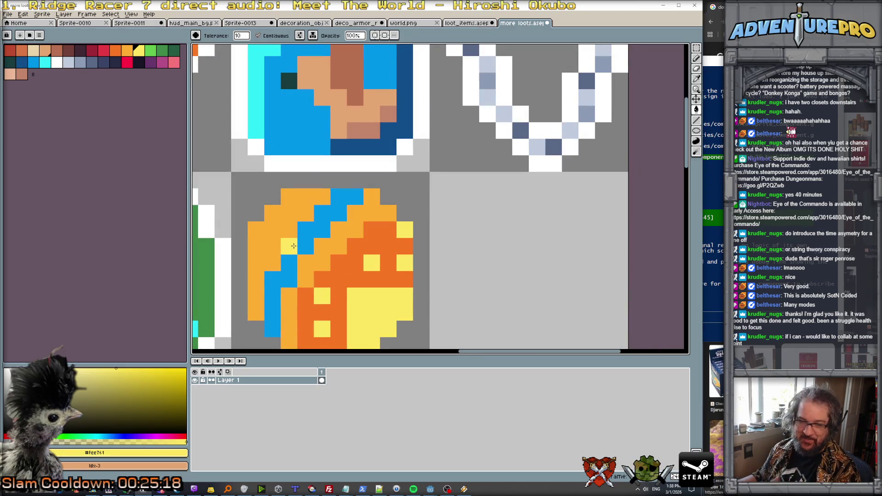
alt+click(354, 229)
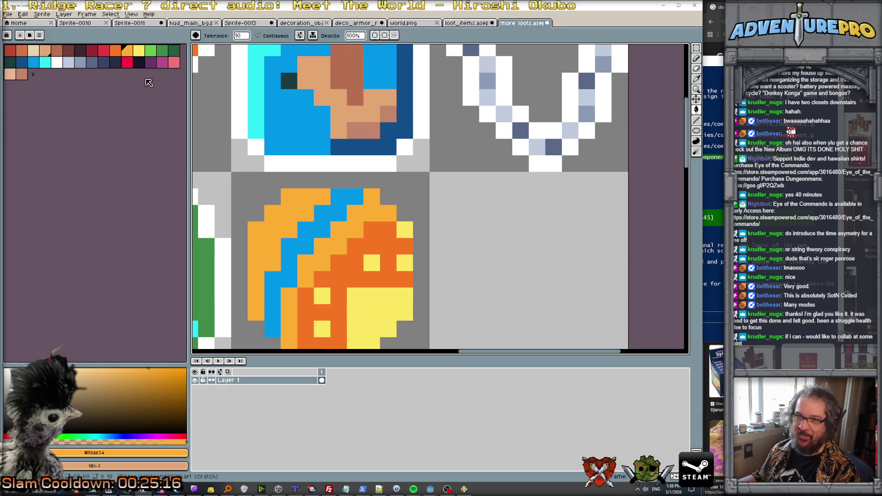
click(152, 51)
click(274, 251)
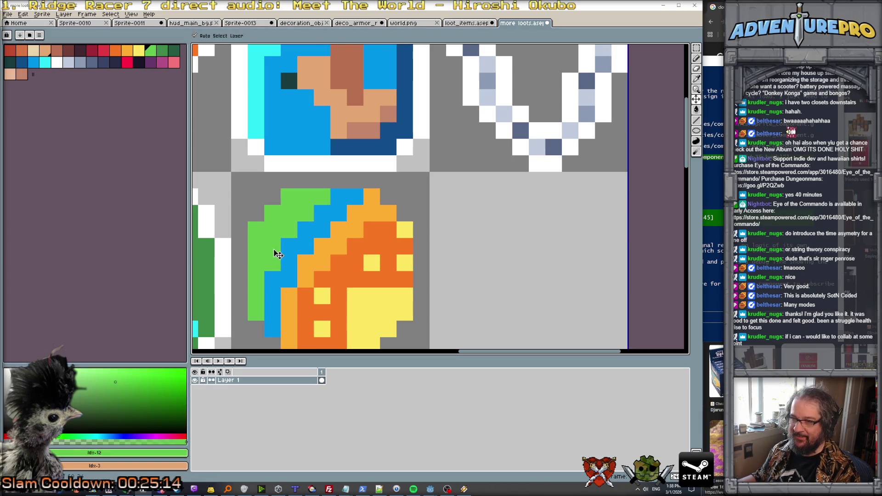
Step: Undo the green band fill and pencil a few green pixels along the ball's rim
key(ctrl+z)
key(b)
drag(273, 246, 305, 214)
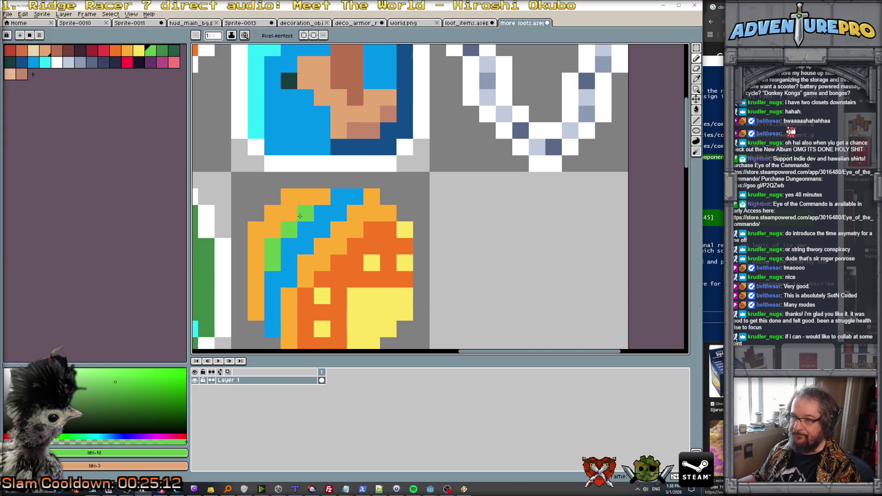
scroll(364, 262, down, 6)
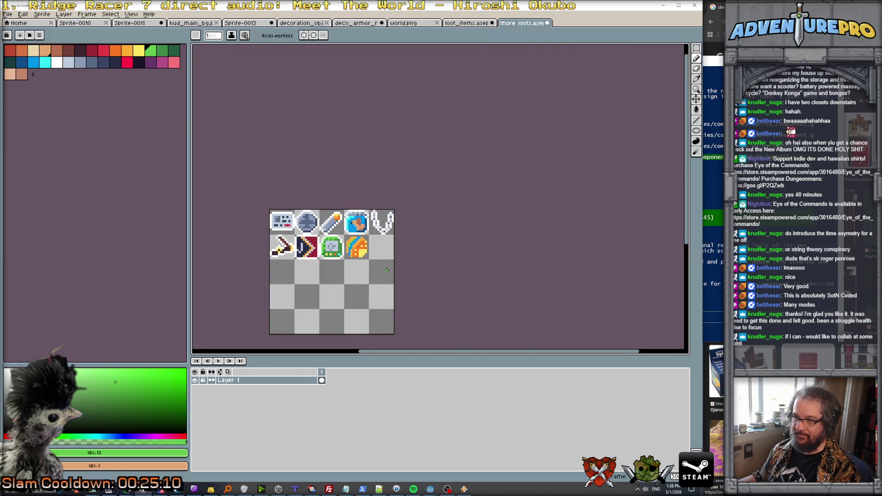
scroll(384, 256, up, 3)
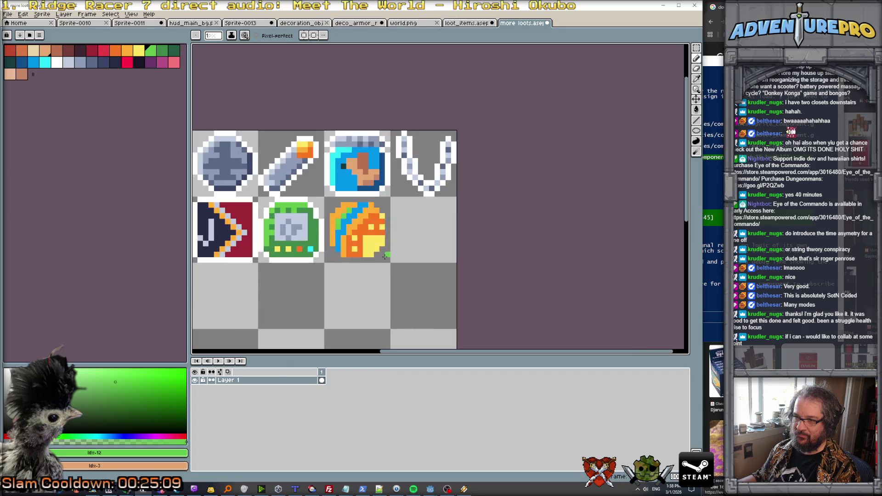
Step: Extend the ball's white outline along its bottom edge
alt+click(322, 234)
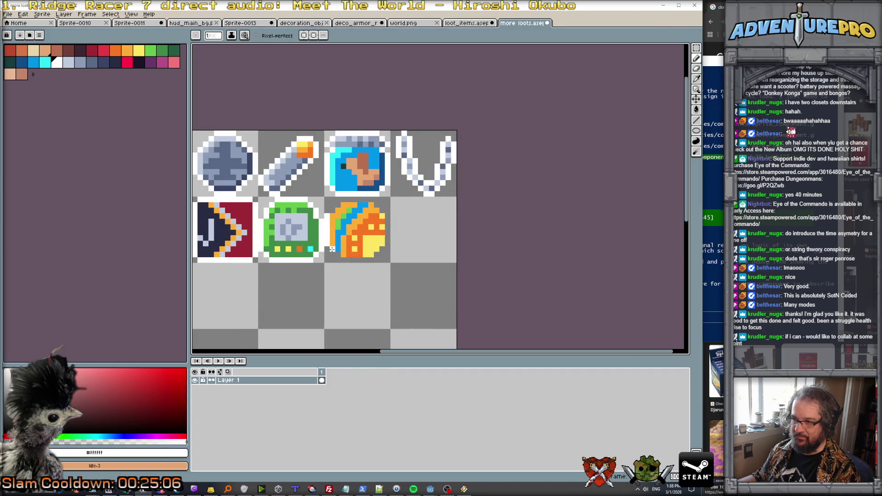
drag(351, 260, 388, 248)
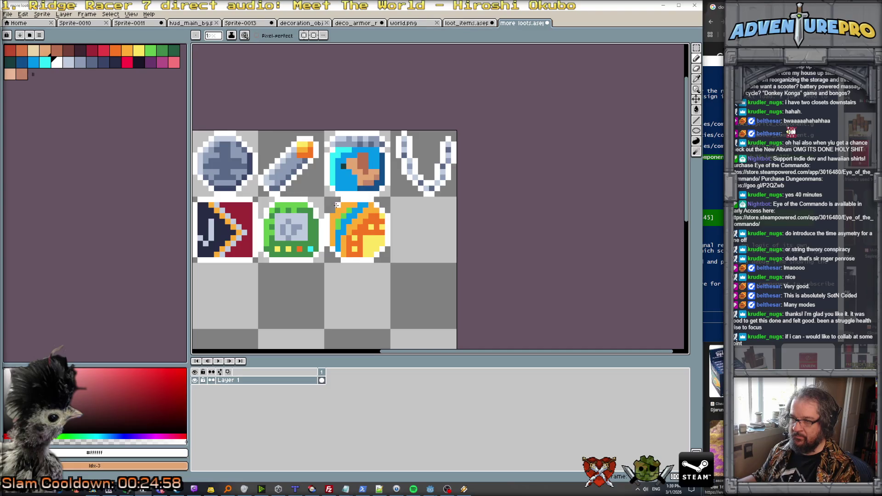
scroll(367, 258, down, 2)
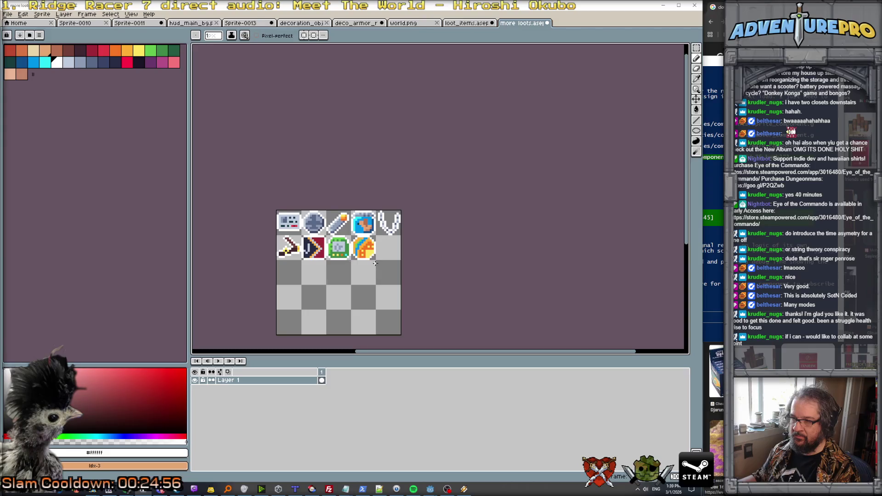
scroll(374, 263, up, 3)
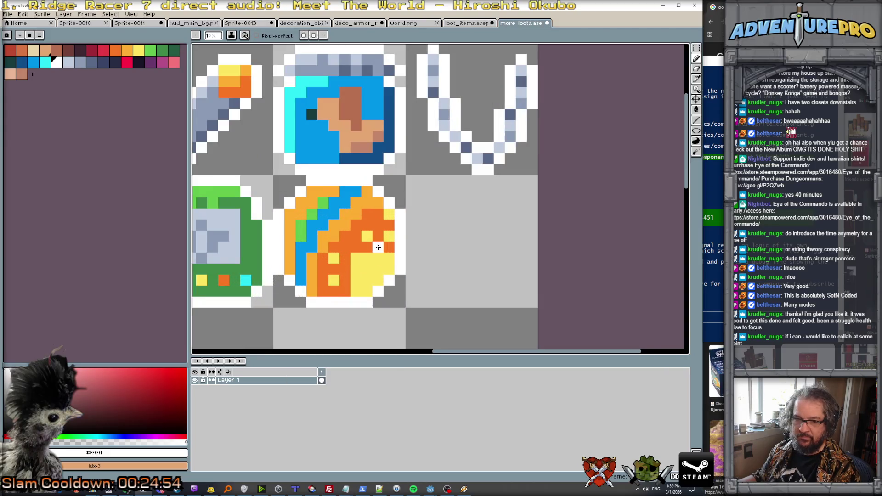
scroll(378, 247, down, 5)
scroll(382, 252, up, 2)
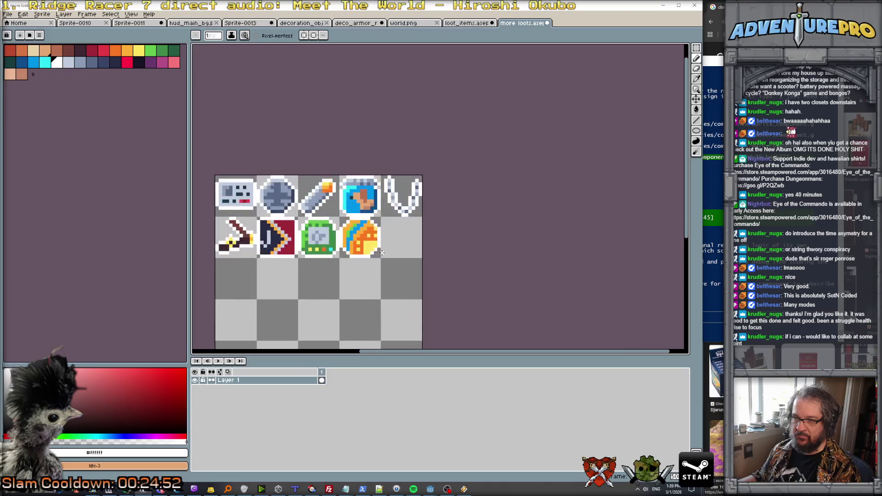
scroll(370, 245, down, 2)
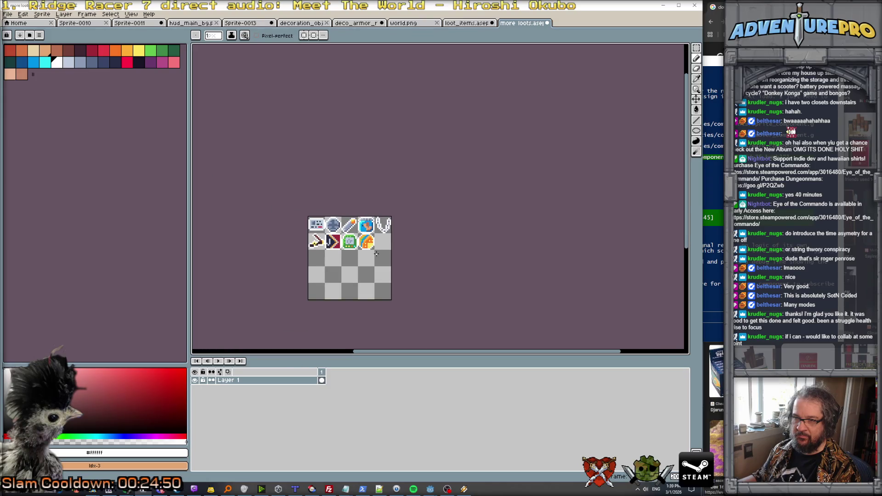
Step: Zoom over the finished loot sheet, then switch to the Claude Code terminal
scroll(376, 253, up, 3)
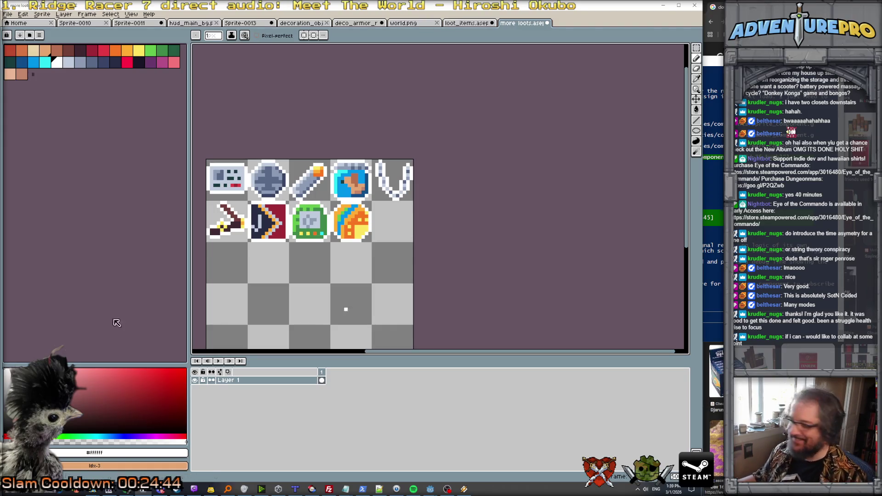
scroll(367, 234, down, 2)
scroll(354, 234, up, 3)
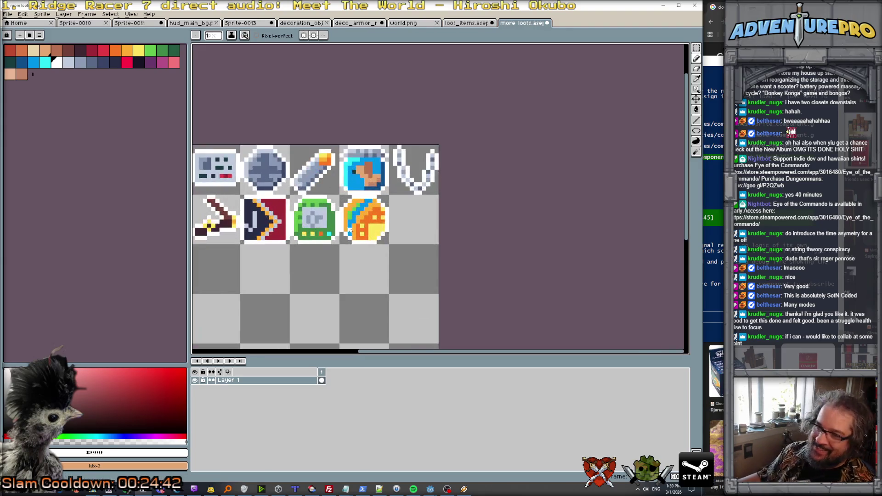
scroll(363, 230, down, 2)
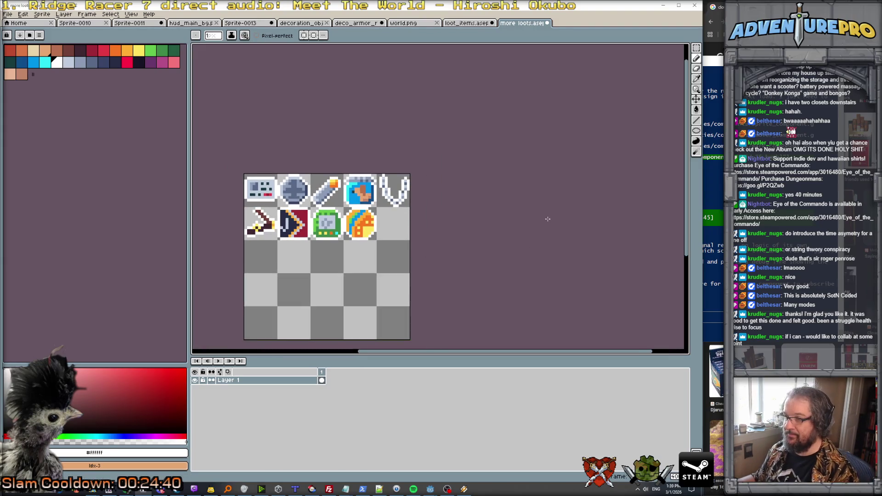
key(alt+Tab)
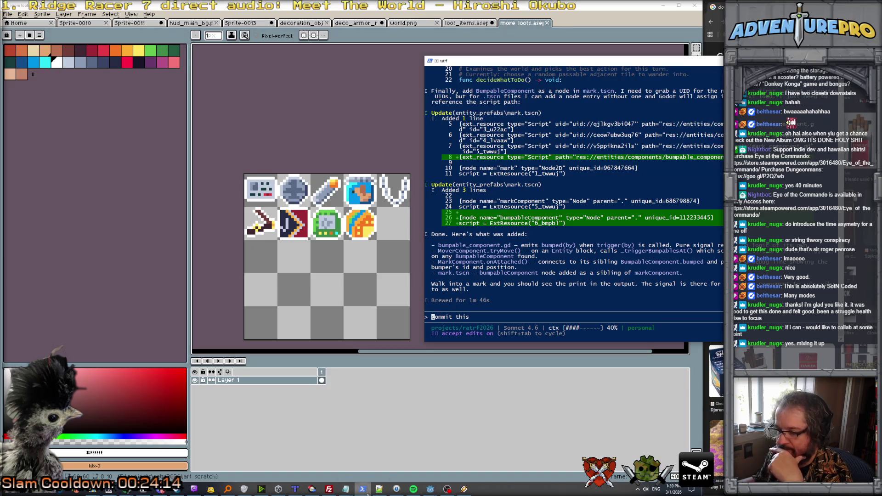
Step: Bring Godot forward and reload the files changed on disk
mouse_move(430, 489)
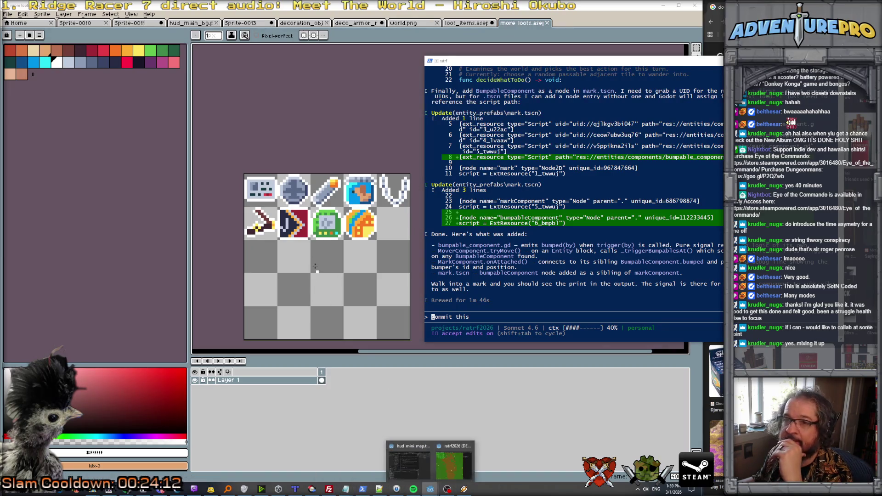
click(416, 462)
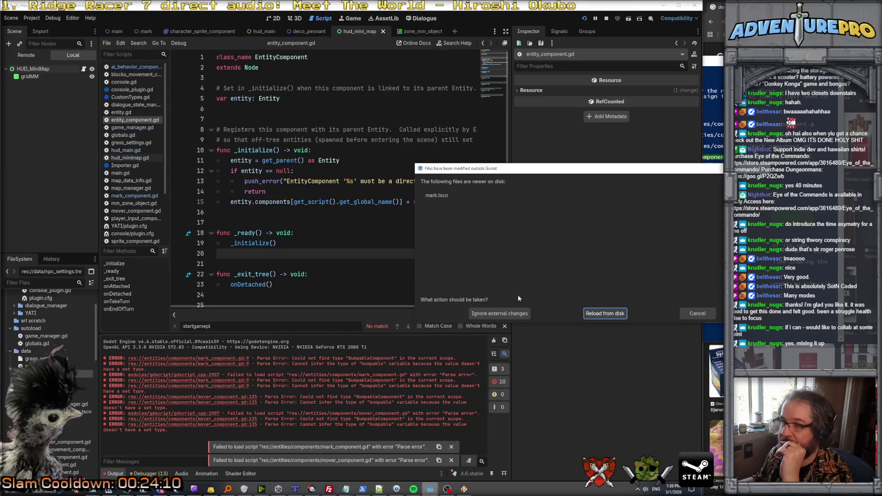
click(595, 314)
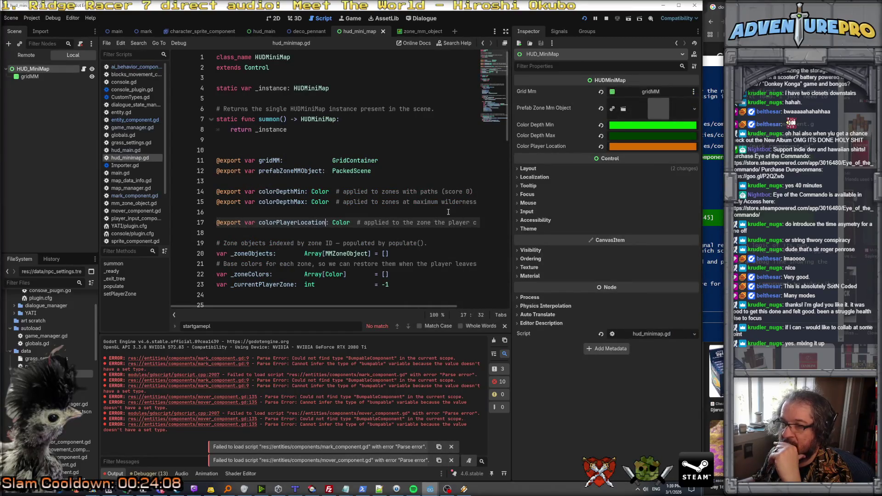
Step: Open mark.tscn from the FileSystem dock
scroll(38, 344, down, 6)
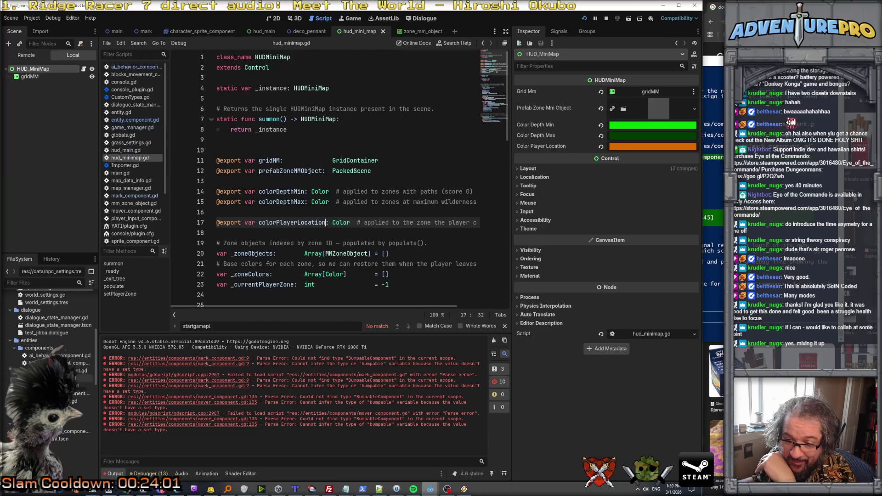
scroll(52, 342, up, 3)
scroll(55, 334, down, 3)
click(78, 423)
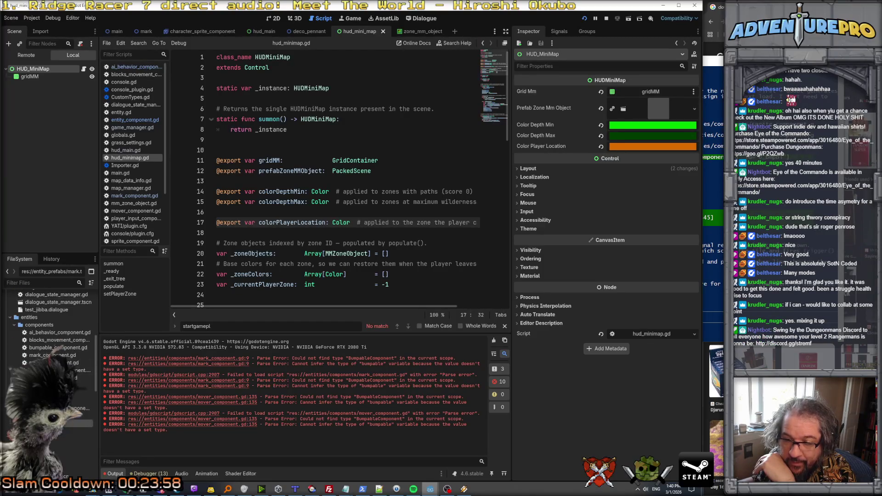
double_click(78, 423)
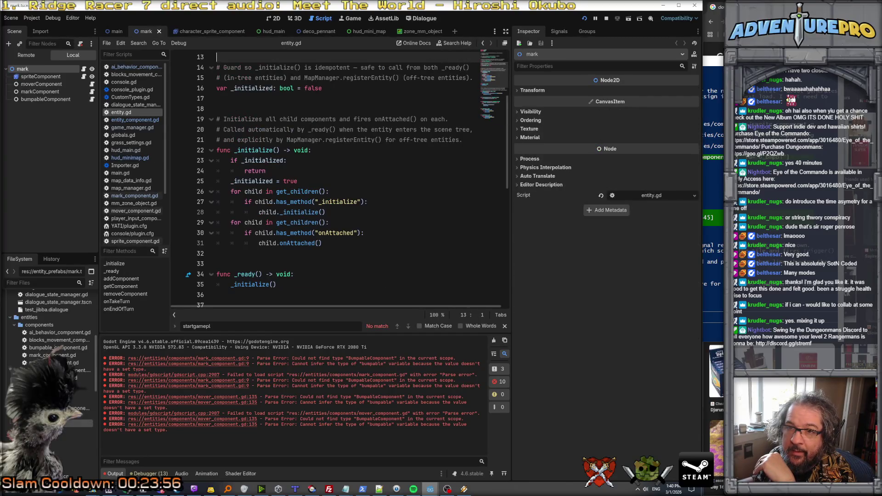
Step: Open the bumpableComponent's script and look at its trigger function
click(31, 100)
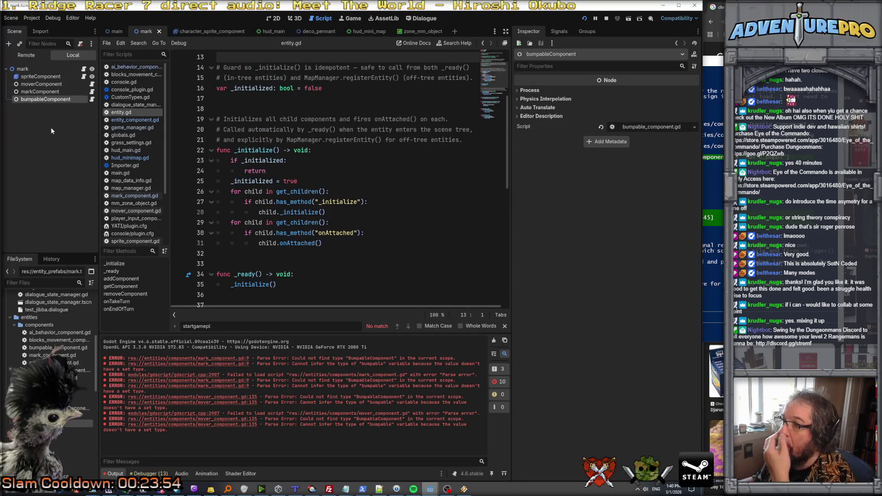
click(92, 100)
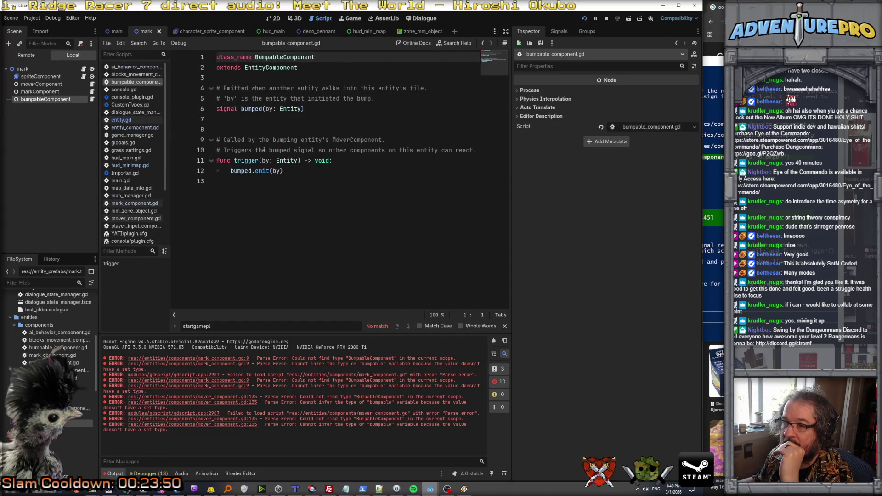
click(242, 170)
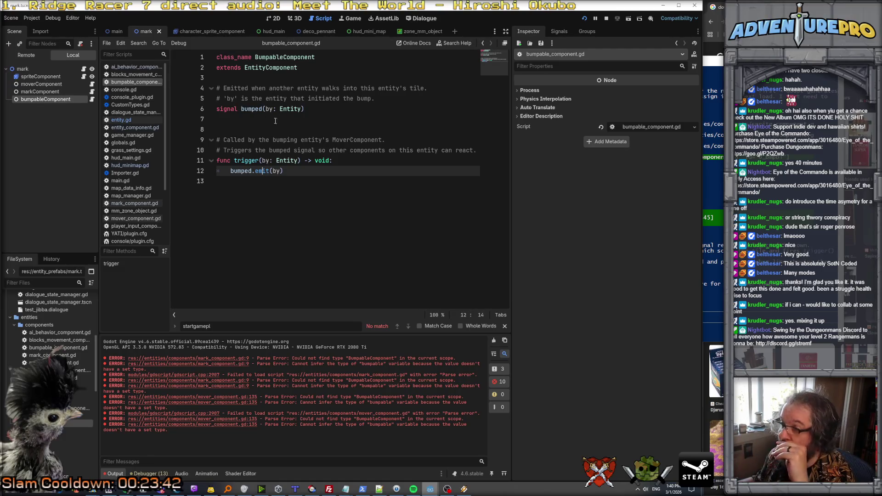
Step: Open mark_component.gd and review its _onBumped and decideWhatToDo code
click(46, 92)
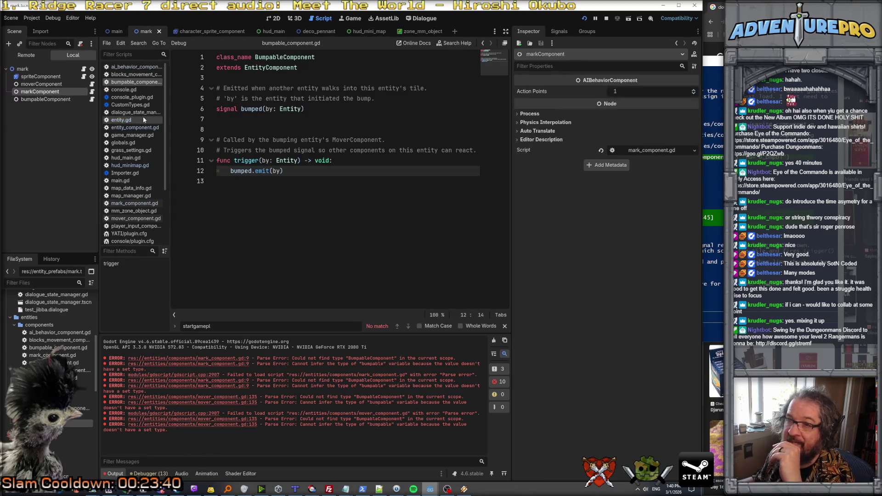
click(91, 92)
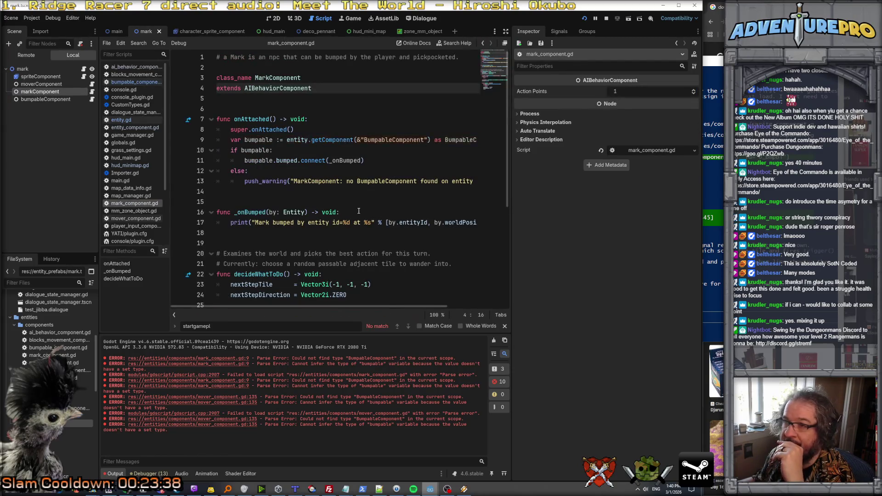
scroll(345, 165, down, 2)
scroll(375, 171, up, 2)
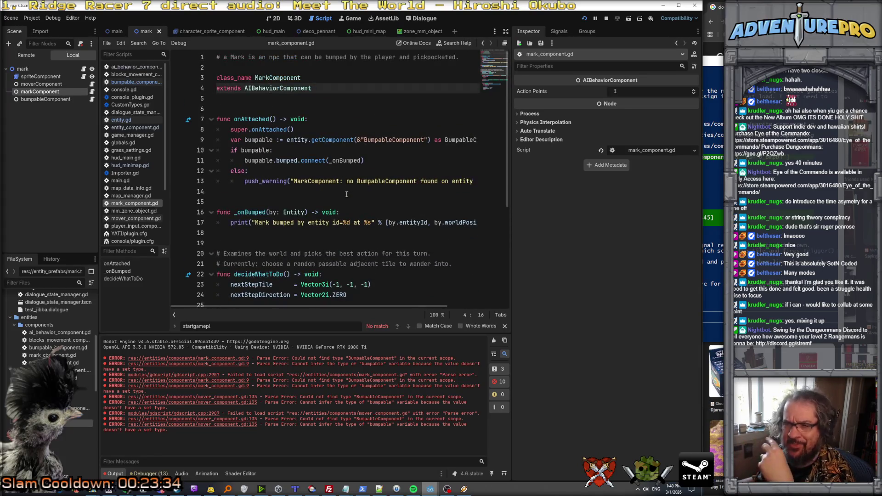
scroll(346, 197, down, 5)
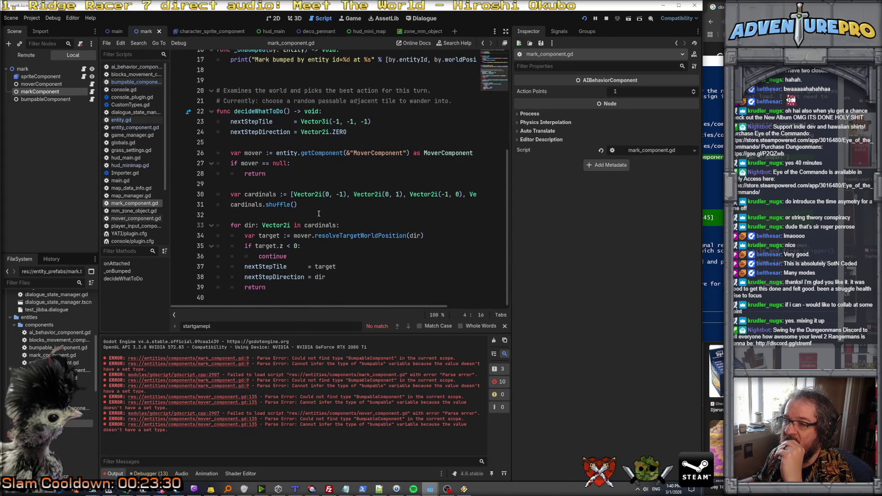
scroll(321, 212, up, 4)
click(308, 184)
scroll(307, 187, down, 4)
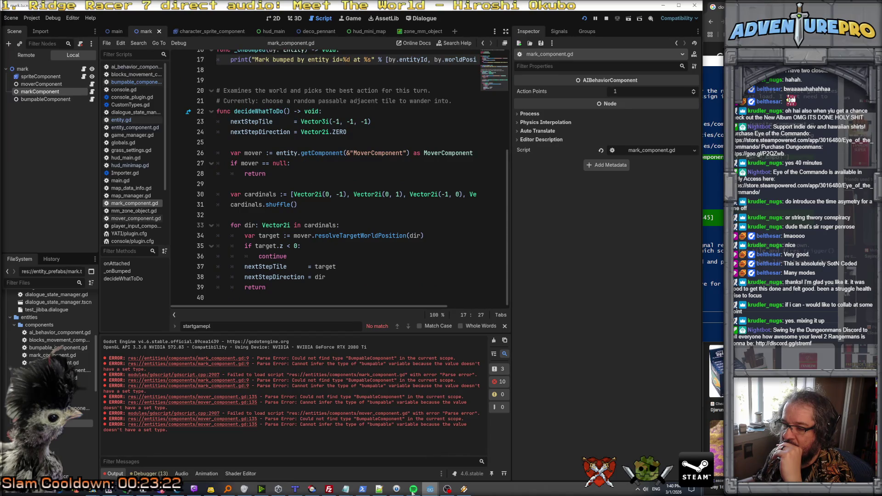
Step: Bring the already running game window to the front
mouse_move(312, 490)
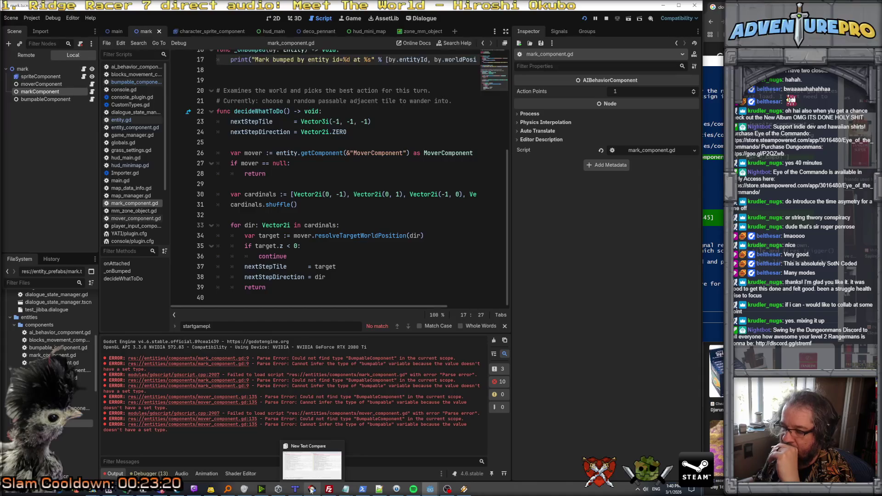
mouse_move(162, 490)
mouse_move(430, 489)
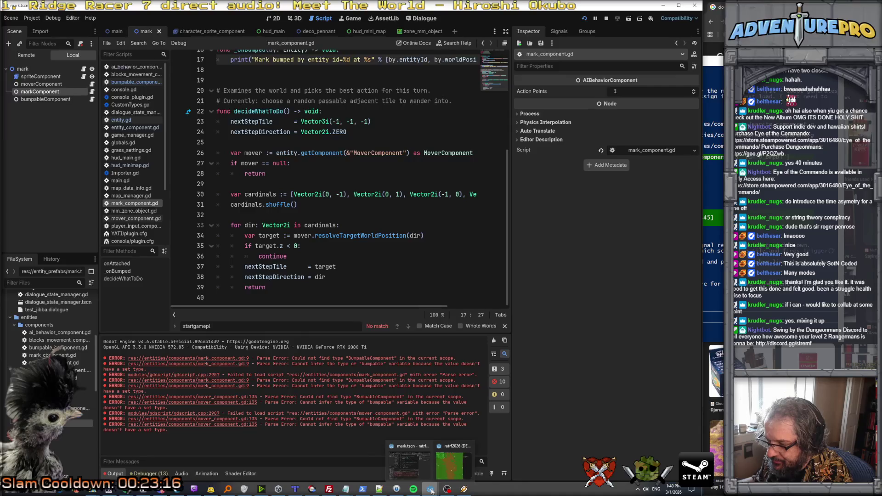
click(440, 472)
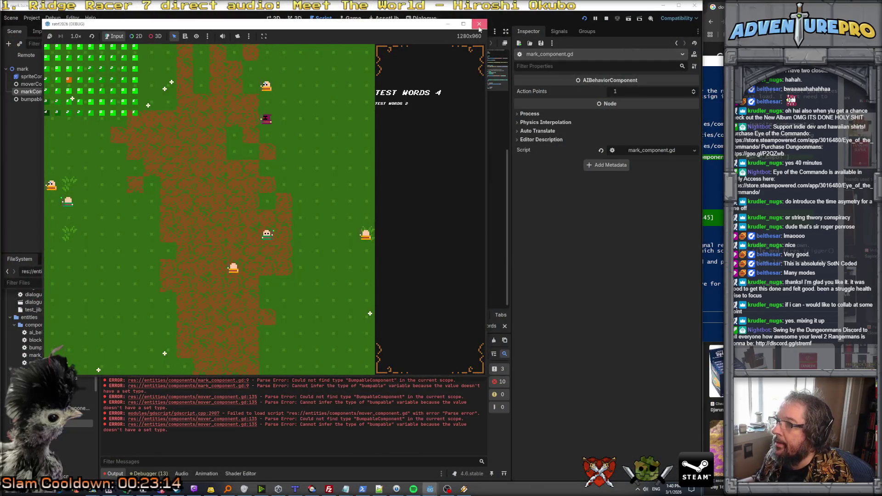
Step: Close the old game, relaunch the project, press START, then stop it with F8
click(477, 25)
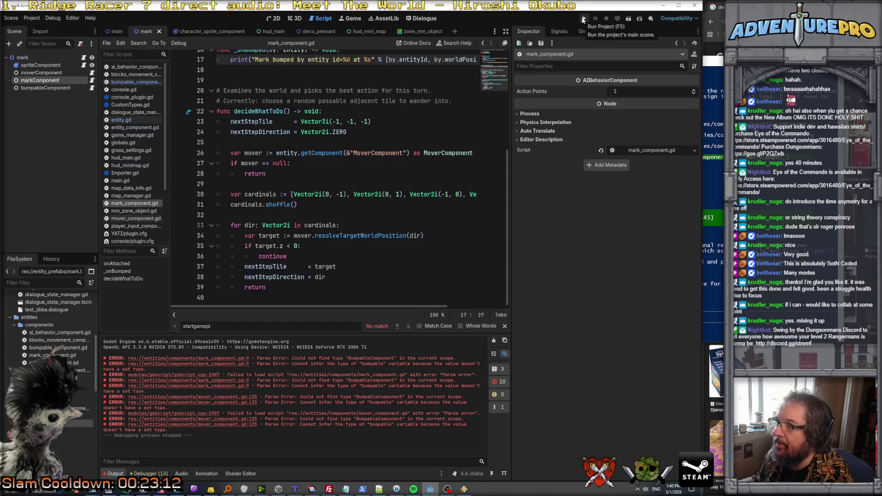
click(584, 20)
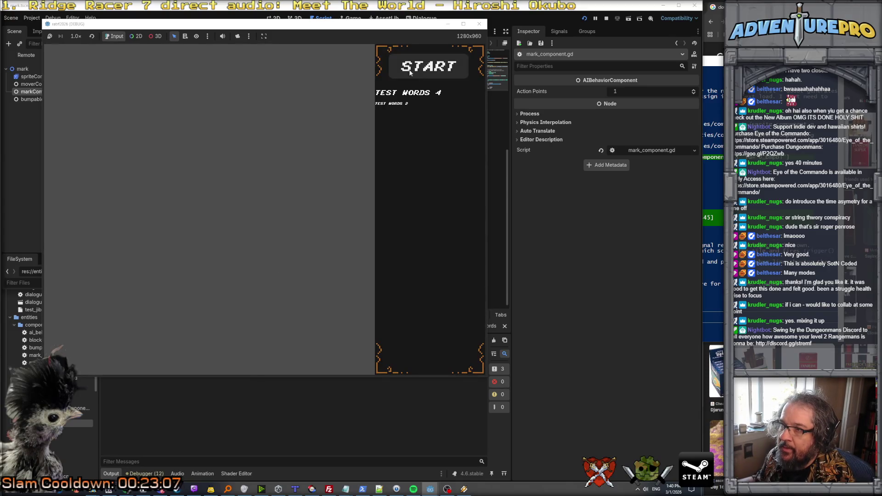
click(410, 72)
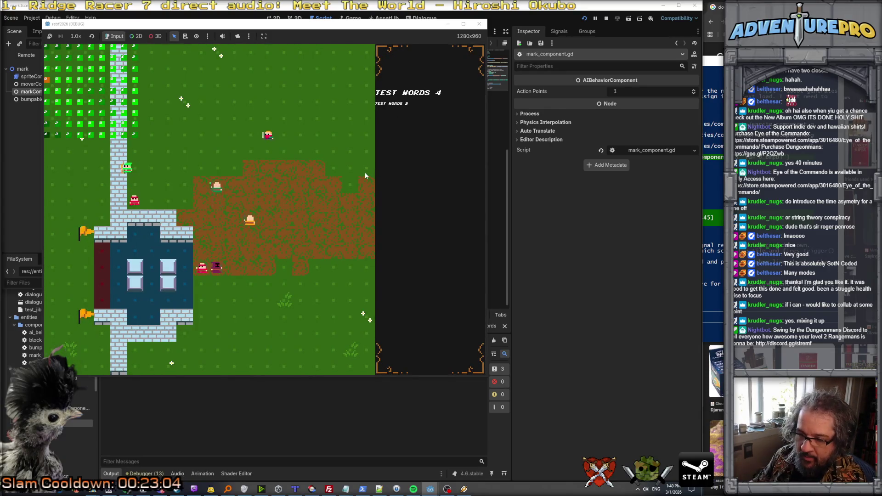
key(F8)
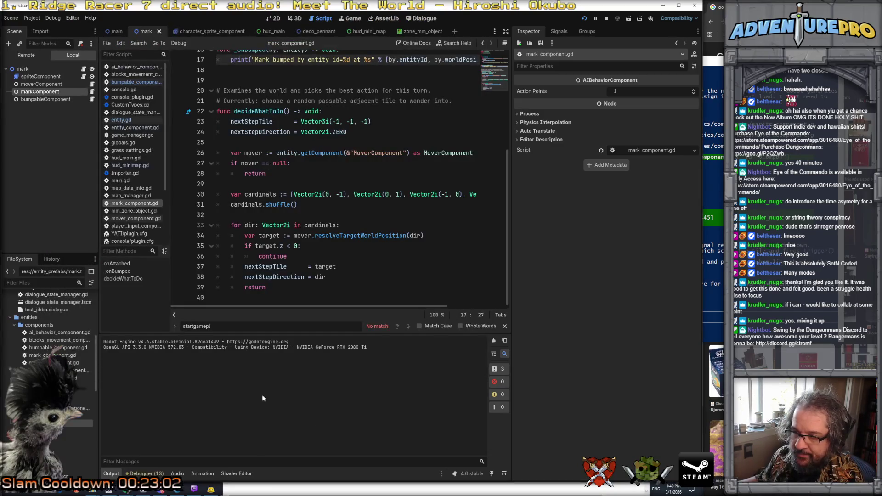
Step: Review the Debugger's script warnings, then return to the Output log
click(139, 473)
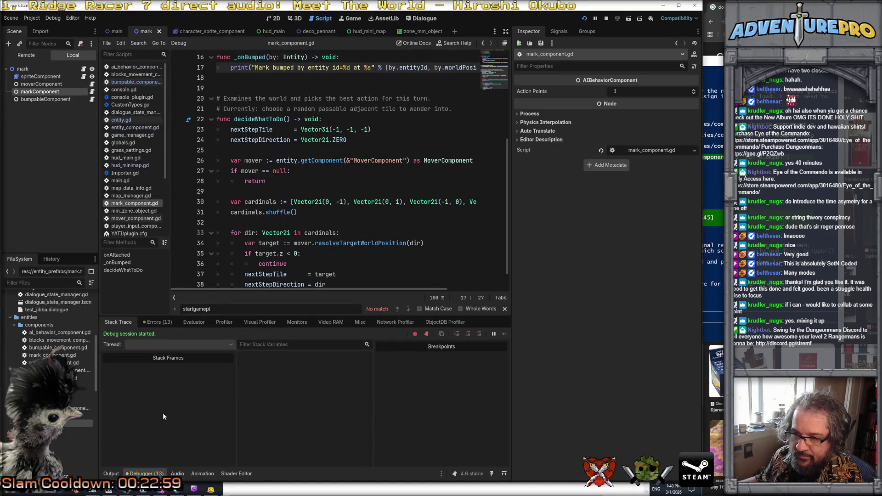
click(157, 322)
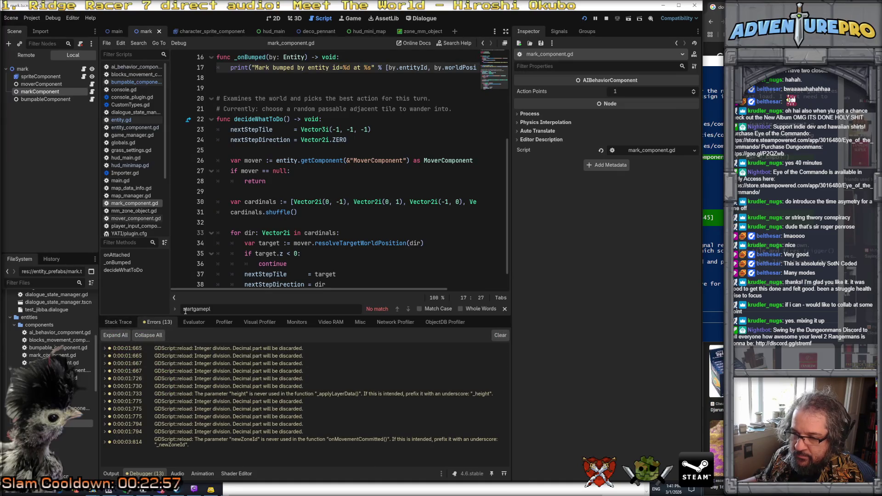
click(113, 322)
click(112, 473)
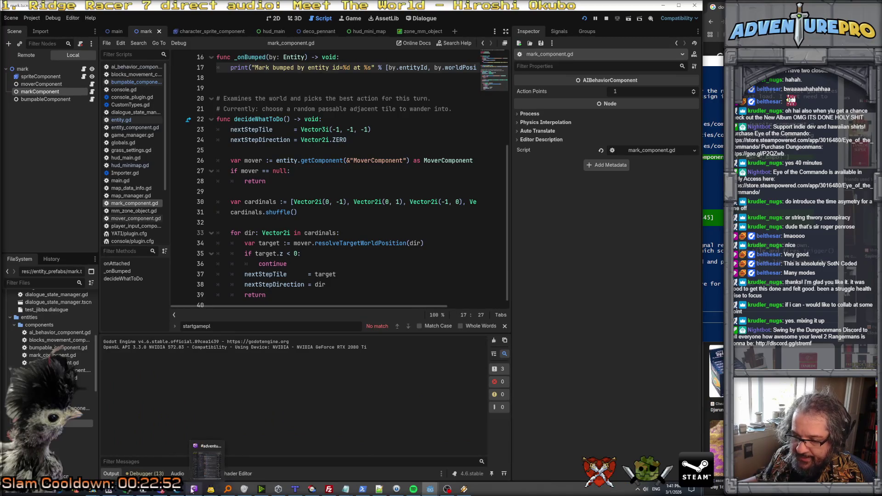
Step: Bring the running game's overworld window back in front of the editor
mouse_move(428, 492)
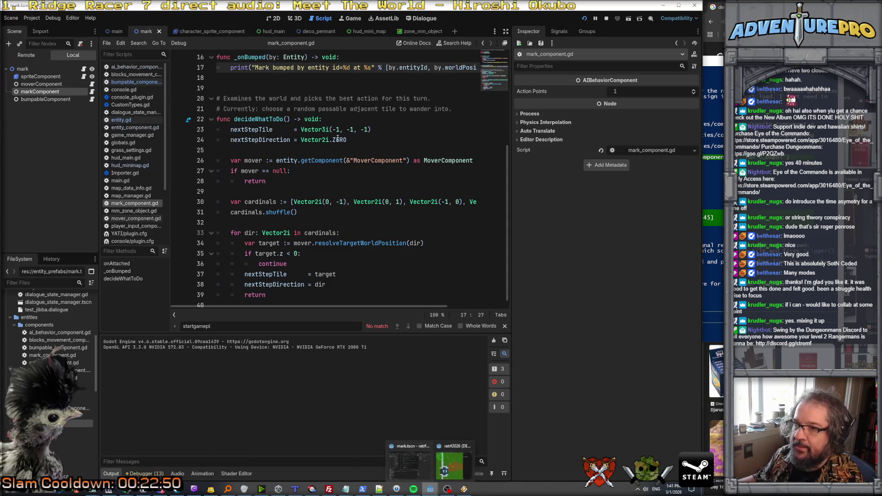
scroll(271, 115, up, 2)
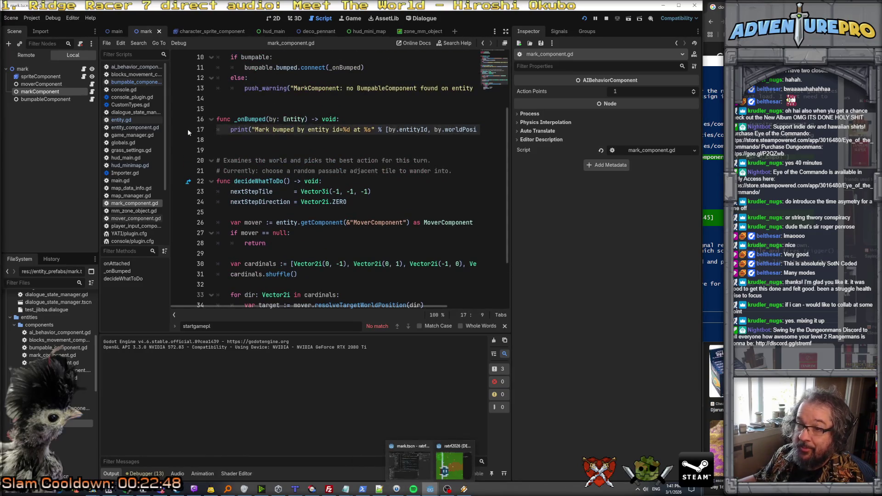
click(452, 464)
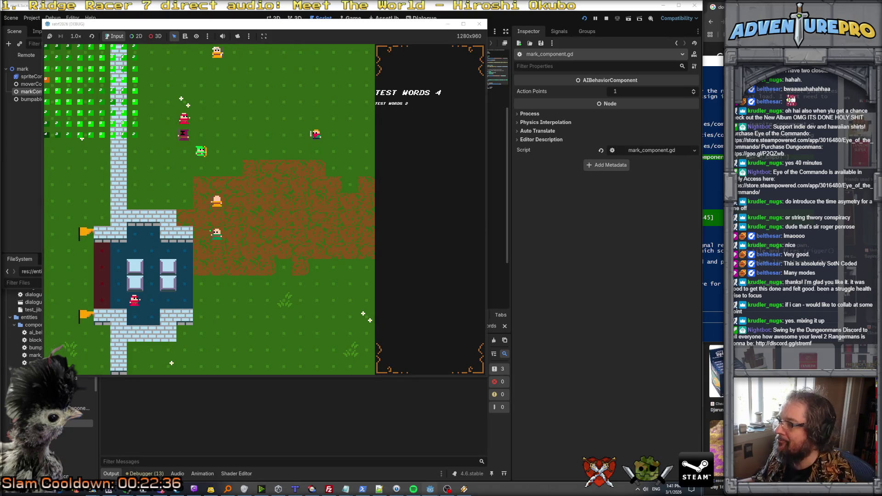
Step: Review onAttached in mark_component.gd and highlight every use of the bumped signal
key(alt+Tab)
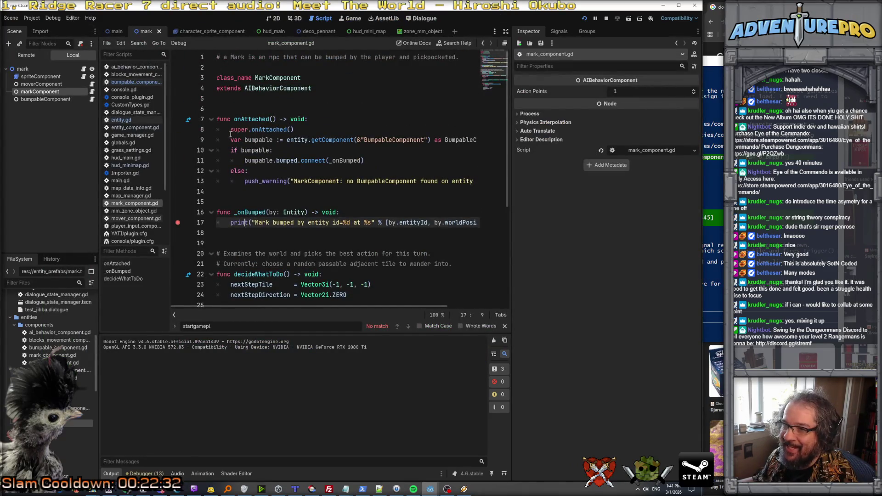
click(230, 133)
scroll(321, 138, down, 1)
scroll(321, 138, up, 1)
click(353, 139)
click(395, 140)
click(277, 159)
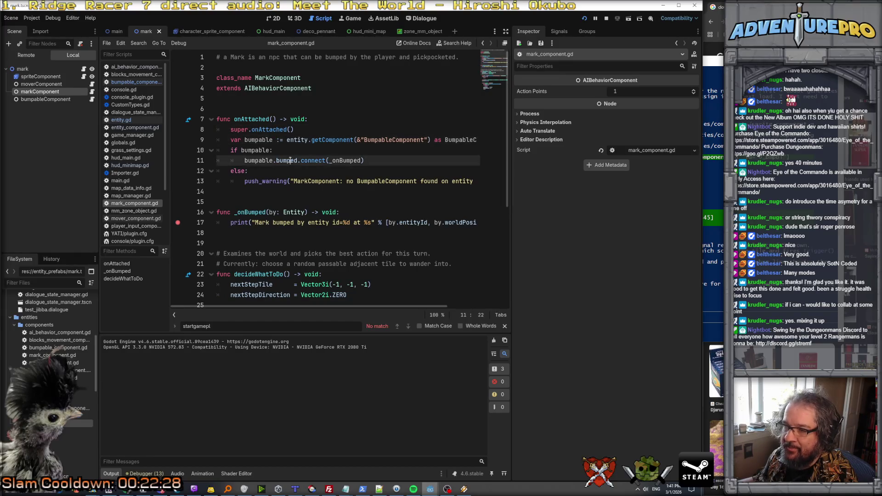
double_click(289, 162)
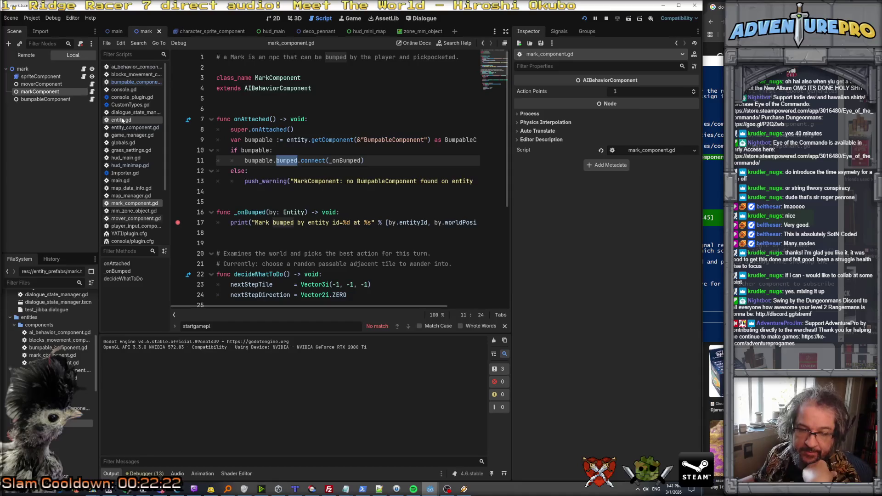
Step: Open mover_component.gd from the script list and scroll down to tryMove
scroll(136, 207, down, 1)
click(140, 199)
scroll(299, 203, down, 8)
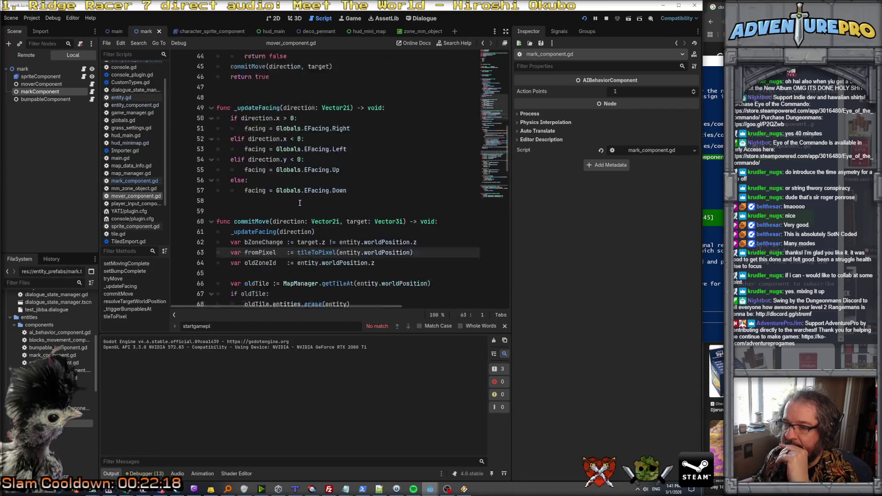
scroll(300, 203, down, 5)
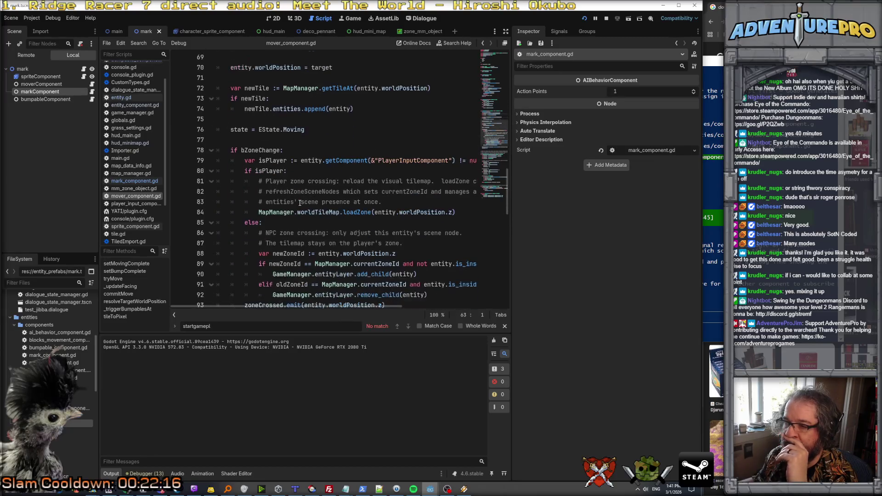
scroll(285, 136, down, 1)
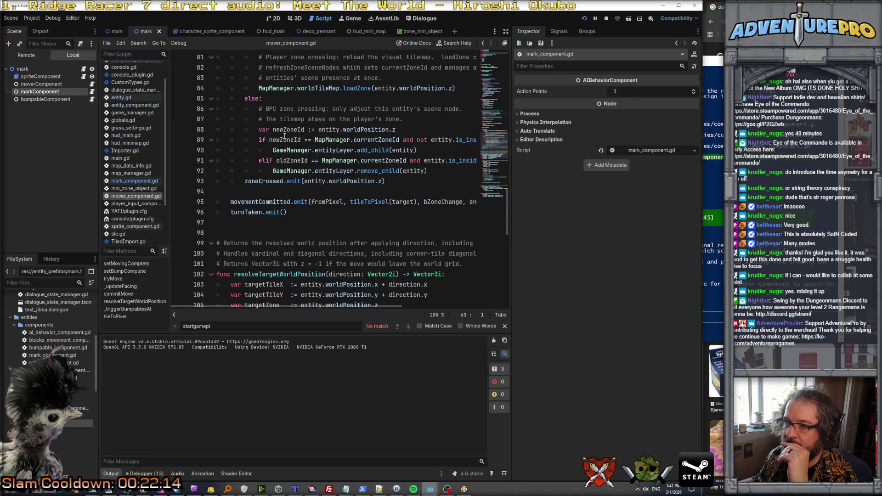
scroll(285, 136, up, 20)
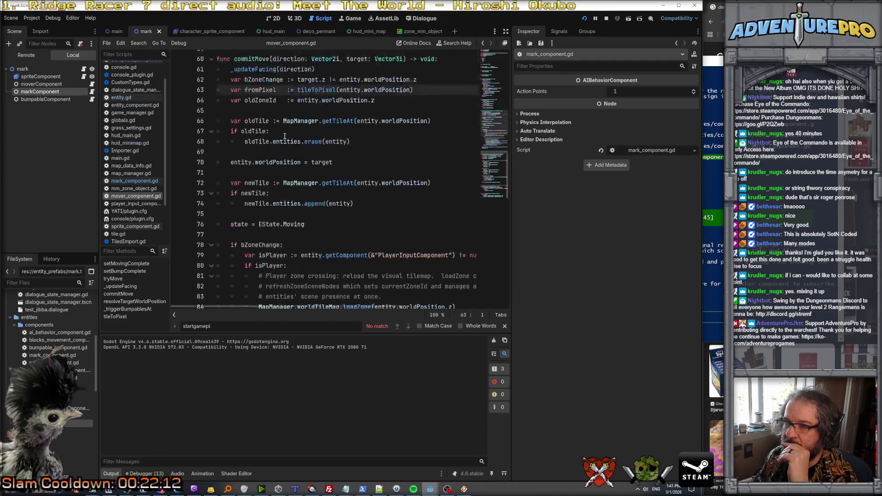
scroll(284, 136, down, 3)
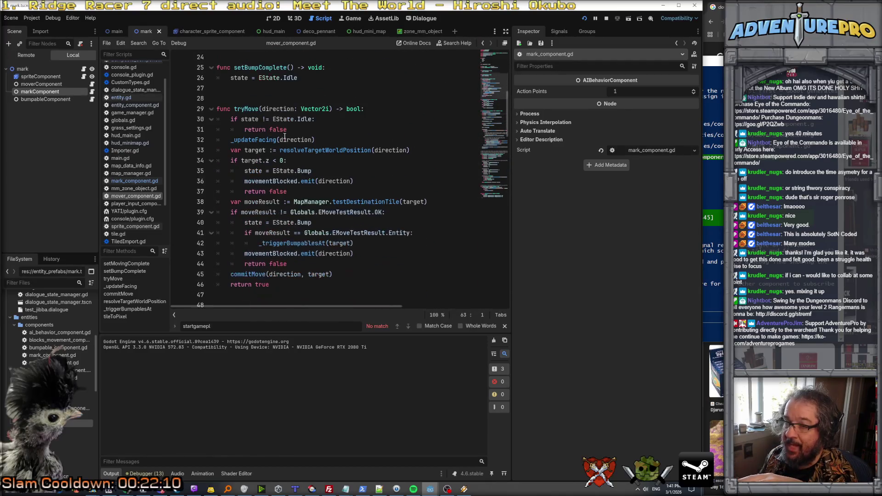
Step: Inspect tryMove's Entity move-result check, the _triggerBumpablesAt call and the state = EState.Bump line
click(332, 202)
key(Down)
key(Down)
key(Down)
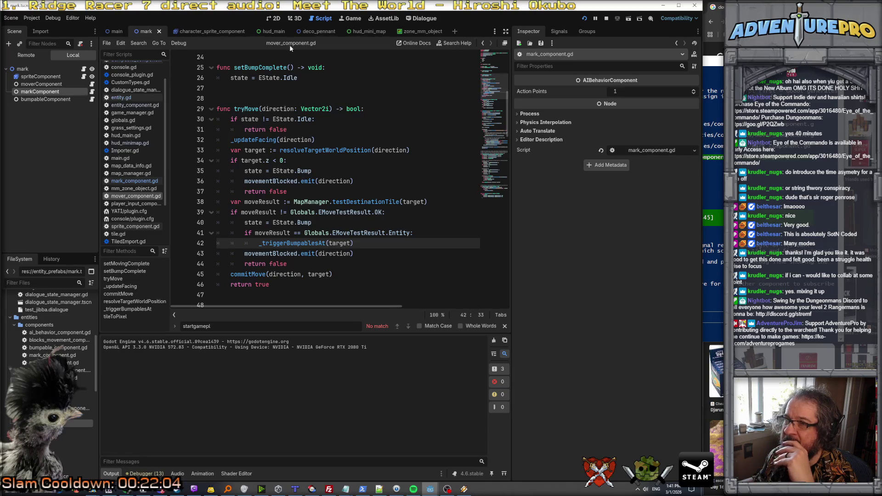
click(289, 236)
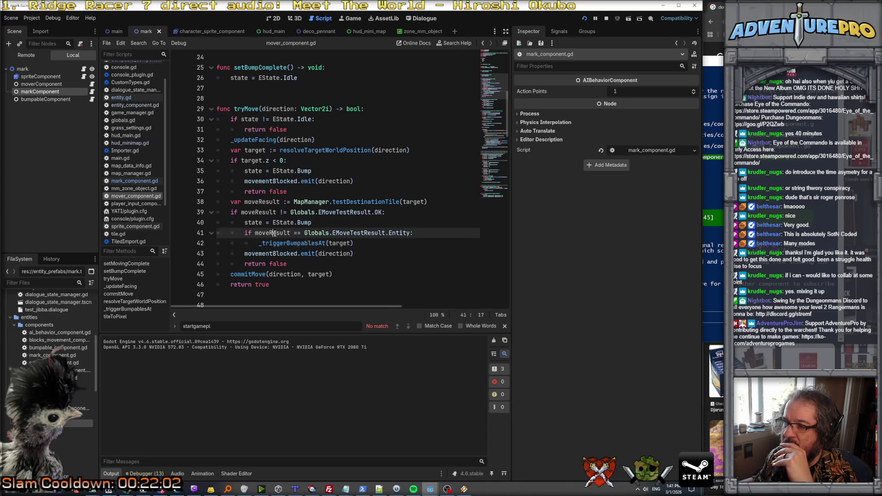
click(250, 224)
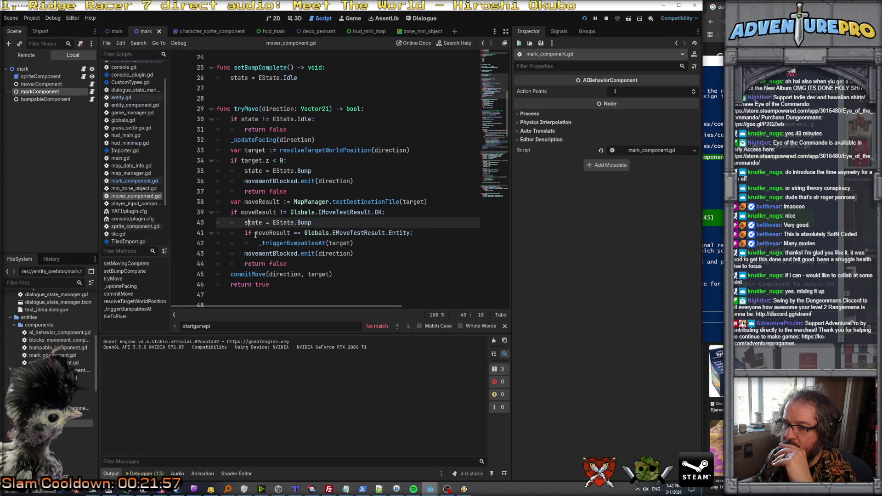
key(Right)
click(247, 223)
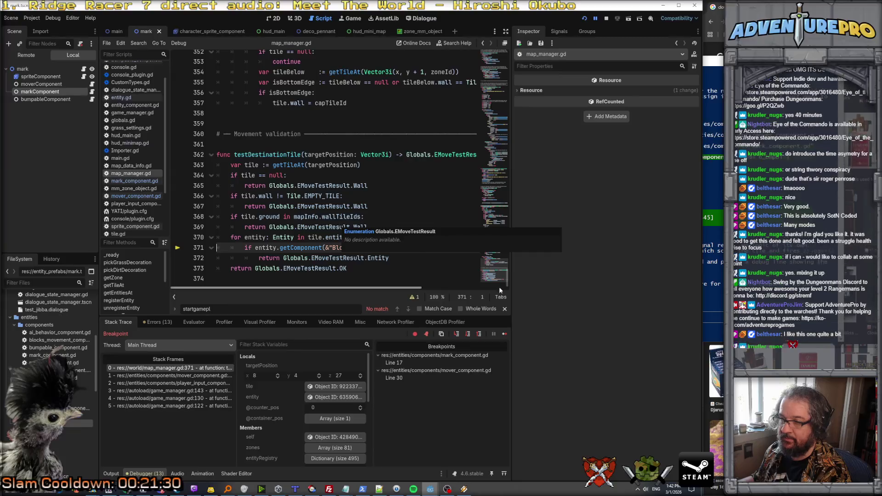
Step: Step over the entity check so the debugger pauses on line 373's OK return
key(F10)
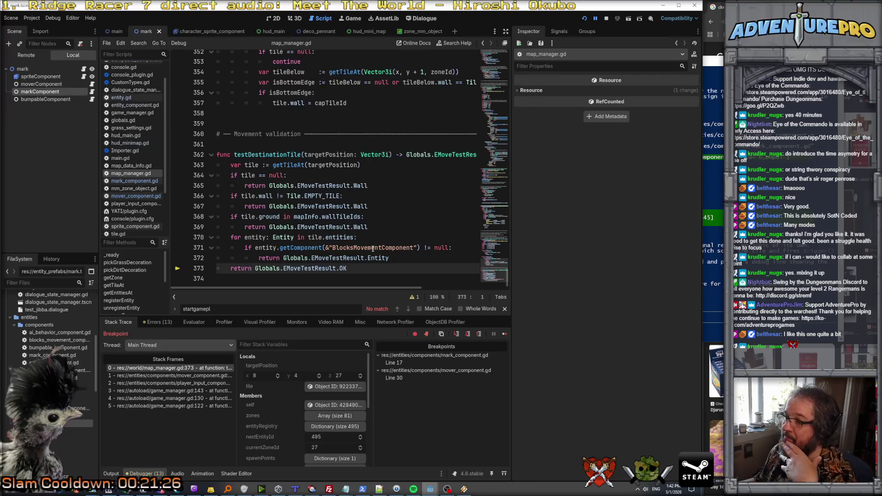
mouse_move(372, 248)
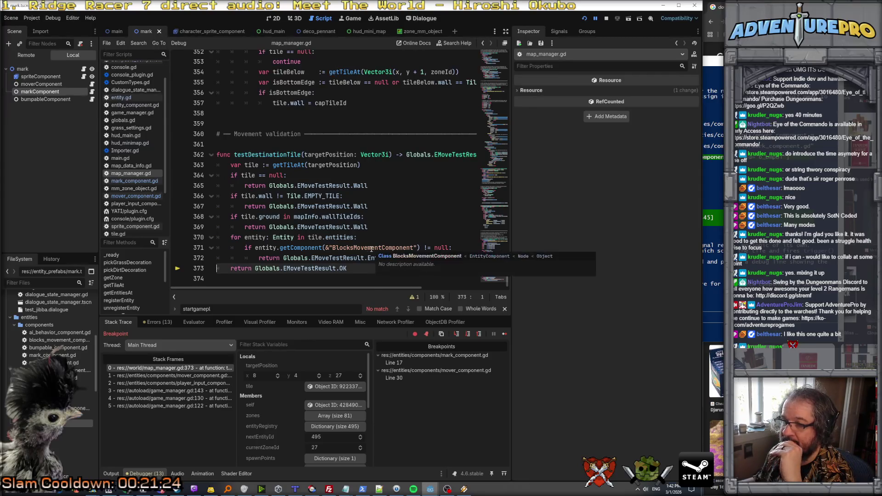
mouse_move(314, 245)
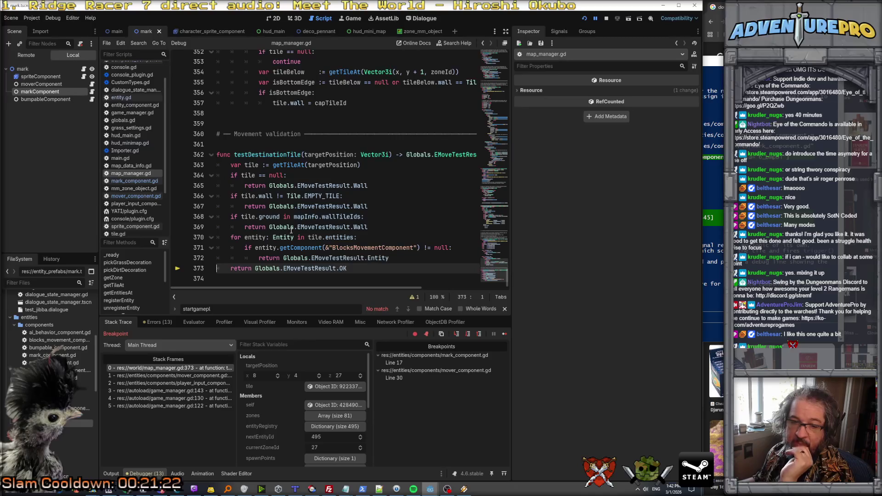
mouse_move(291, 231)
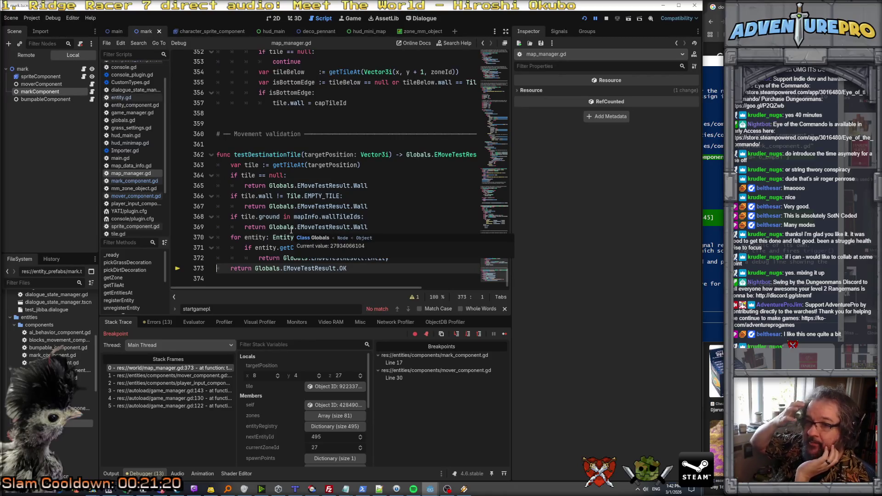
Step: Add 'if entity.getComponent(&"BumpableComponent") != null:' below the Entity return line
click(265, 247)
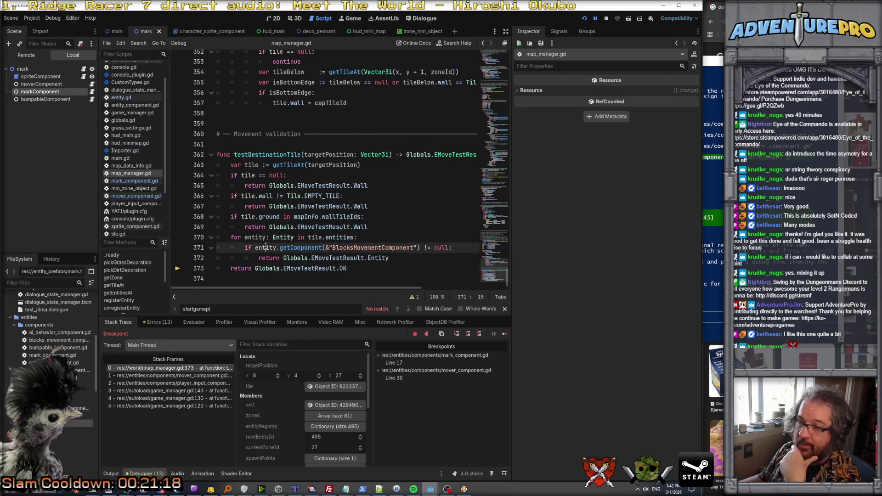
click(397, 258)
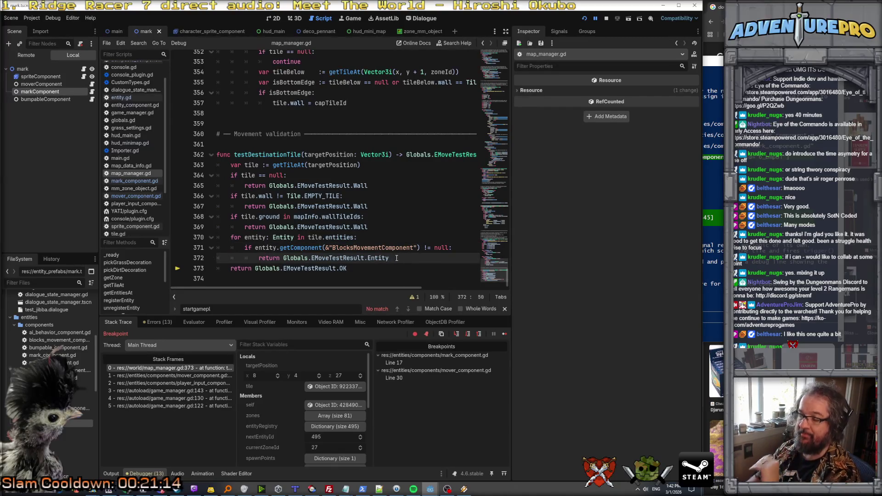
key(Return)
text(if entity.getCo)
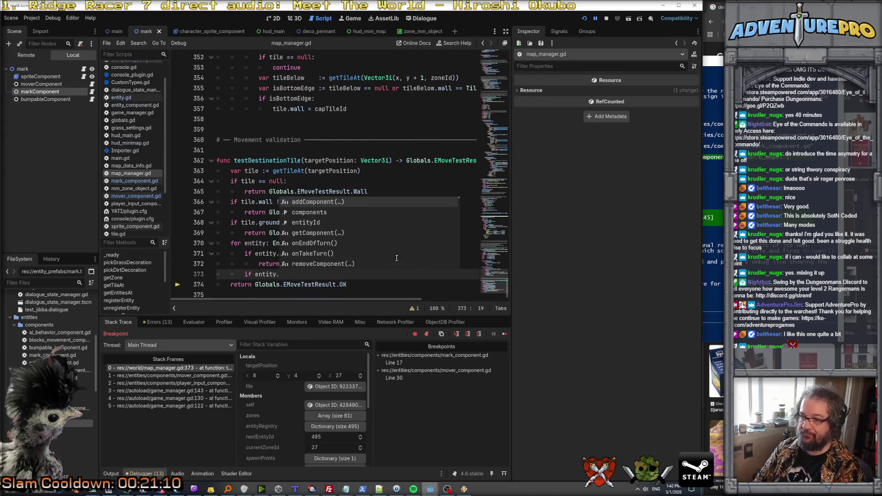
key(Escape)
text(Co)
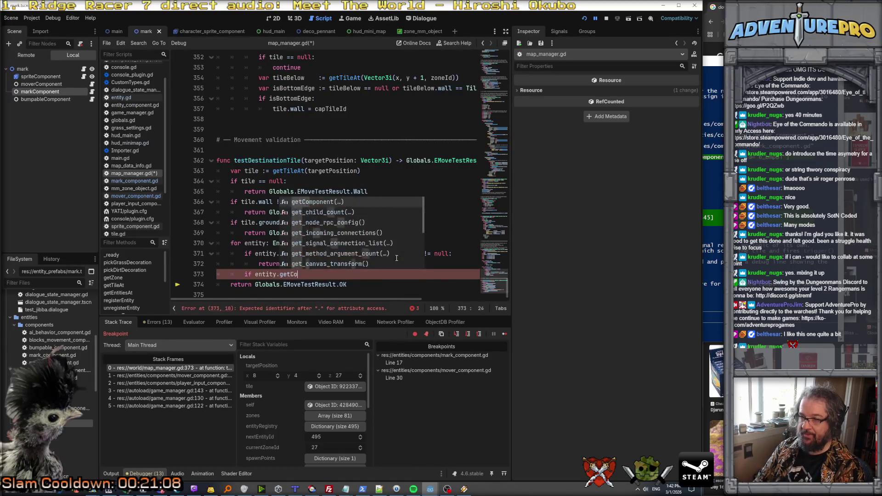
key(Return)
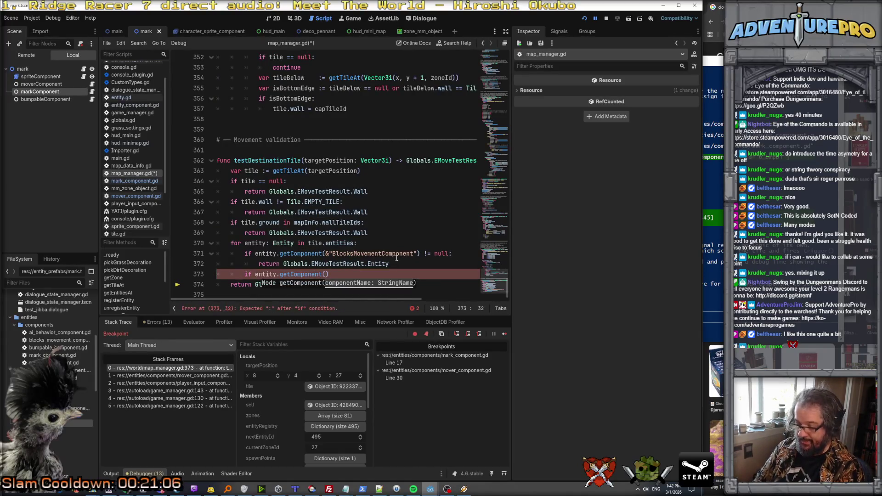
text(&"Bump)
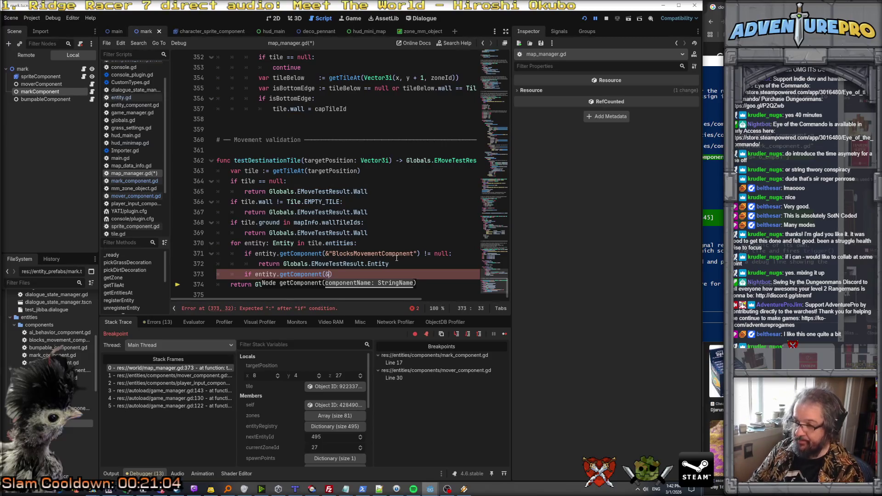
text(ableCo)
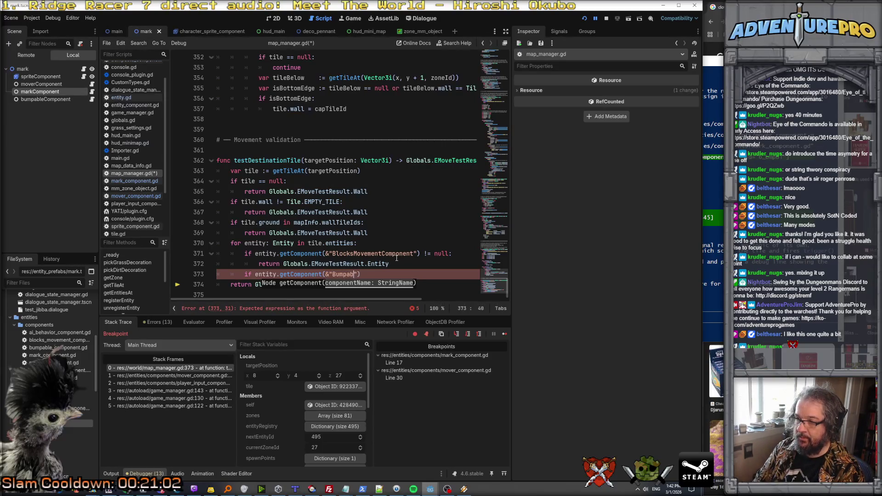
text(mponent"))
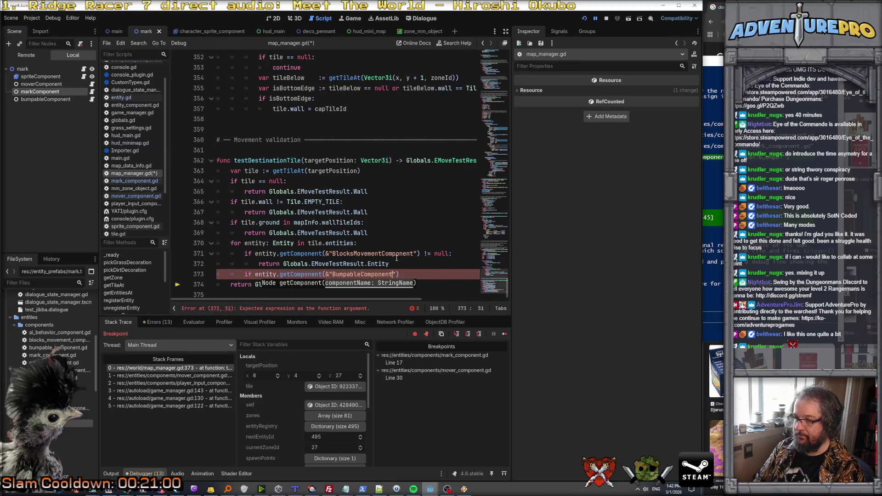
text( !=)
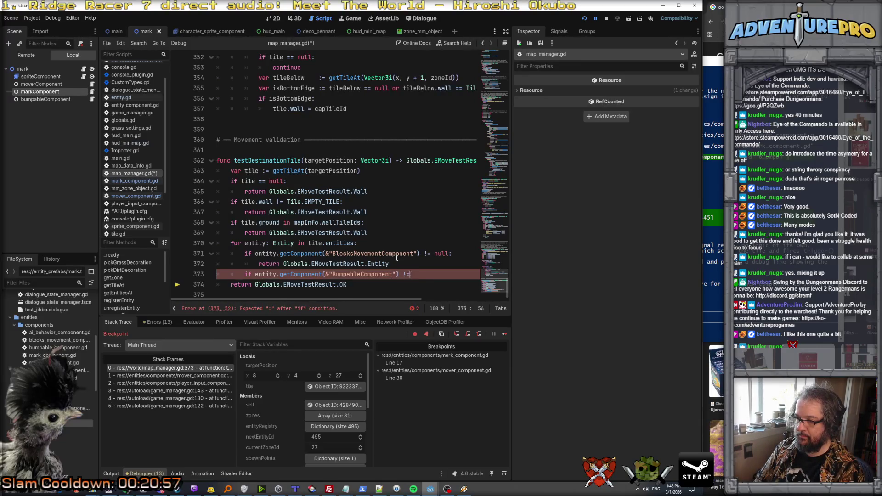
text( null:)
Step: Give it a 'return Globals.EMoveTestResult.Bumpable' body, select both lines, and stop debugging
key(Return)
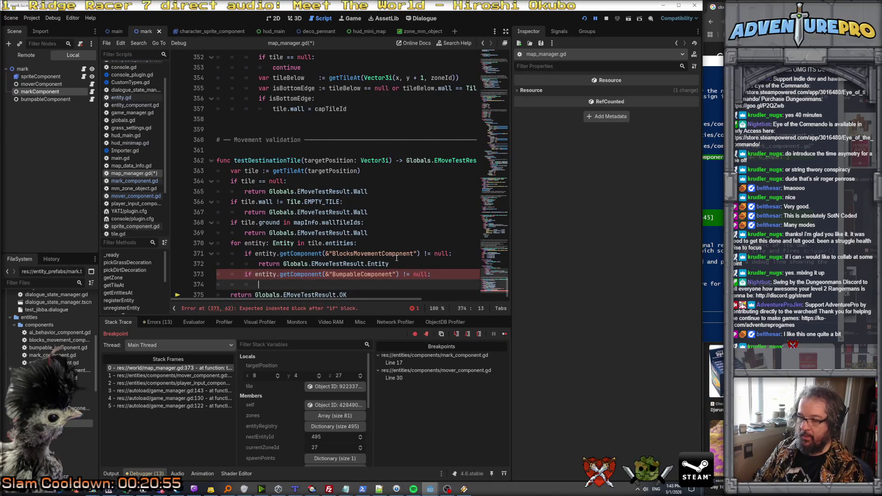
text(returnGlobals.EMove)
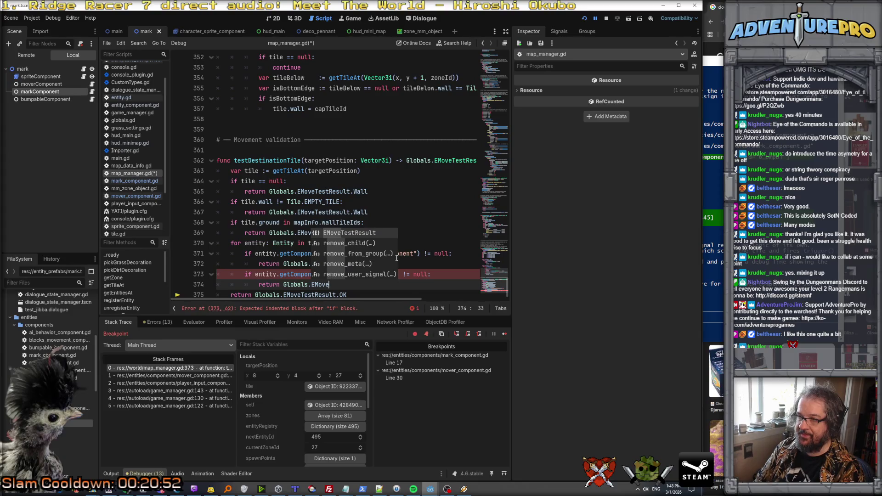
key(Return)
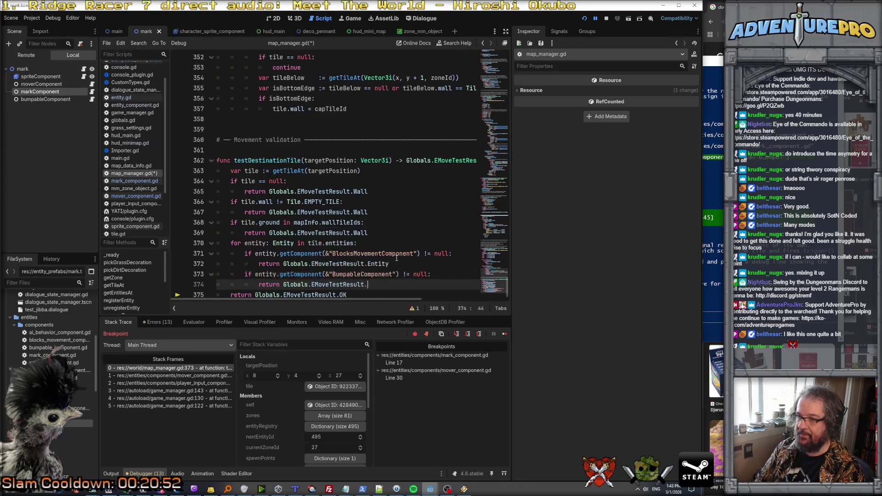
text(.B)
key(BackSpace)
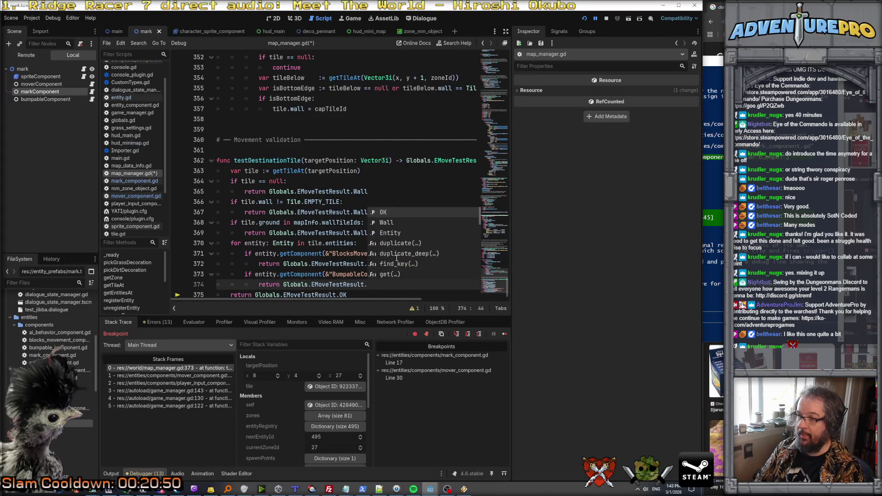
text(Bymn)
key(BackSpace)
key(BackSpace)
key(BackSpace)
text(mpable)
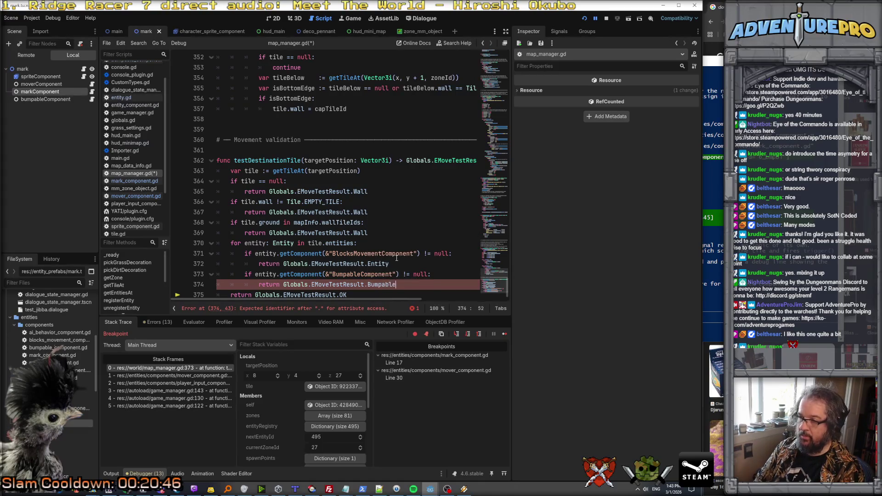
scroll(396, 259, down, 1)
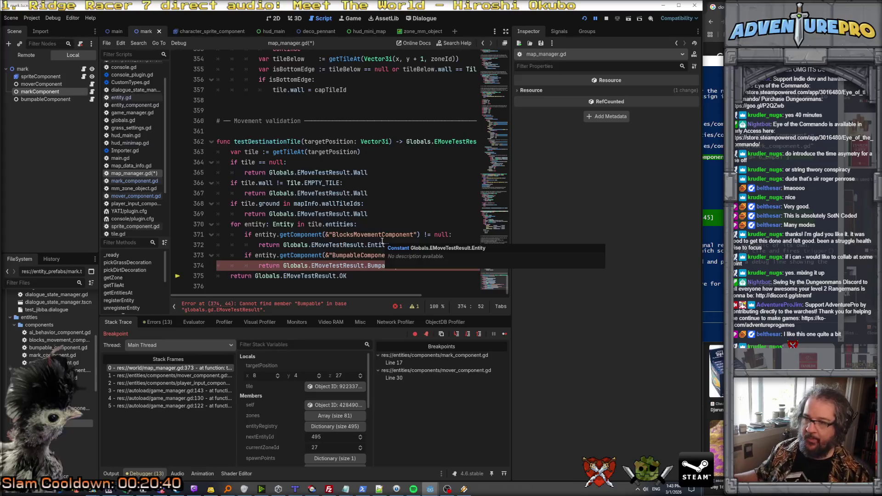
click(323, 255)
drag(411, 265, 204, 257)
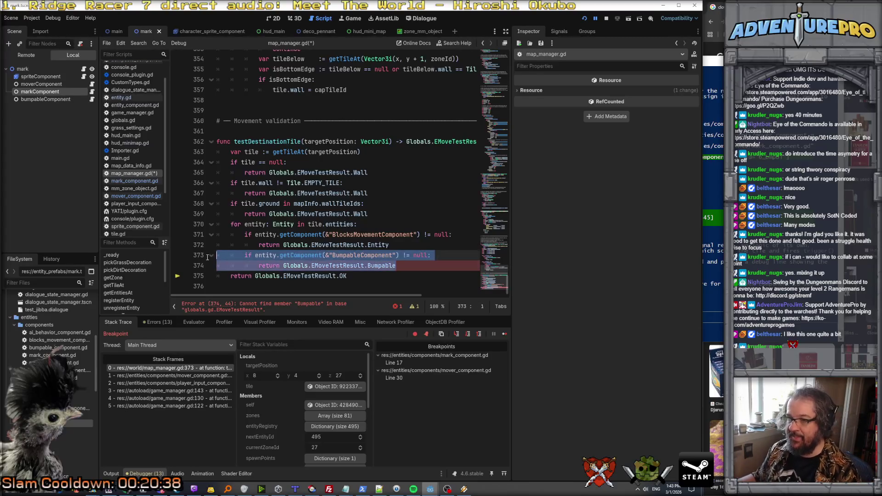
click(606, 19)
Step: Move the Bumpable check to the start of the entity loop and fix the indentation
click(401, 224)
drag(396, 266, 214, 256)
key(ctrl+c)
key(BackSpace)
click(366, 225)
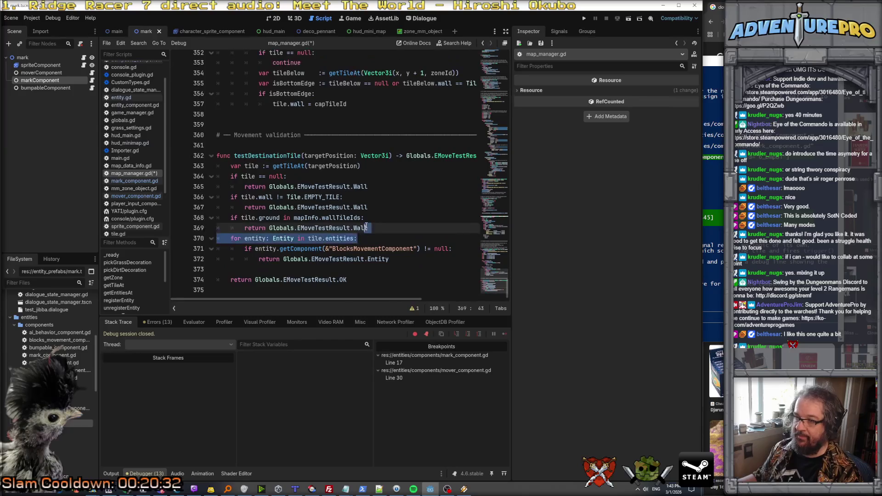
key(Return)
key(ctrl+v)
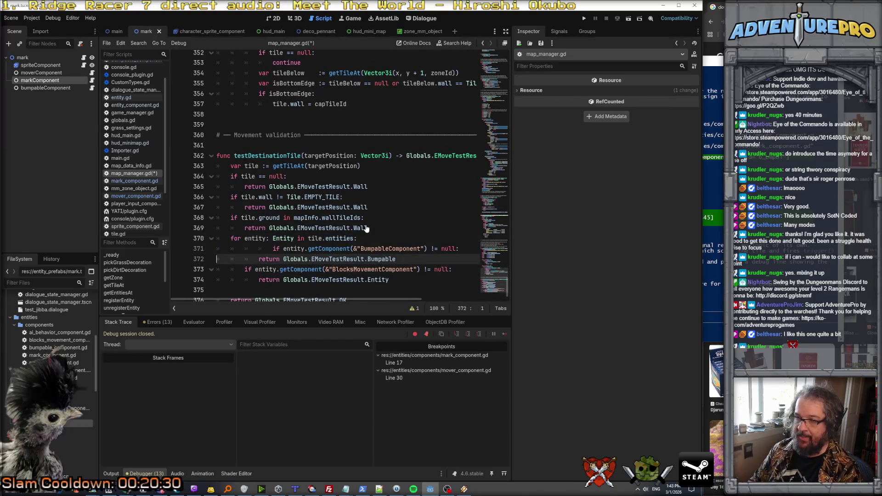
key(Up)
key(Delete)
key(Delete)
key(Down)
key(Down)
key(Down)
key(Delete)
key(Delete)
key(Tab)
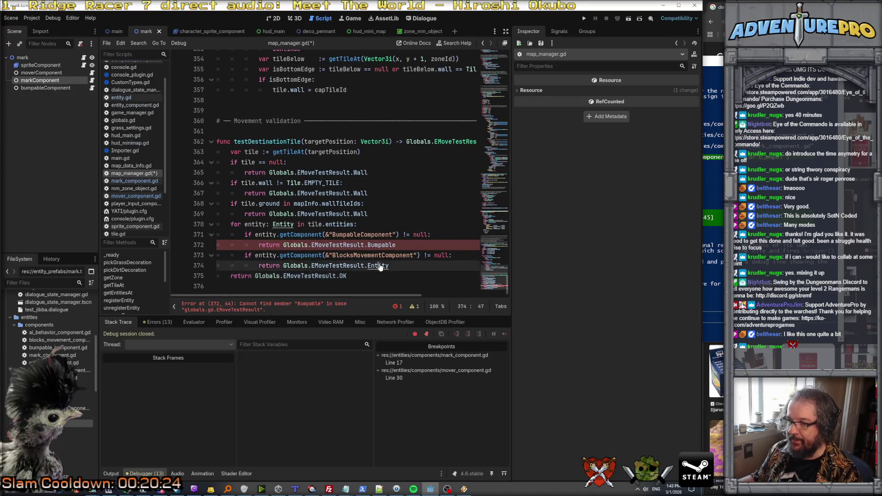
Step: Glance at entity.gd, then jump to the EMoveTestResult enum definition in globals.gd
click(120, 97)
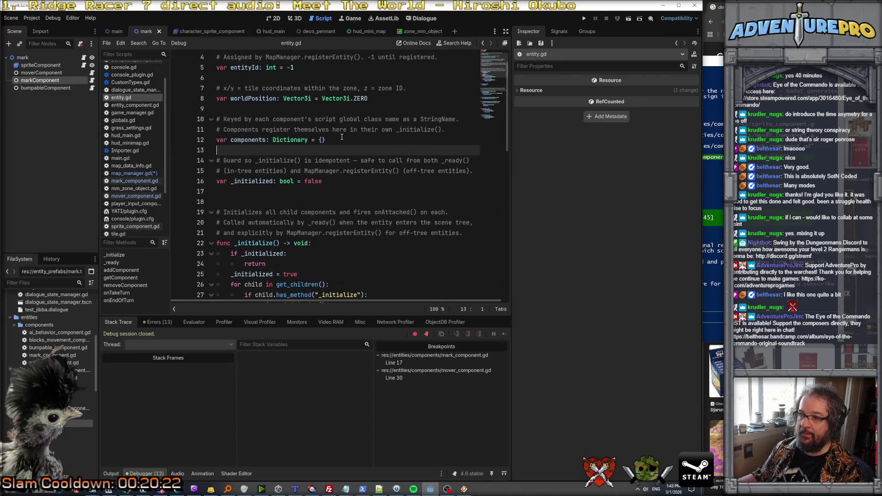
scroll(341, 137, down, 3)
key(alt+Left)
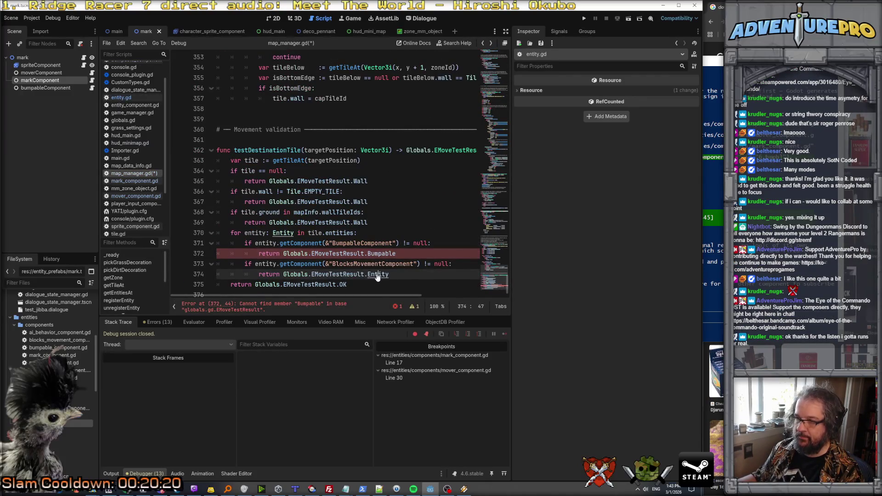
key(alt+Right)
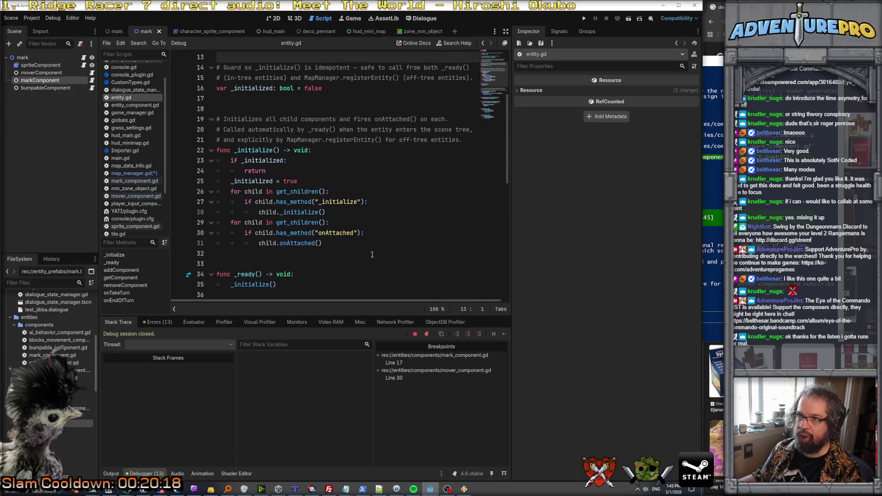
scroll(372, 255, up, 3)
scroll(372, 254, down, 8)
scroll(372, 255, up, 5)
key(alt+Left)
ctrl+click(336, 274)
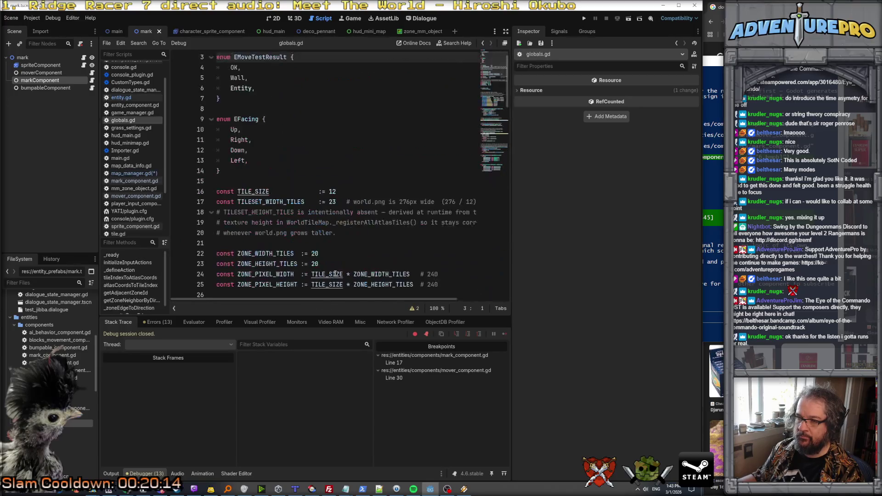
Step: Add a Bumpable value after Entity in the EMoveTestResult enum
click(268, 89)
key(Return)
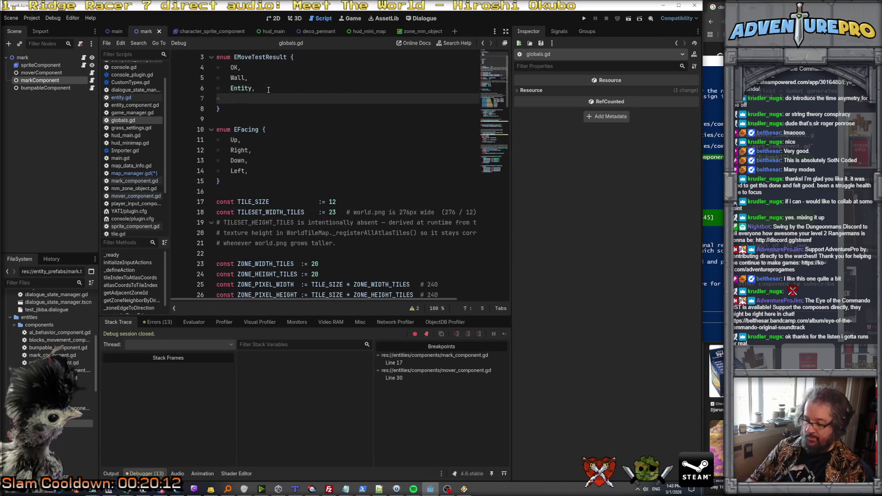
text(Bumb)
text(able,)
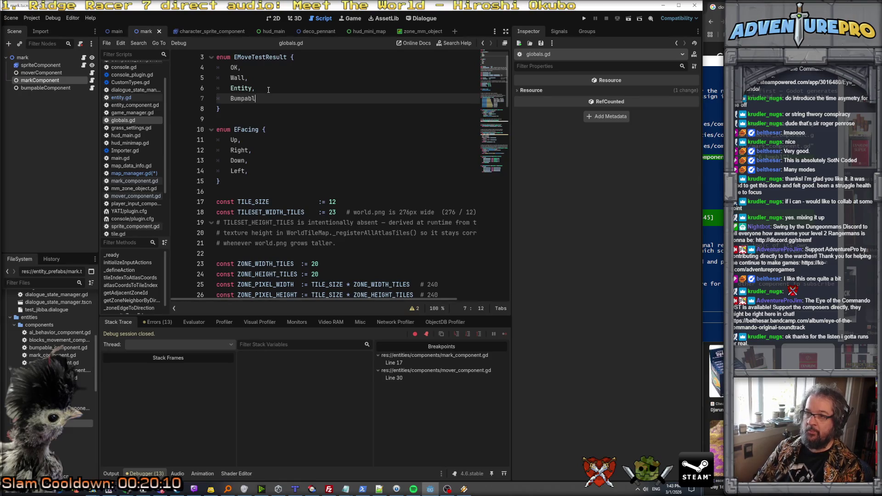
key(Up)
key(Up)
key(Up)
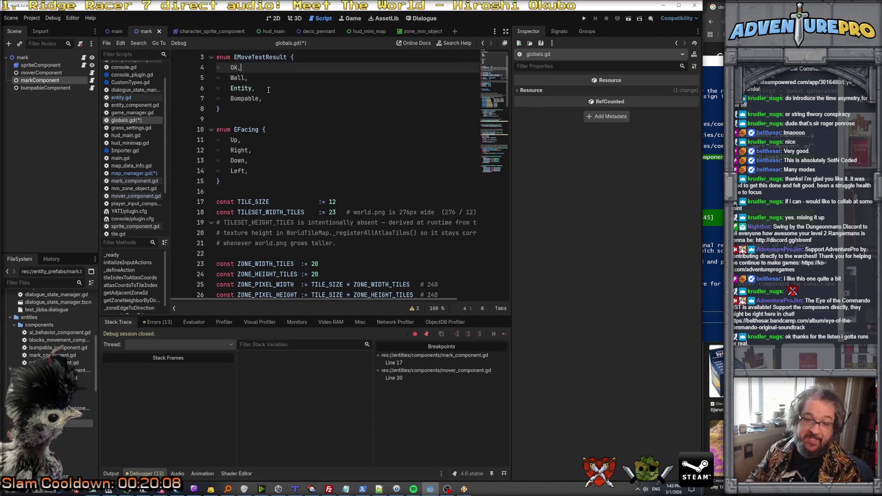
Step: Comment OK as '# move is fine' and Wall as '# a wall with nothing bumpable on it'
key(Tab)
key(Tab)
key(Tab)
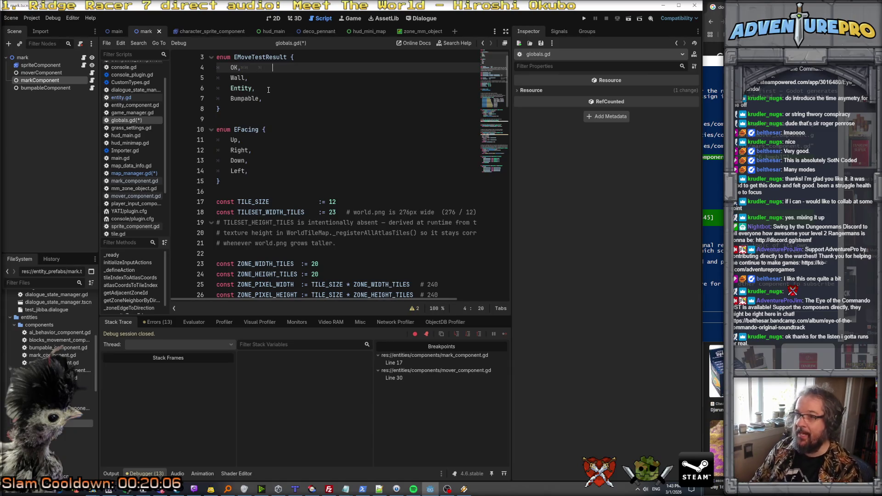
text(// yay mov)
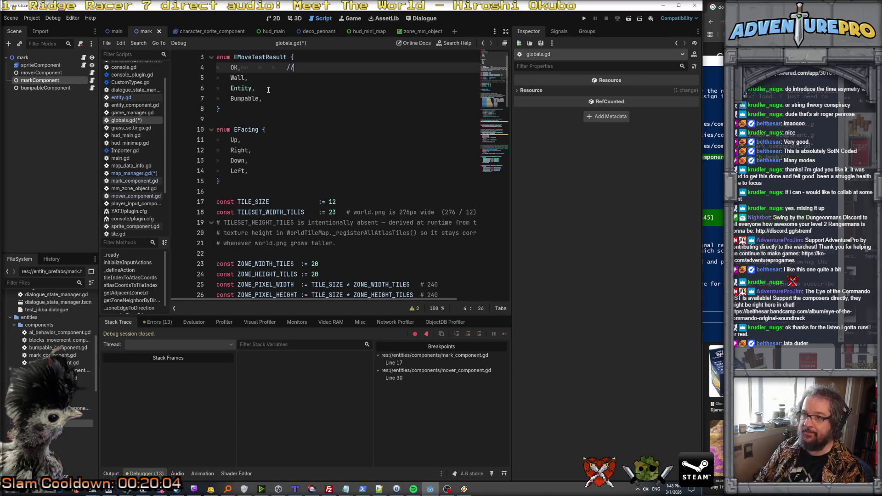
key(BackSpace)
key(BackSpace)
key(BackSpace)
text(# move is ok)
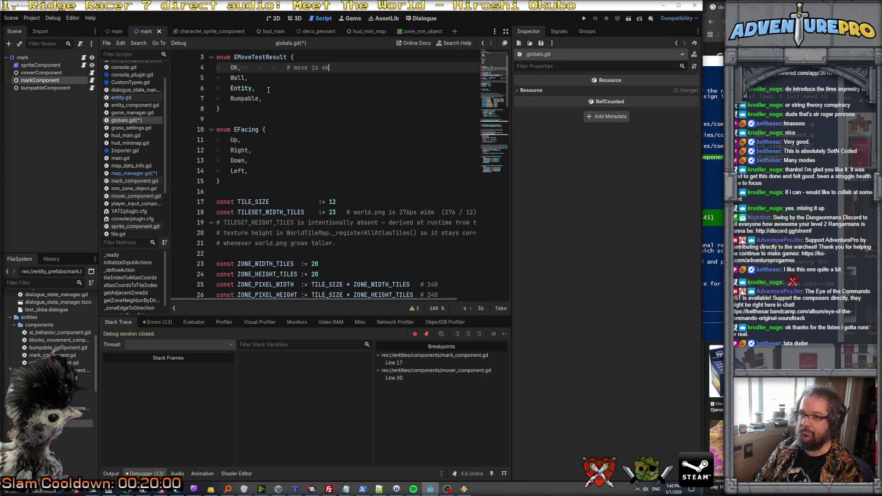
key(BackSpace)
key(BackSpace)
text(fine)
key(Down)
key(Tab)
key(Tab)
text(# a wal)
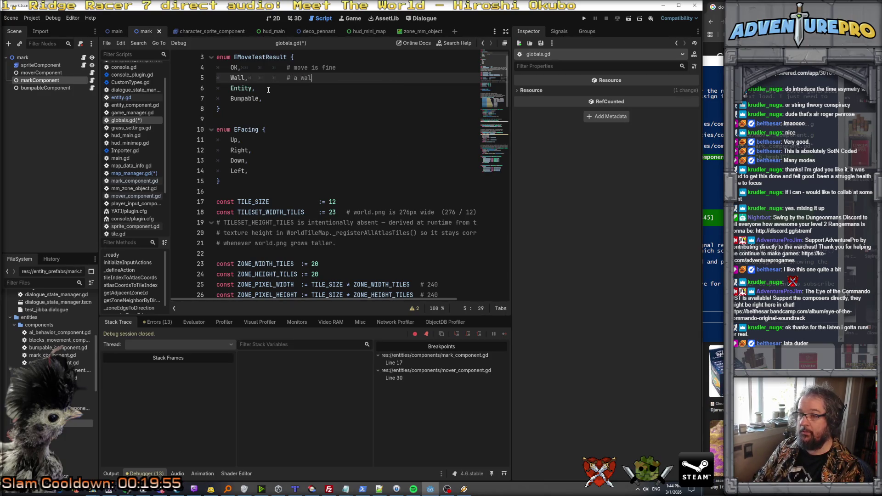
text(l with nothing bumpable on it)
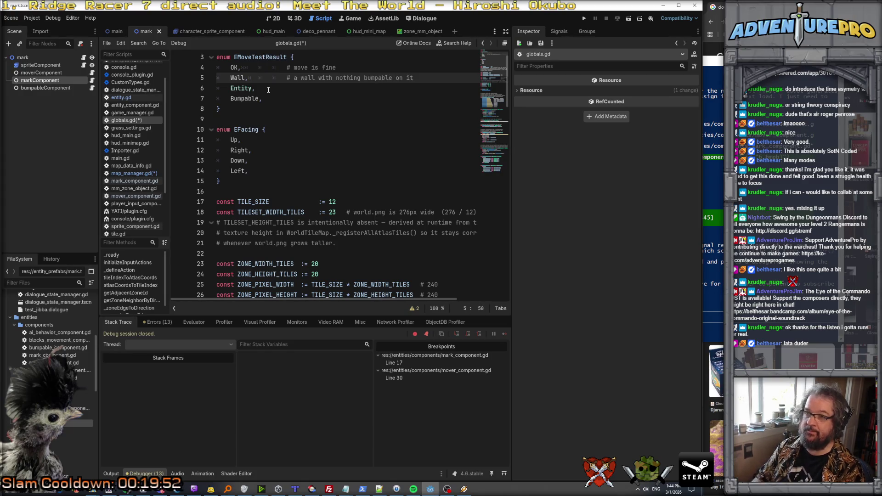
Step: Comment Entity as blocking but not bump-responsive and Bumpable as responding to bumping, then save
click(268, 90)
key(Tab)
key(Tab)
text(# an entity that prevents movement, bubn)
key(BackSpace)
key(BackSpace)
text(t doesn't respond to bu)
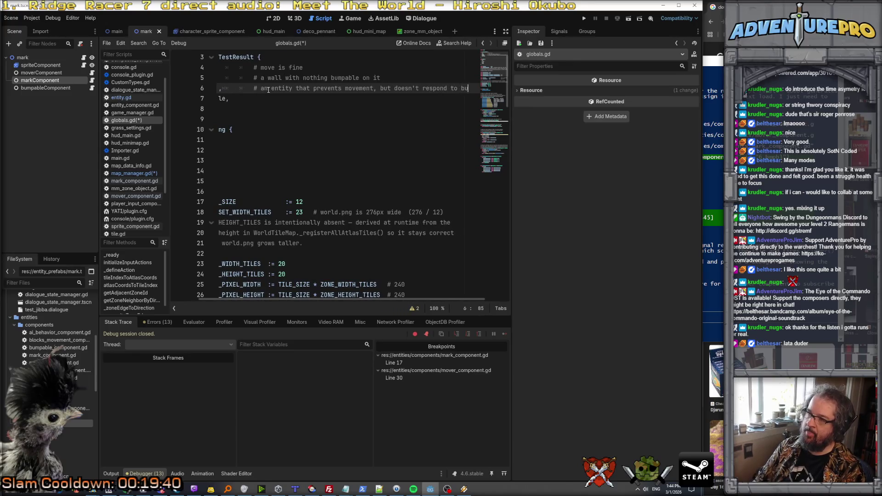
text(mp)
key(Return)
text(3something that respo)
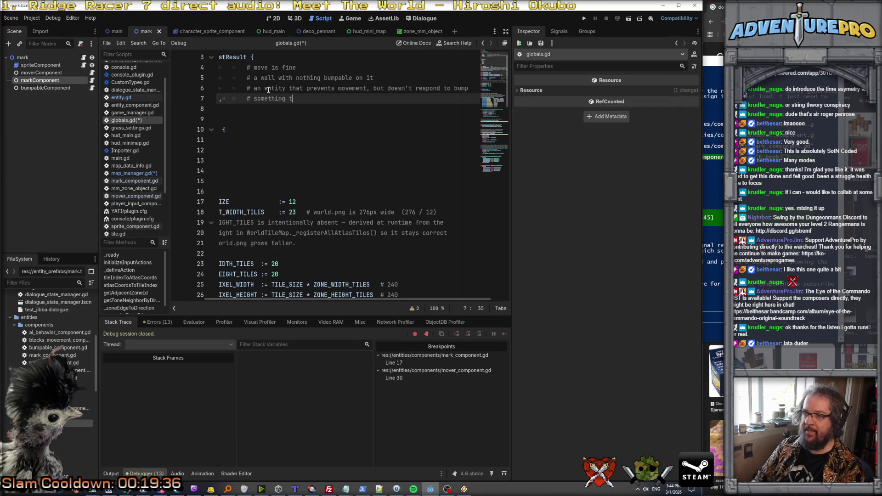
text(nds to )
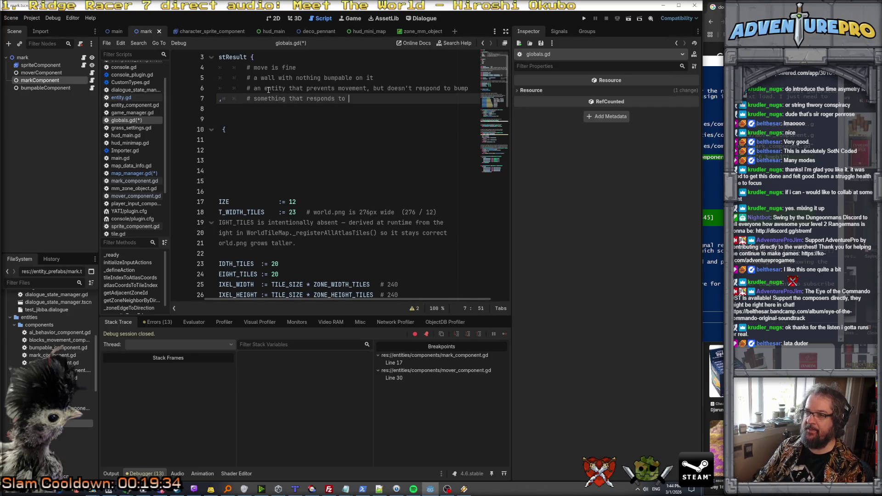
text(bumping.)
key(ctrl+s)
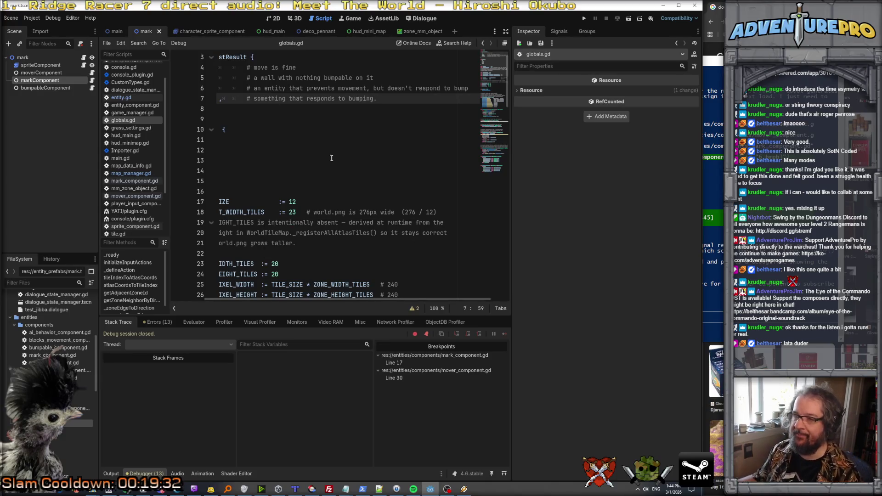
scroll(327, 152, down, 3)
key(alt+Left)
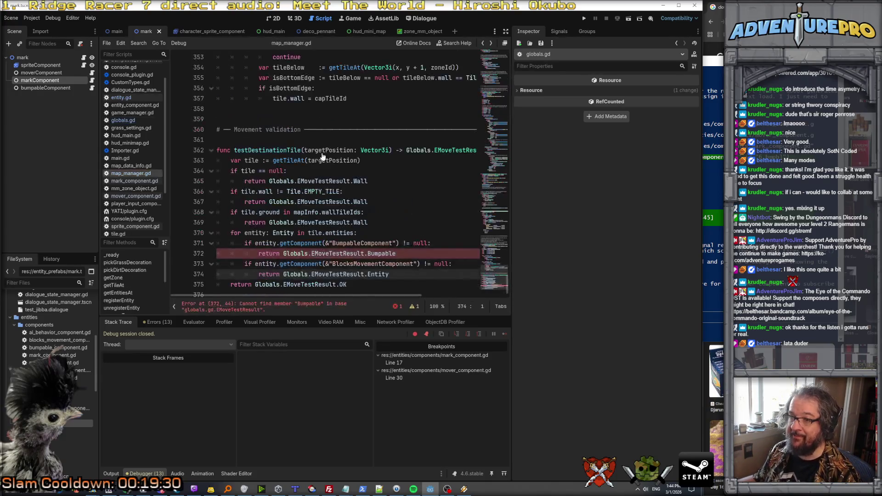
Step: Cut the for-entity loop out of testDestinationTile in map_manager.gd
click(333, 191)
key(Down)
key(End)
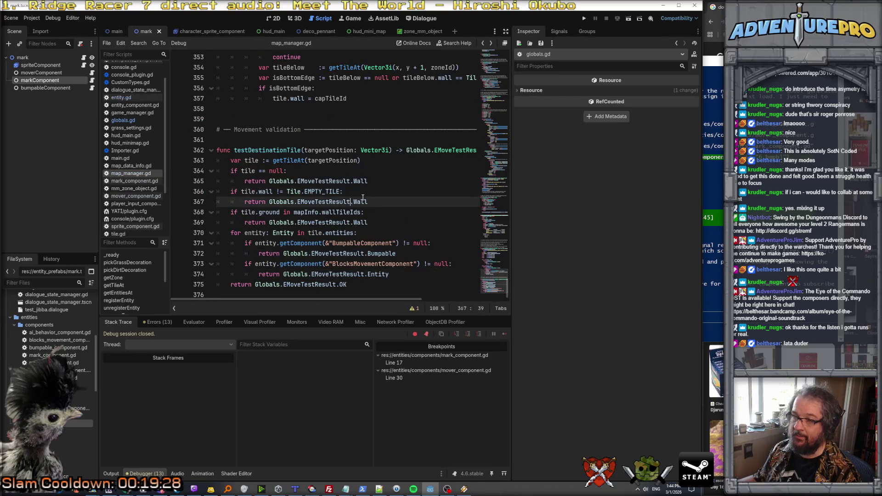
drag(230, 233, 403, 271)
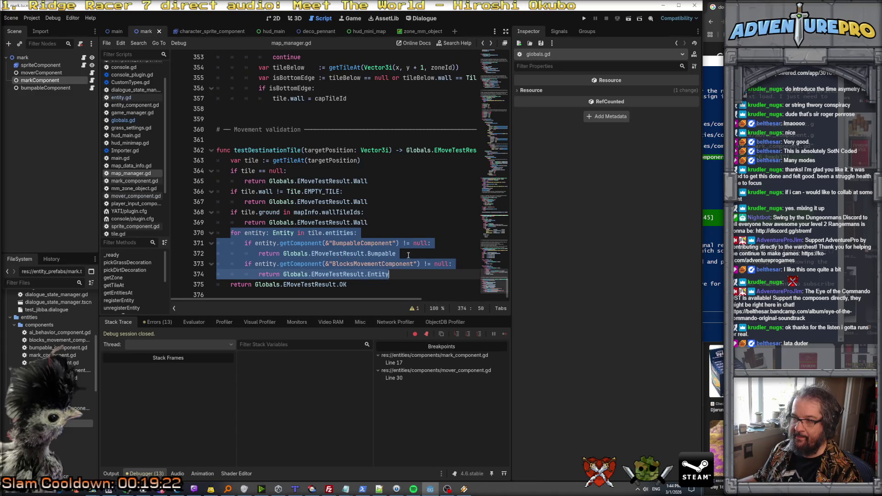
key(ctrl+x)
Step: Paste the loop right after the tile == null check, fix its indentation, save, and run
click(389, 180)
key(Return)
key(ctrl+v)
key(Up)
key(Up)
key(Up)
key(Home)
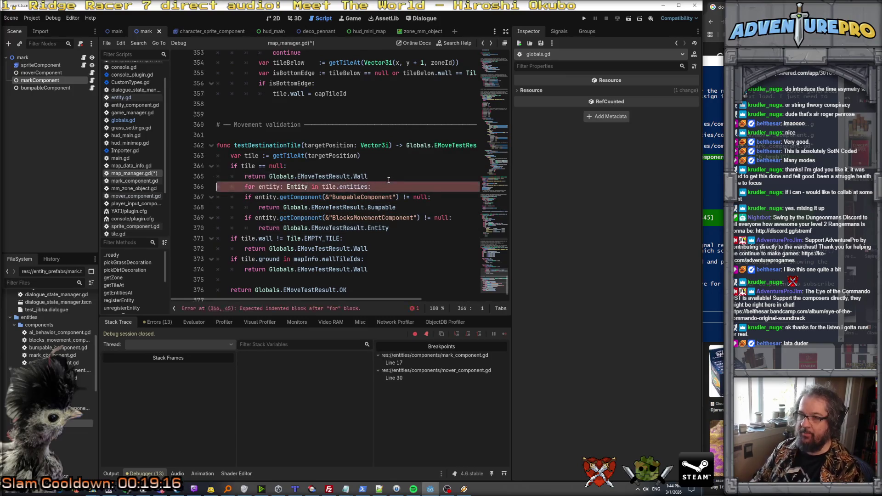
key(shift+Tab)
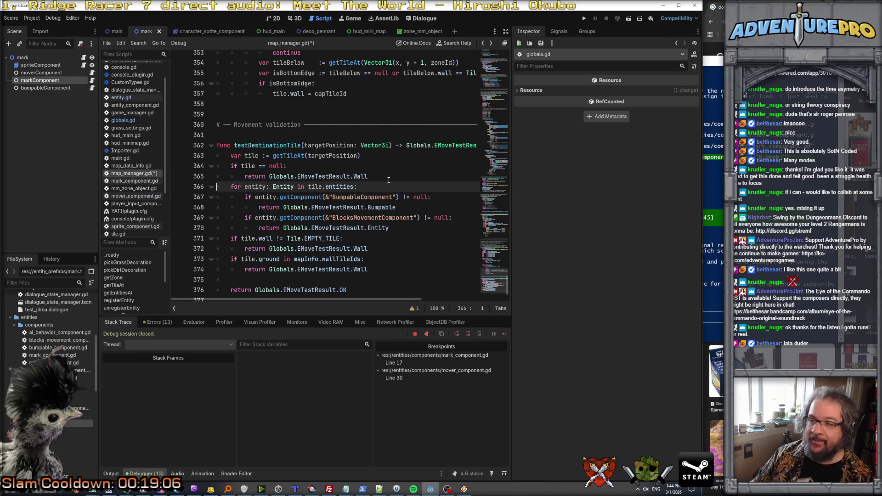
key(Down)
key(Down)
key(Down)
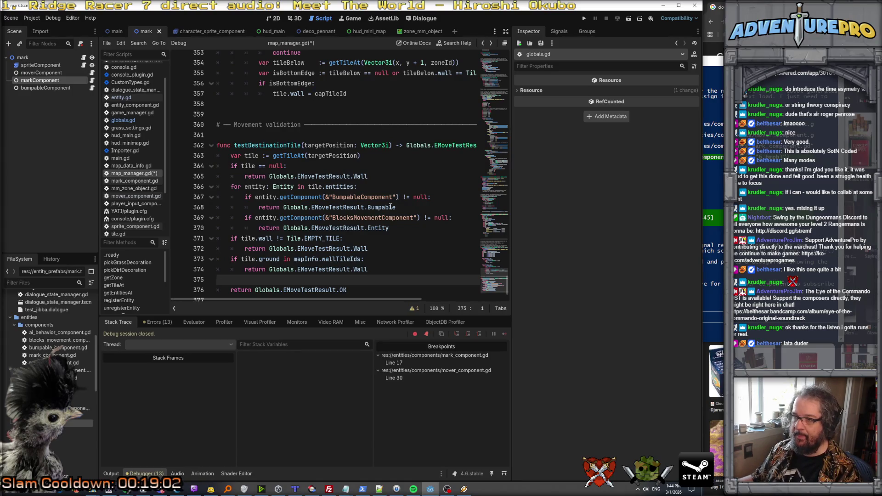
click(386, 176)
key(ctrl+s)
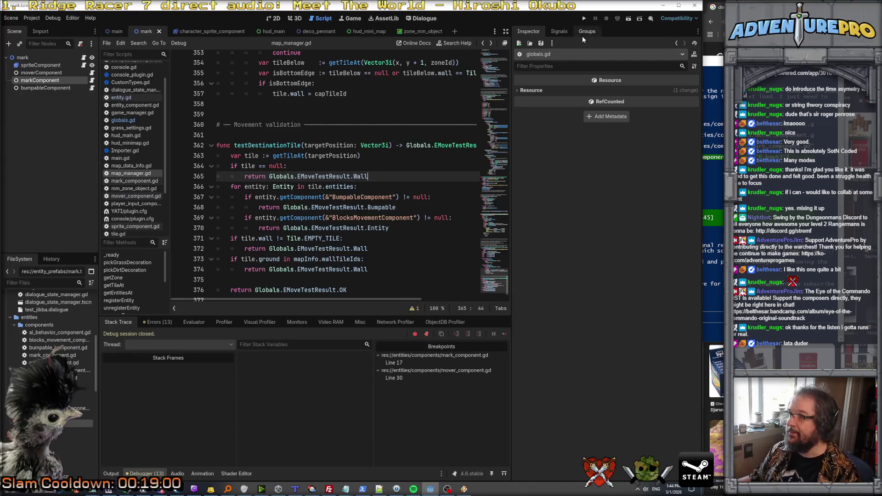
click(584, 19)
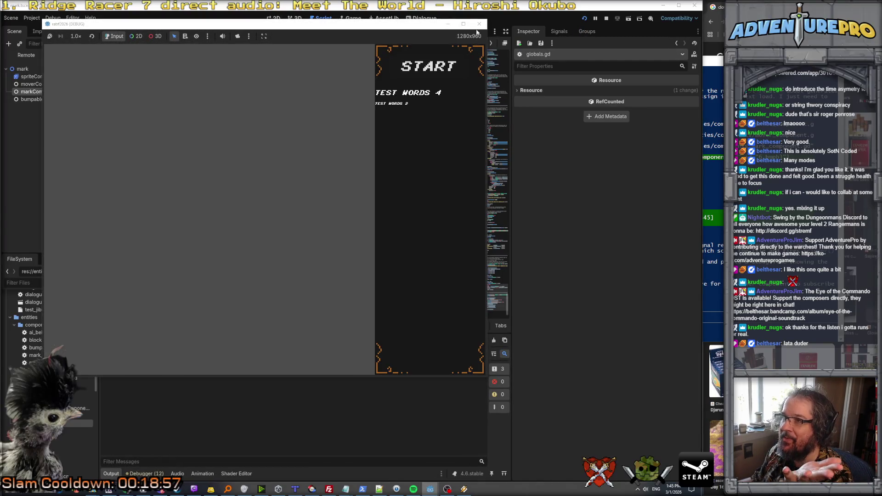
Step: Stop the game and search the whole project for testDestinationTile, finding 3 matches
click(479, 23)
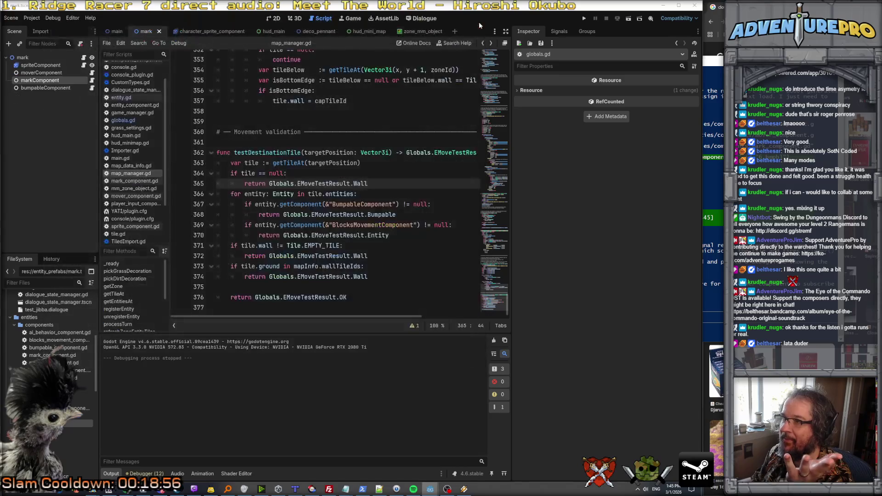
click(366, 214)
double_click(268, 153)
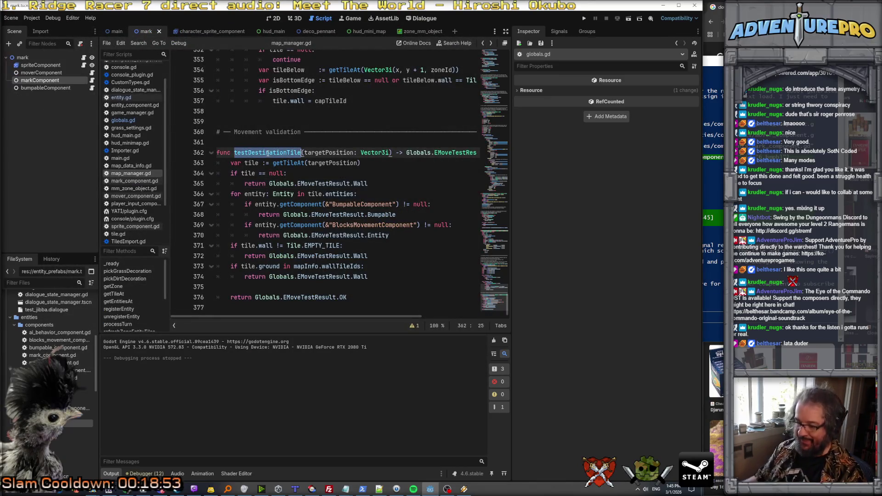
key(ctrl+shift+f)
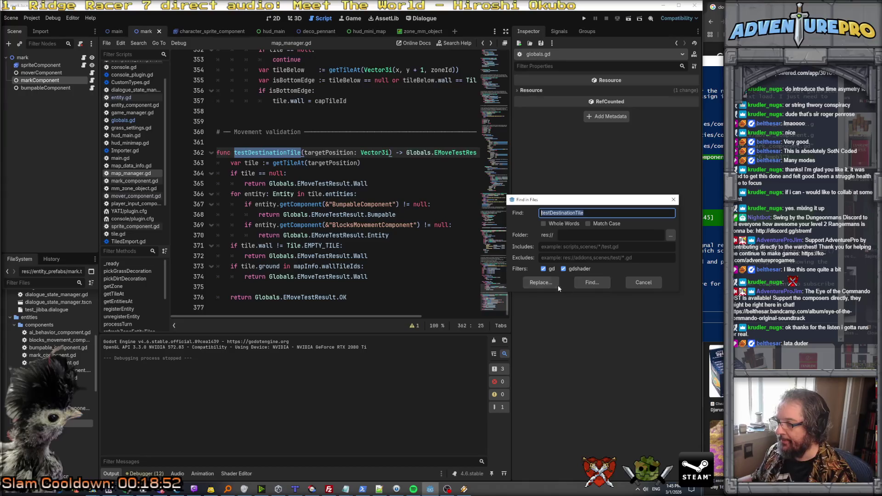
click(591, 282)
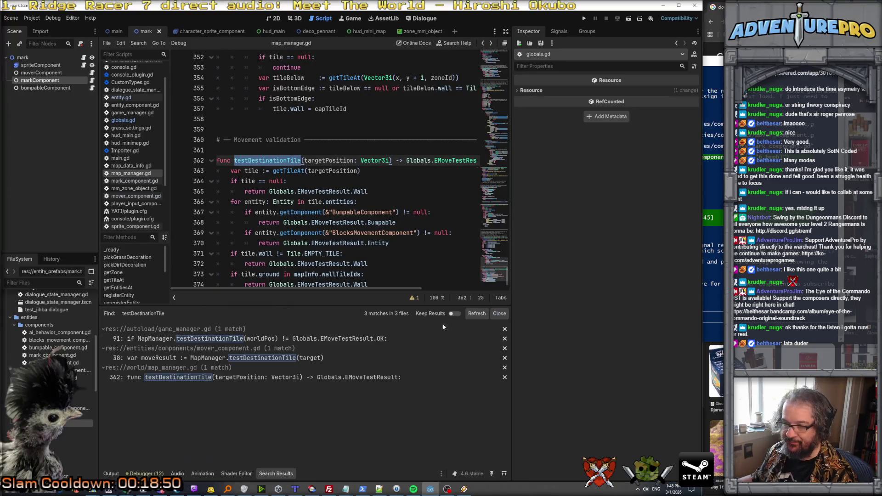
Step: Open the testDestinationTile call in mover_component.gd and look over tryMove's result handling
click(193, 359)
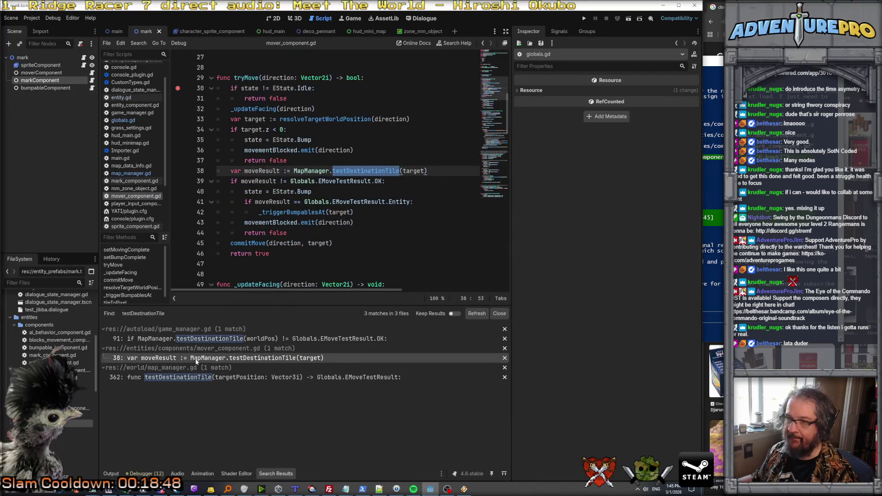
click(295, 193)
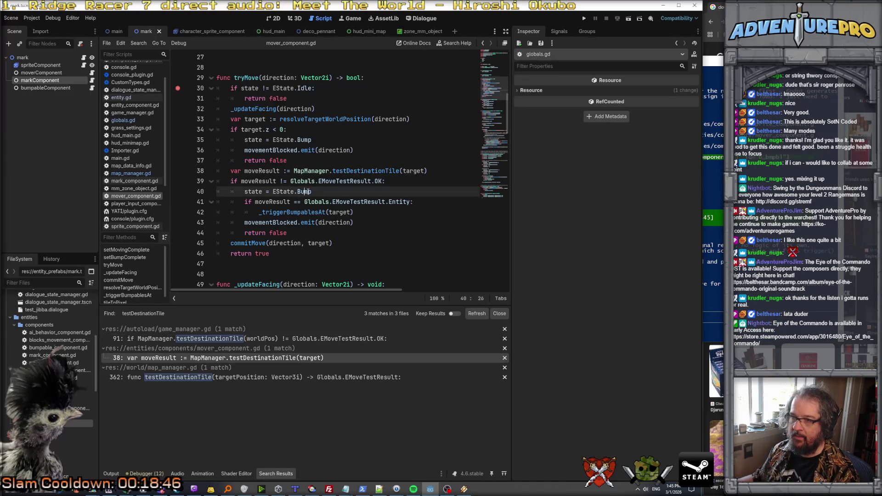
click(333, 181)
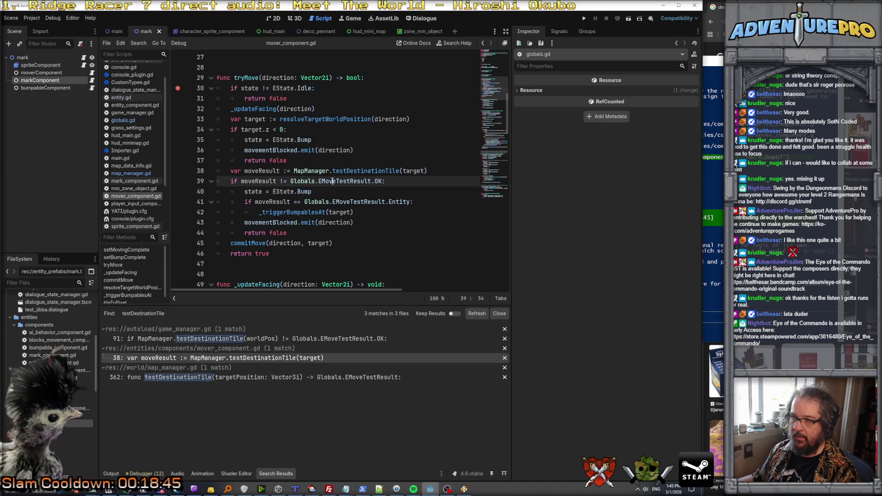
click(336, 212)
click(367, 202)
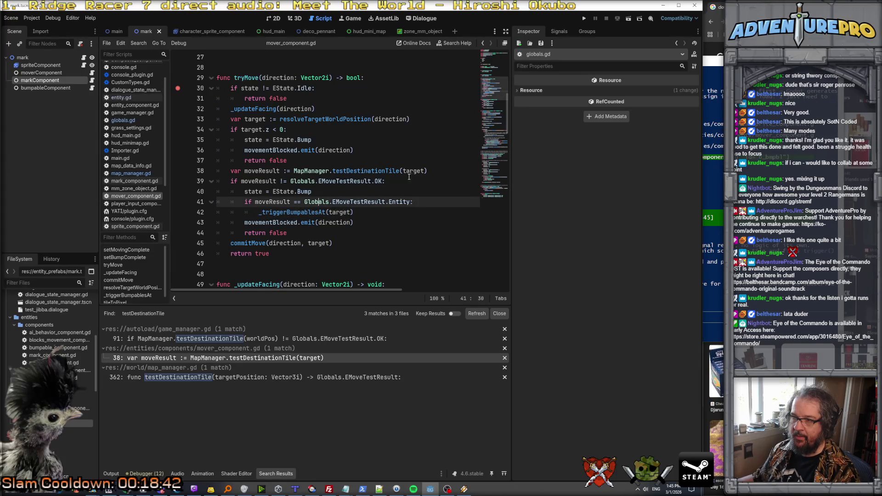
click(439, 170)
key(Return)
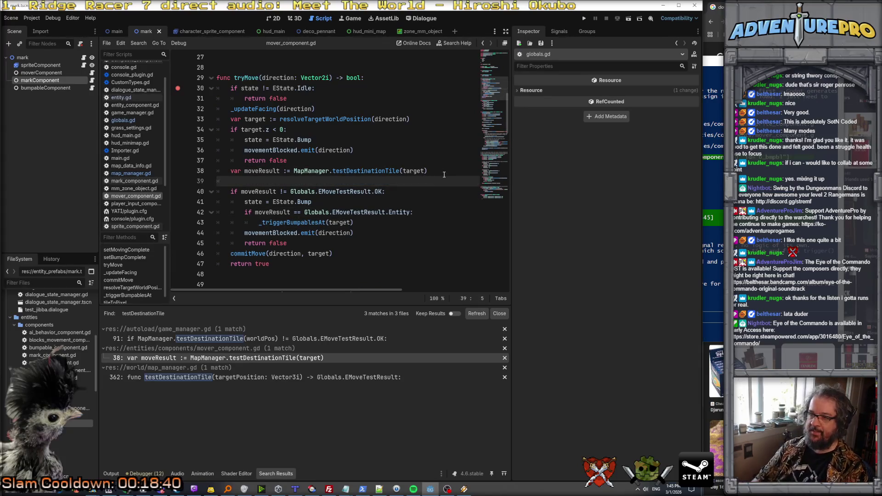
key(BackSpace)
key(Delete)
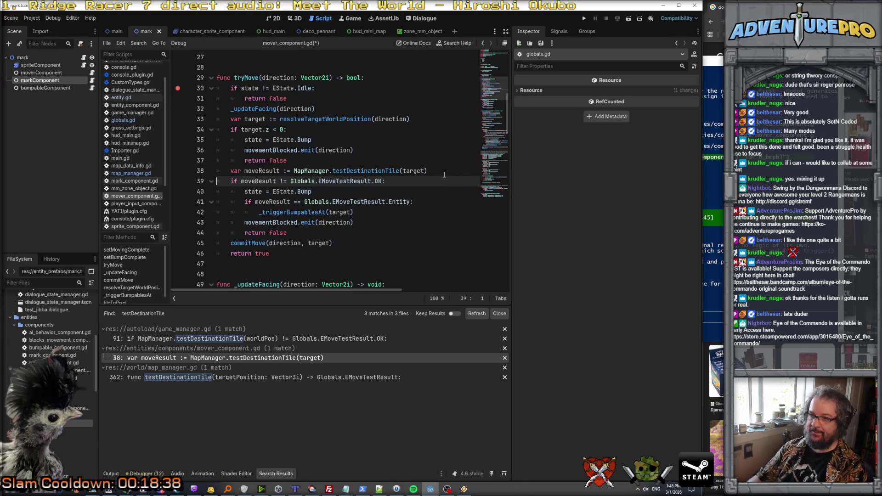
Step: Start an 'if moveR' line after moveResult, then delete the unfinished line
click(314, 192)
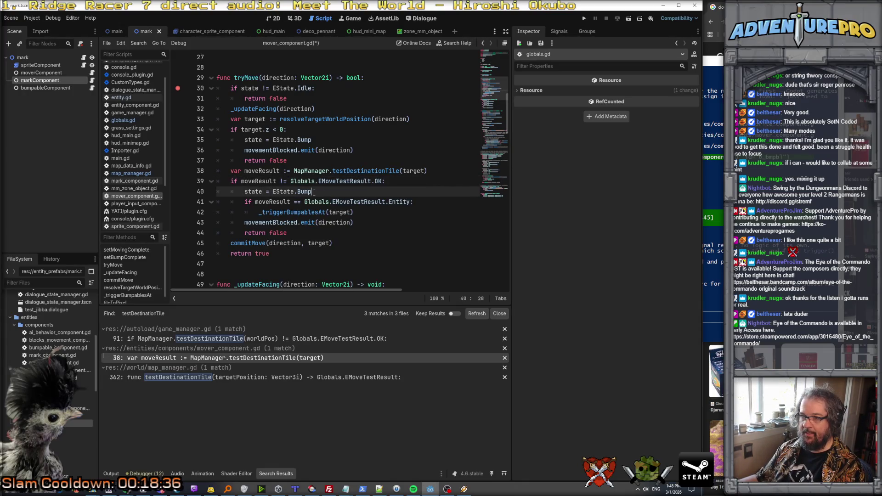
click(434, 175)
key(Return)
text(if mov)
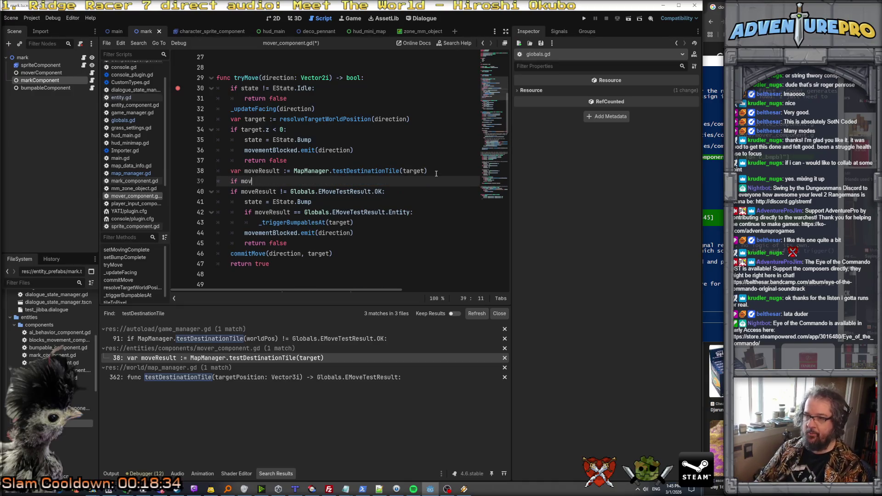
text(eR)
key(Escape)
key(Up)
key(Down)
key(Down)
key(Home)
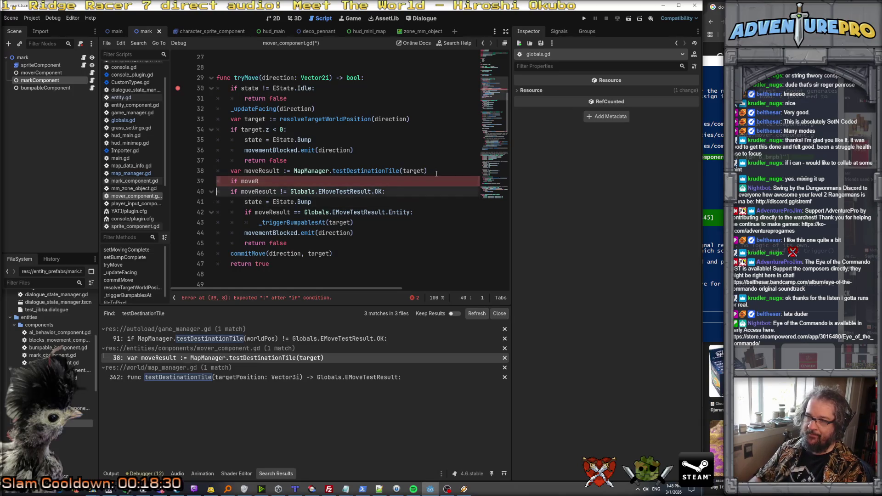
key(shift+Up)
key(BackSpace)
key(Down)
key(End)
Step: Review the Entity branch and insert a blank line after the early 'return false'
click(363, 202)
click(398, 207)
click(292, 222)
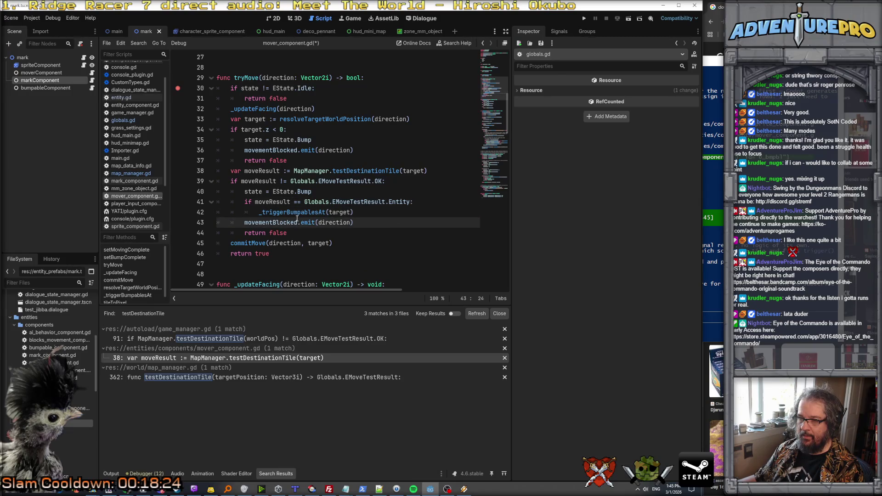
click(295, 212)
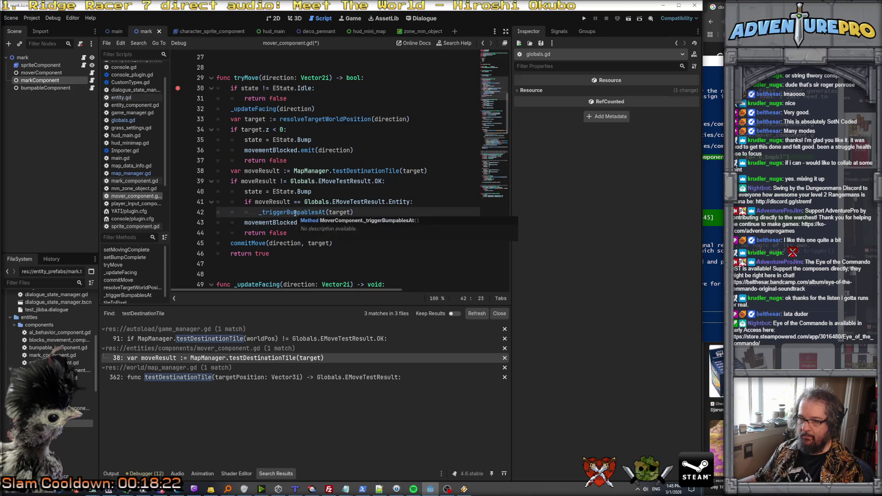
click(333, 192)
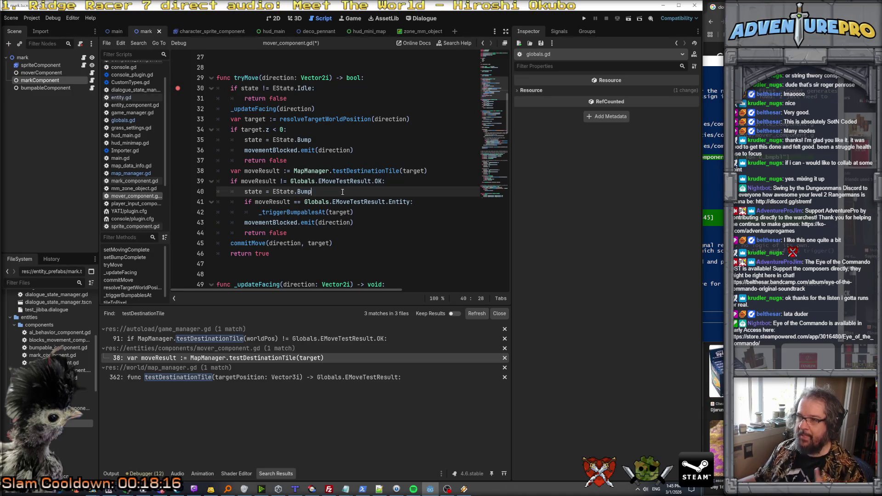
click(346, 160)
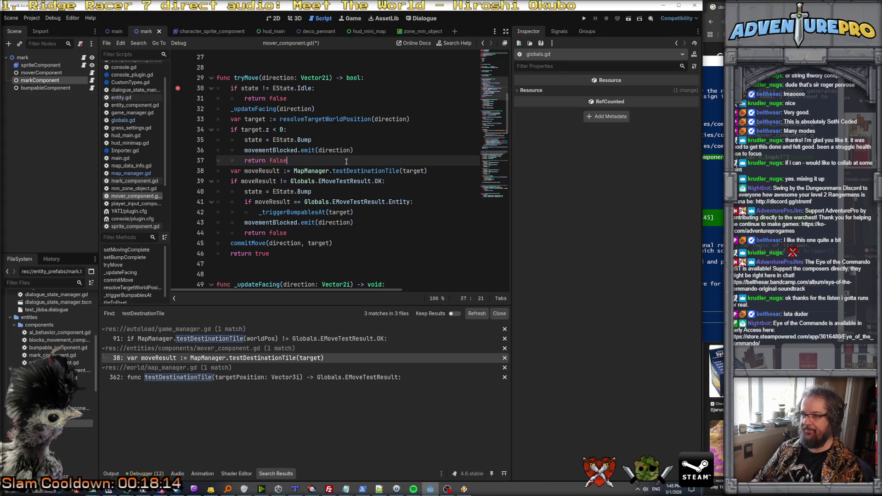
key(Return)
key(BackSpace)
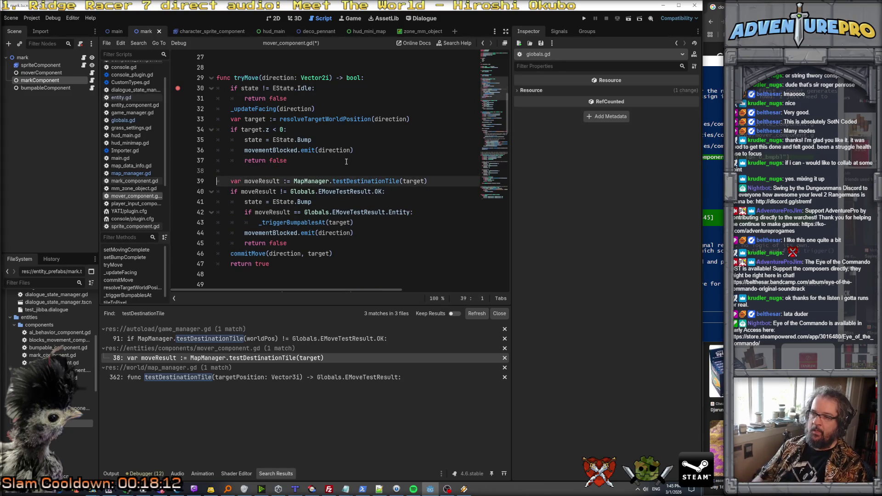
scroll(325, 126, up, 4)
scroll(324, 126, up, 5)
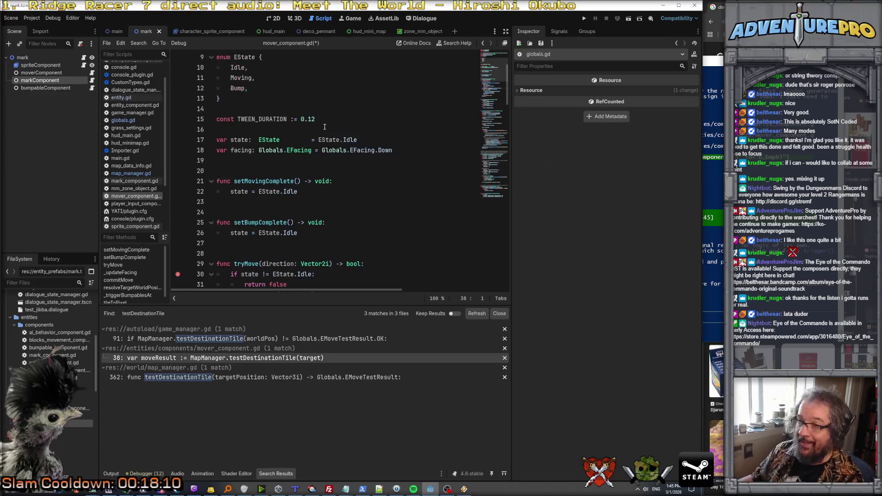
scroll(277, 117, down, 4)
scroll(277, 118, down, 6)
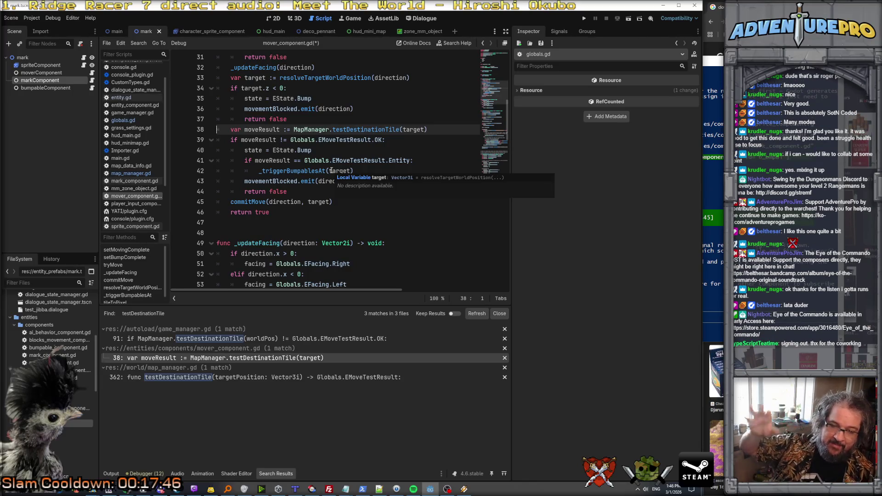
mouse_move(210, 489)
mouse_move(311, 489)
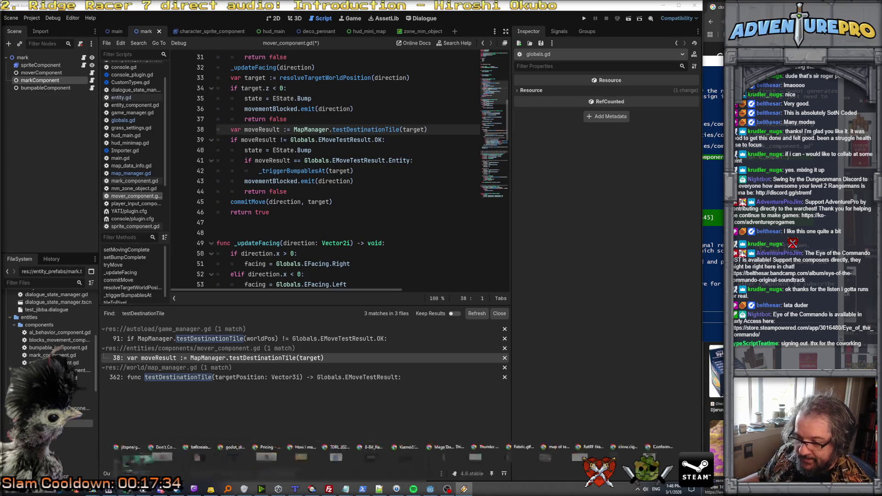
Step: Copy the Conformal Penrose Archive album's web address from Bandcamp, then return to Godot
click(680, 469)
click(238, 18)
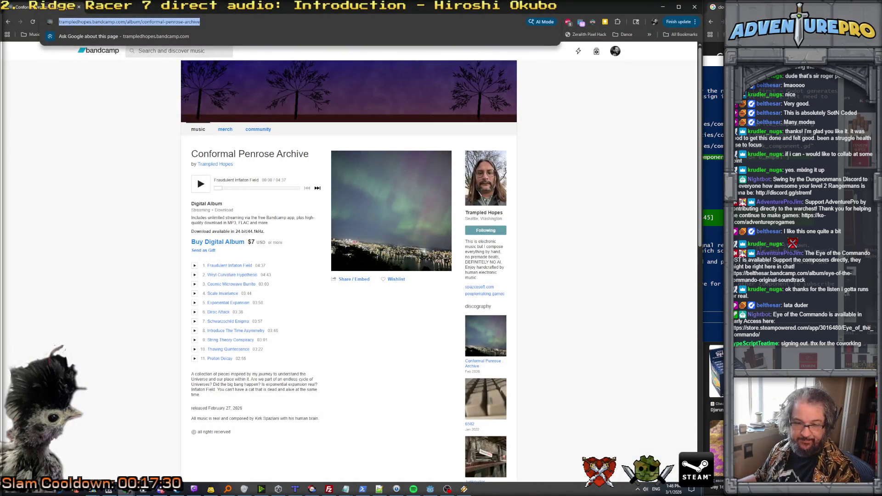
key(alt+Tab)
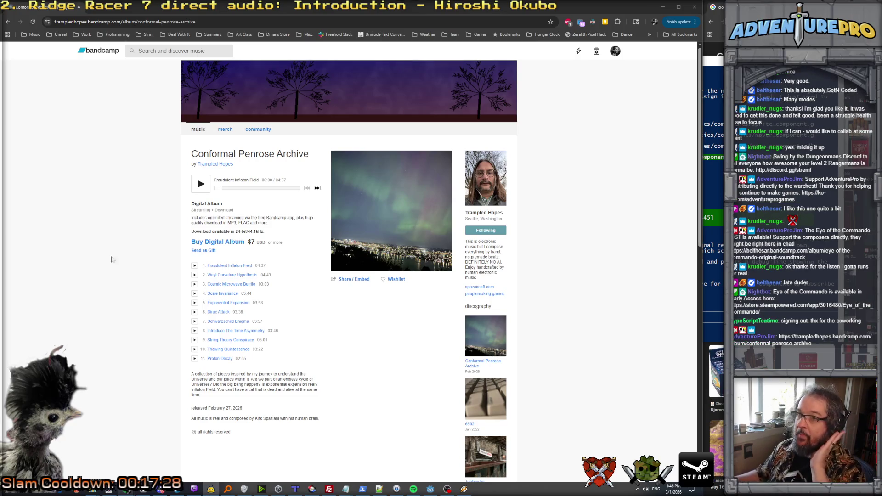
key(alt+Tab)
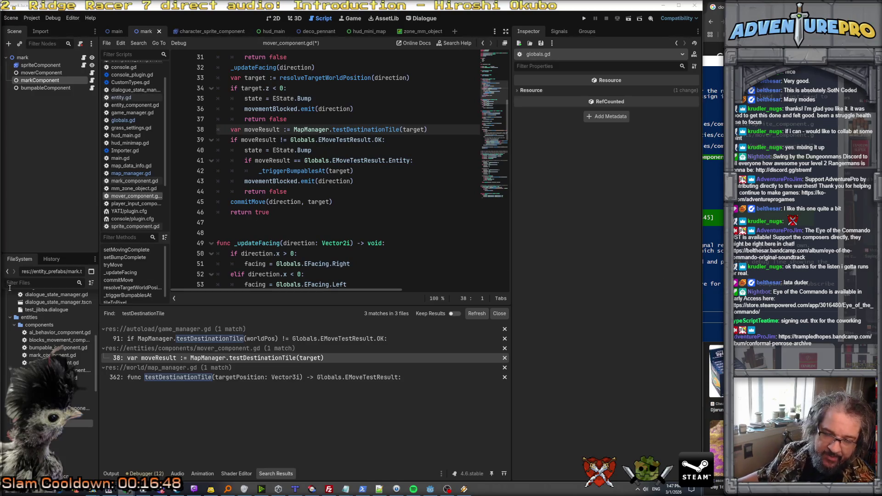
Step: Follow the testDestinationTile call on line 38 to its definition in map_manager.gd
click(342, 207)
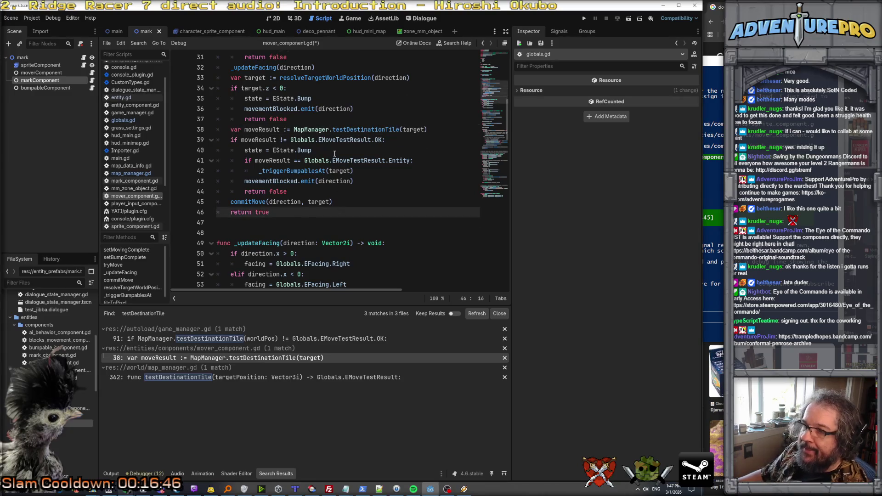
scroll(338, 158, up, 2)
click(398, 185)
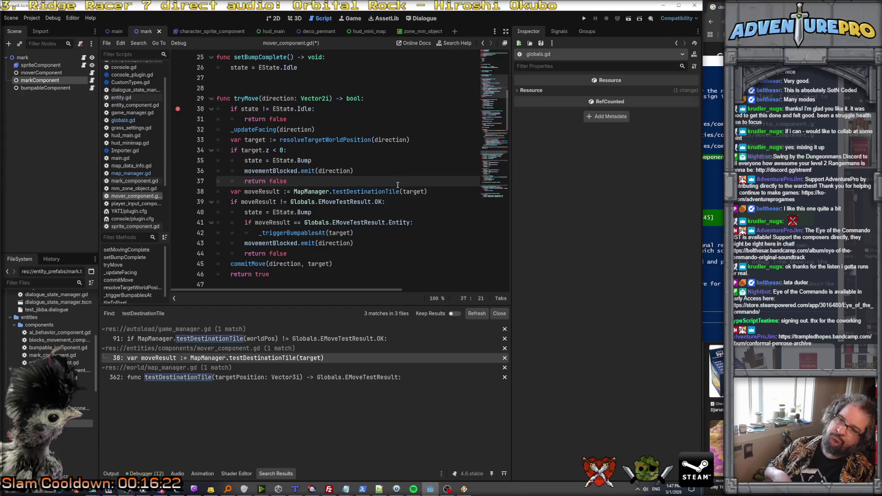
click(347, 192)
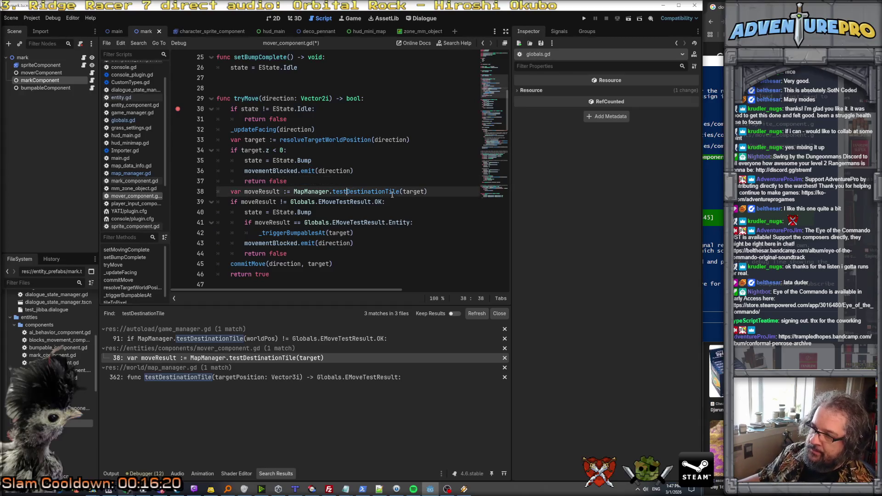
click(370, 197)
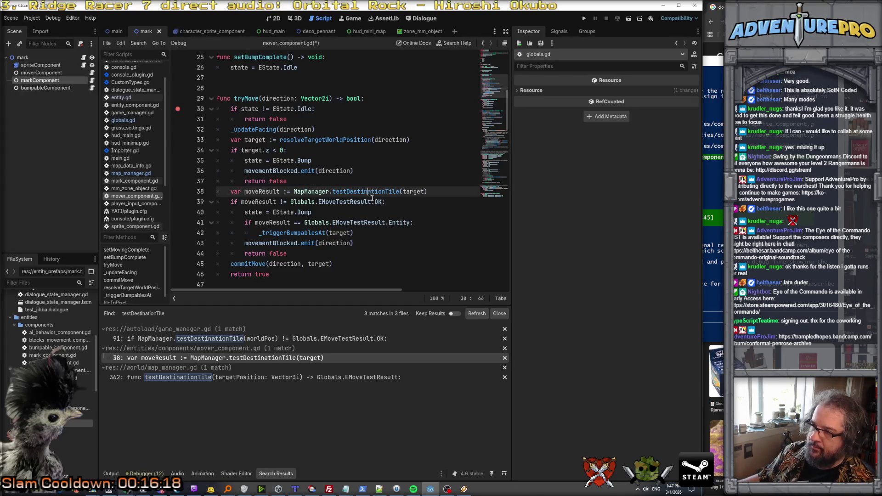
ctrl+click(372, 198)
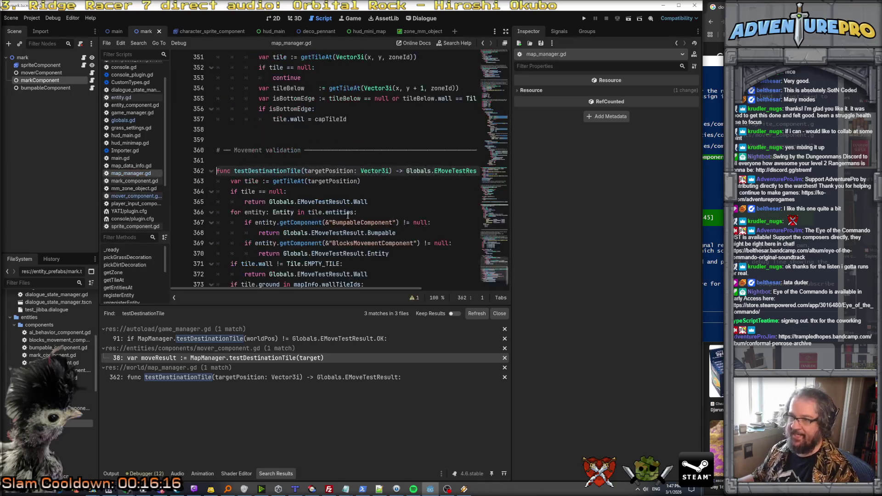
Step: Add a 'bCheckBump: bool' parameter after the Vector3i parameter of testDestinationTile
scroll(348, 214, down, 2)
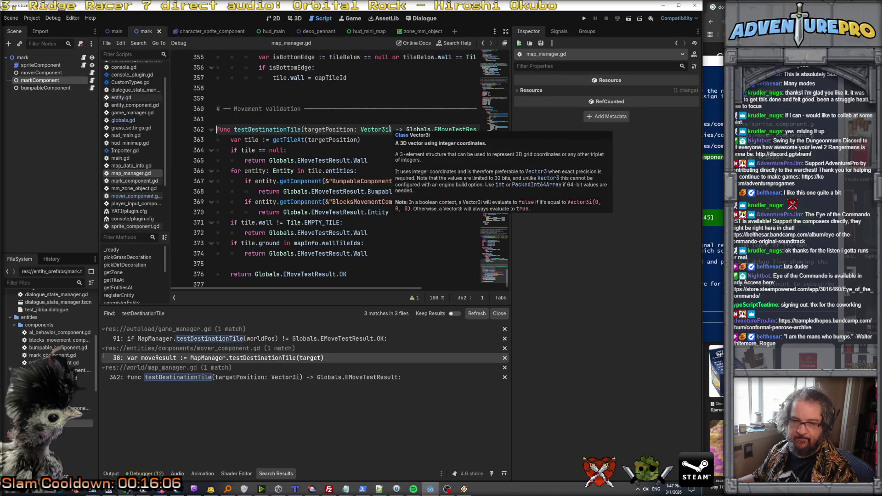
click(390, 129)
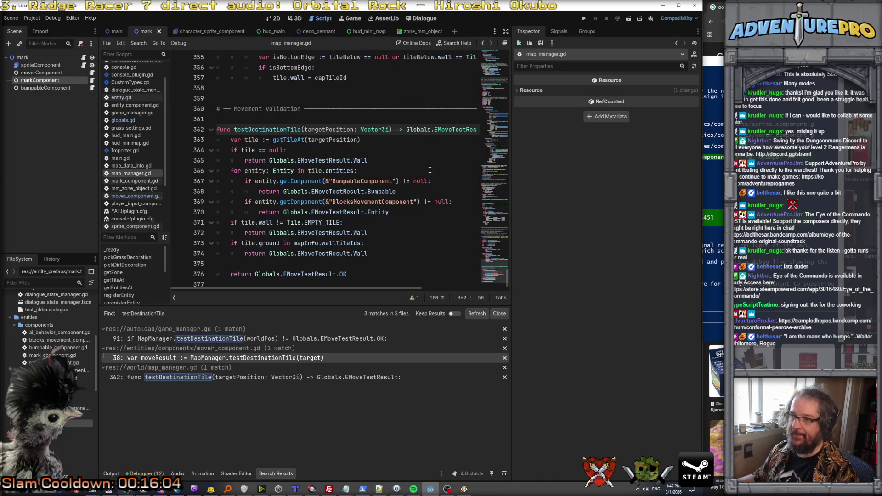
text(, b)
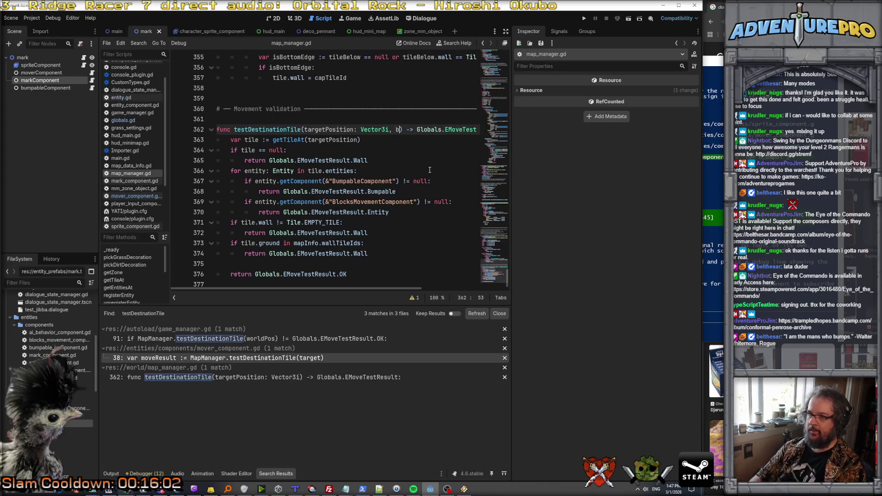
text(Allow)
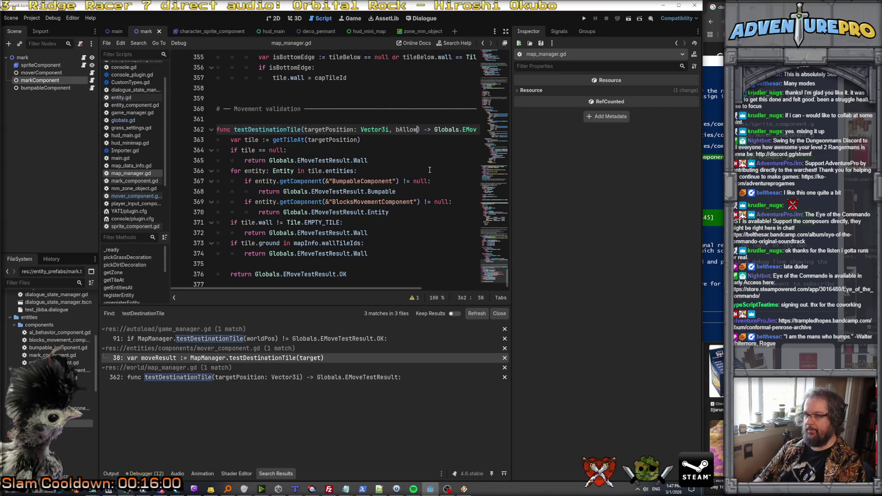
key(BackSpace)
key(BackSpace)
key(BackSpace)
text(CheckB)
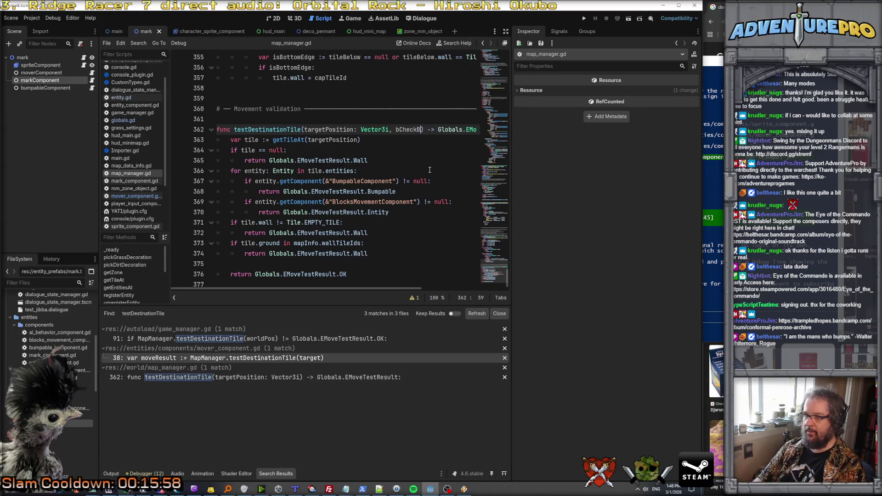
text(umpo)
key(BackSpace)
text(: bool)
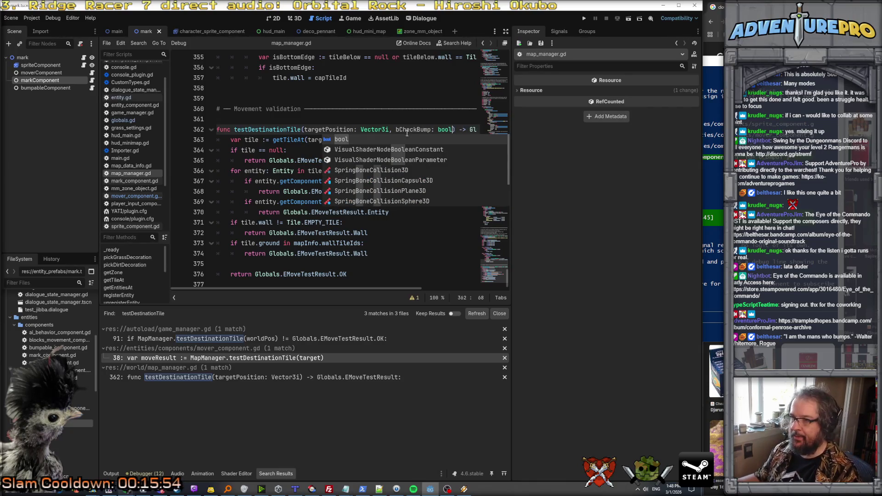
double_click(413, 129)
Step: Prefix the BumpableComponent check on line 367 with 'bCheckBump and'
click(257, 181)
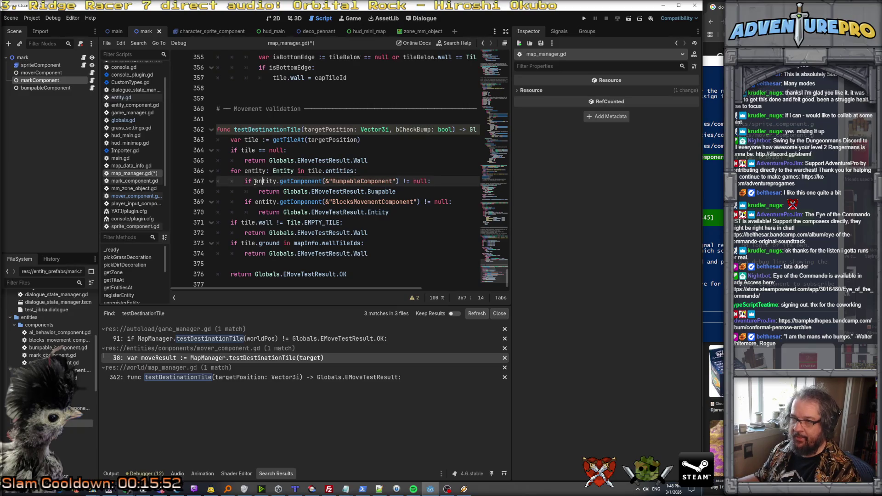
click(255, 181)
text(bCheckBump )
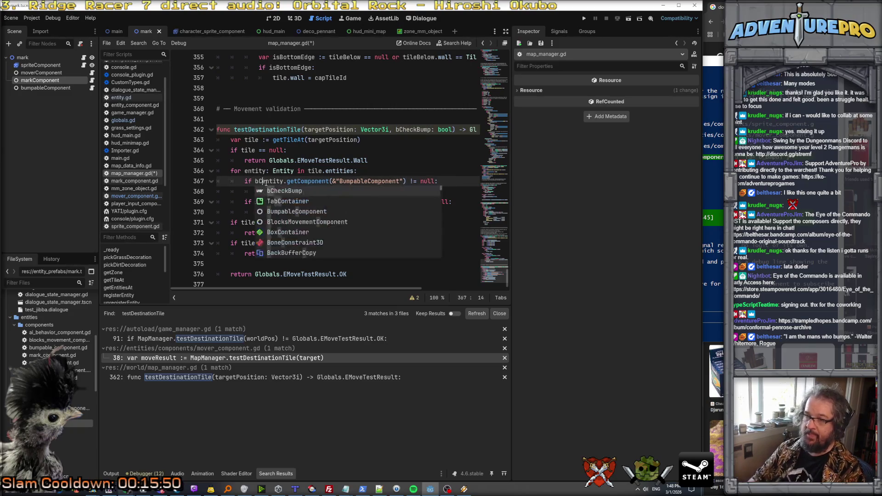
text(&)
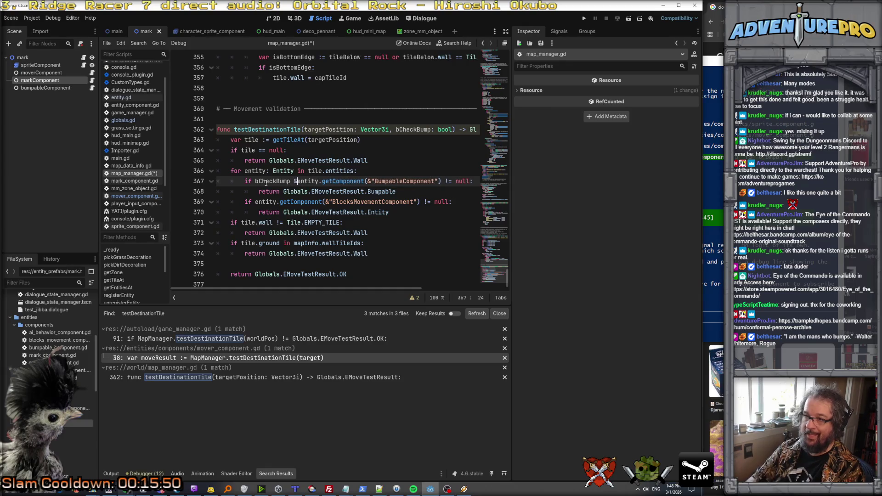
key(BackSpace)
text(and)
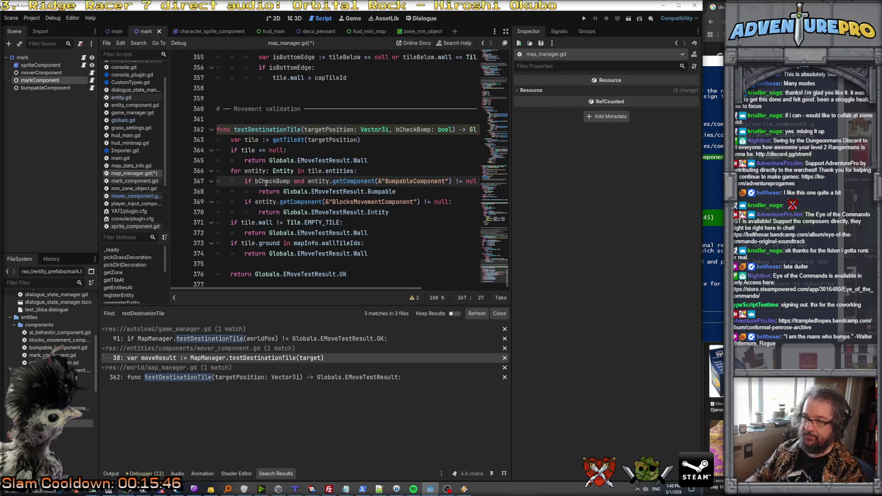
click(384, 231)
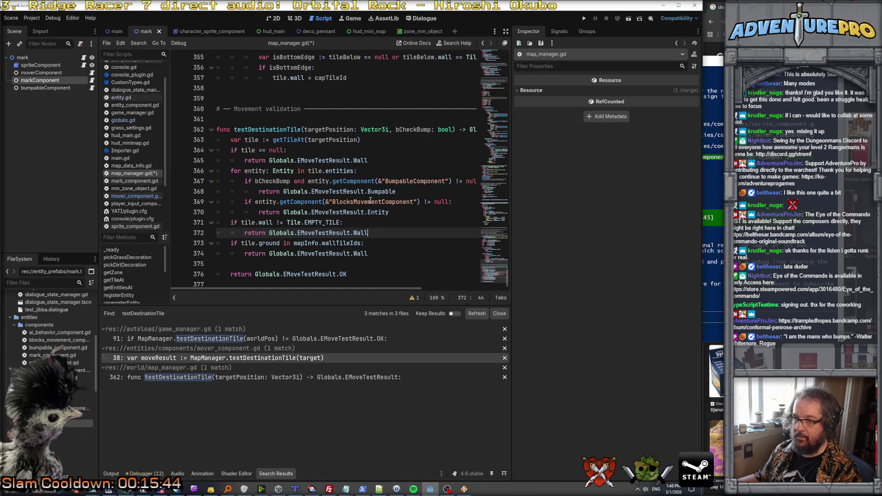
scroll(370, 200, up, 1)
key(alt+Left)
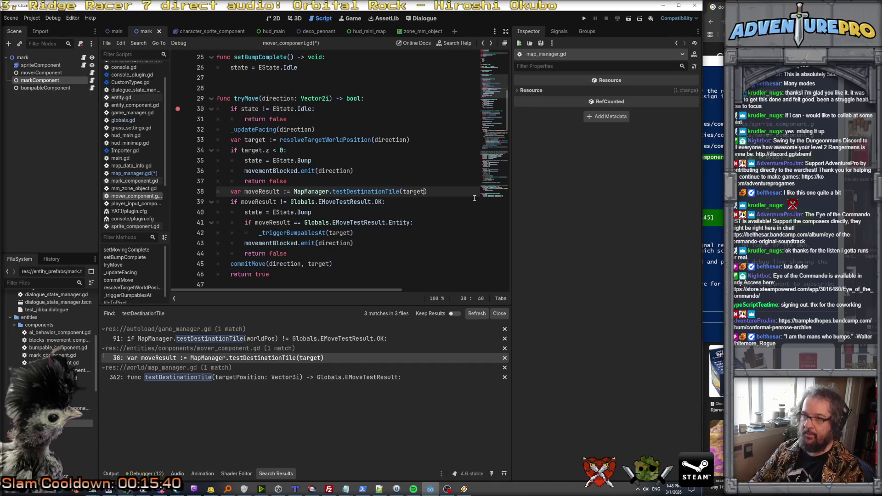
Step: Add 'var bCanBumpThings: bool = false;' below the facing variable and copy its name
key(Up)
key(Up)
key(Up)
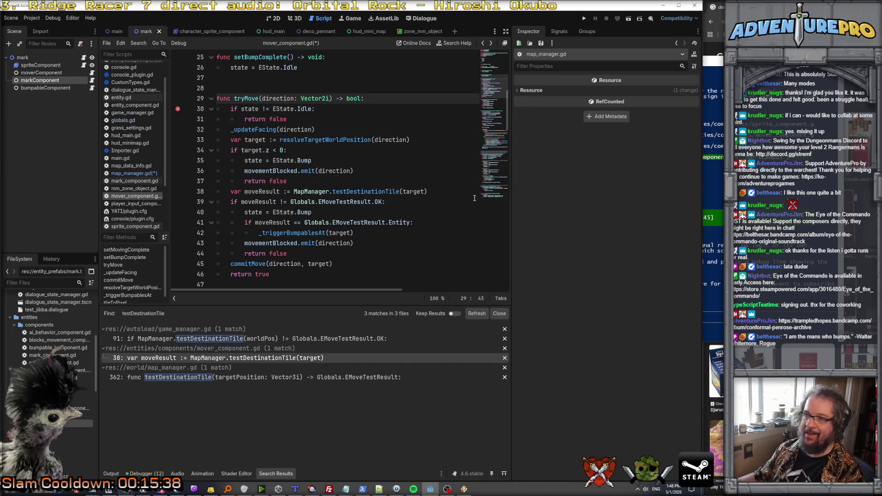
scroll(331, 94, up, 8)
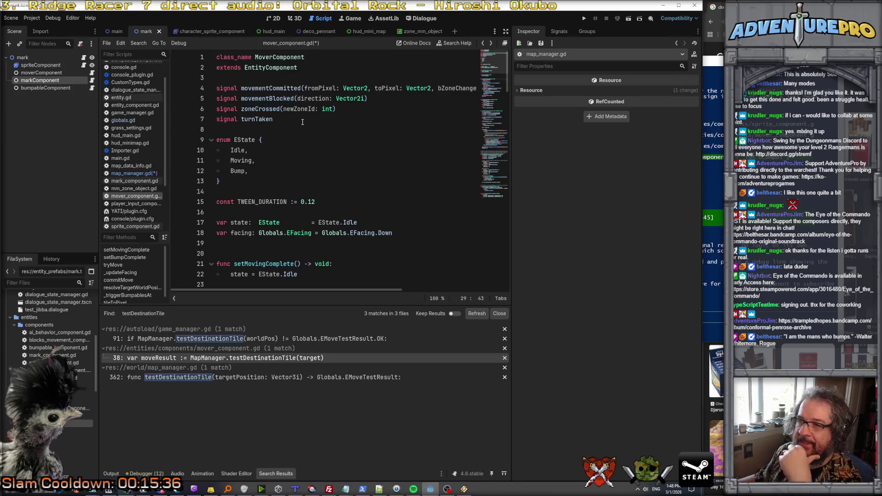
click(299, 120)
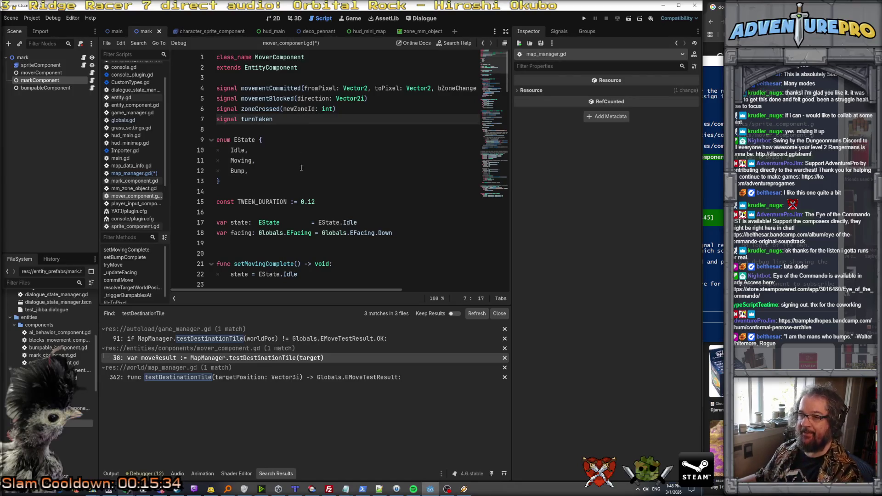
click(302, 244)
key(Return)
text(v)
key(Escape)
text(Can)
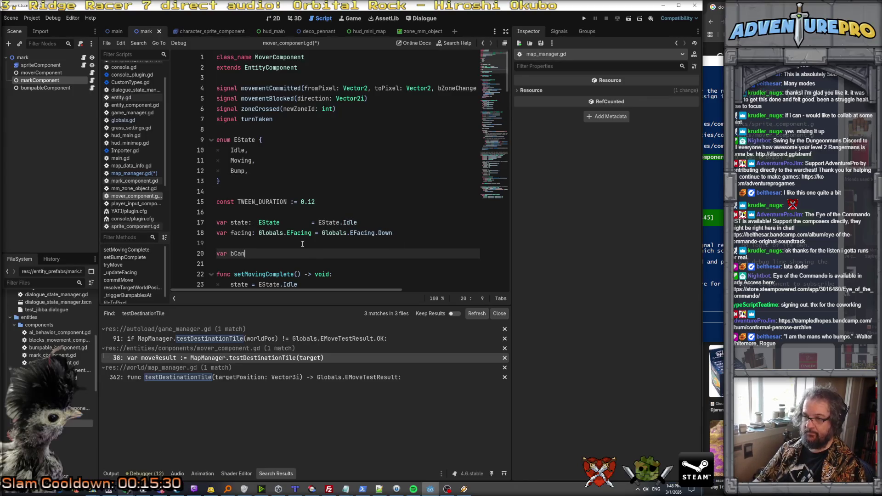
text(BuymmpThings)
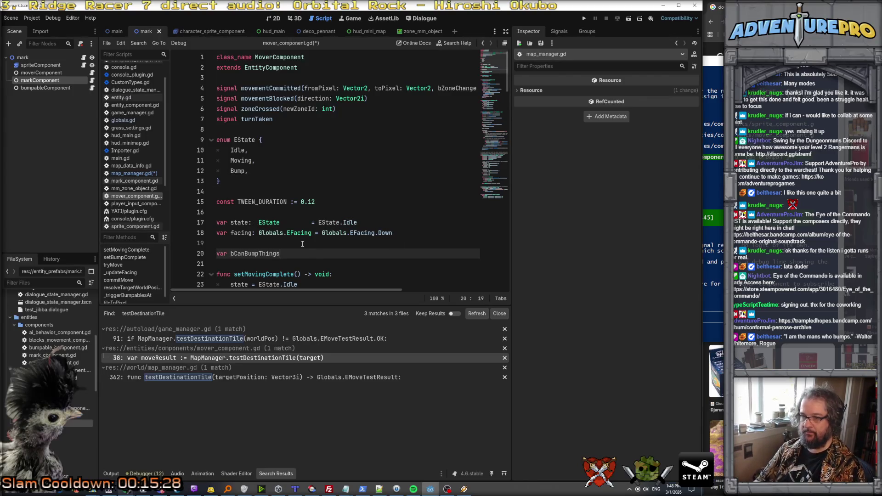
text(: bb)
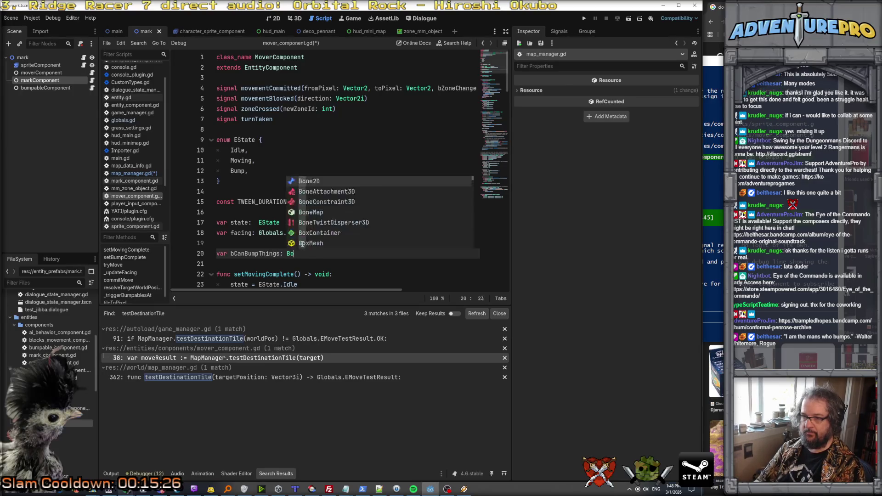
key(BackSpace)
text(ool EState)
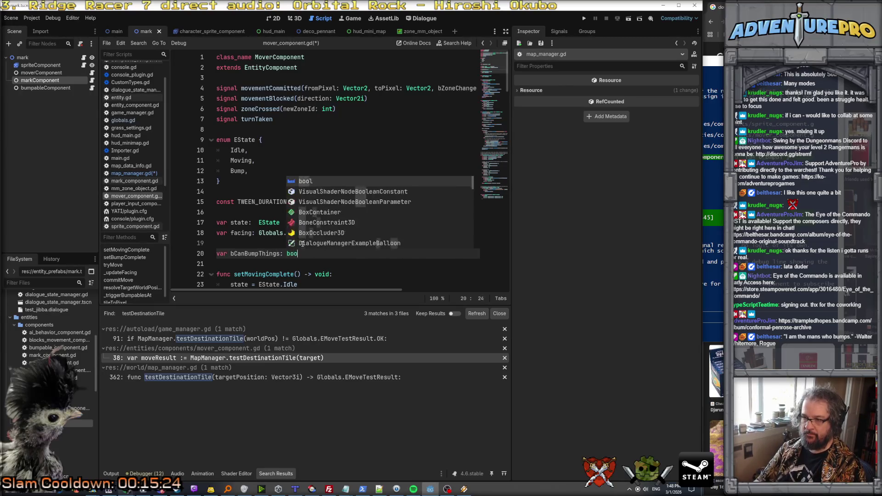
key(BackSpace)
key(BackSpace)
key(BackSpace)
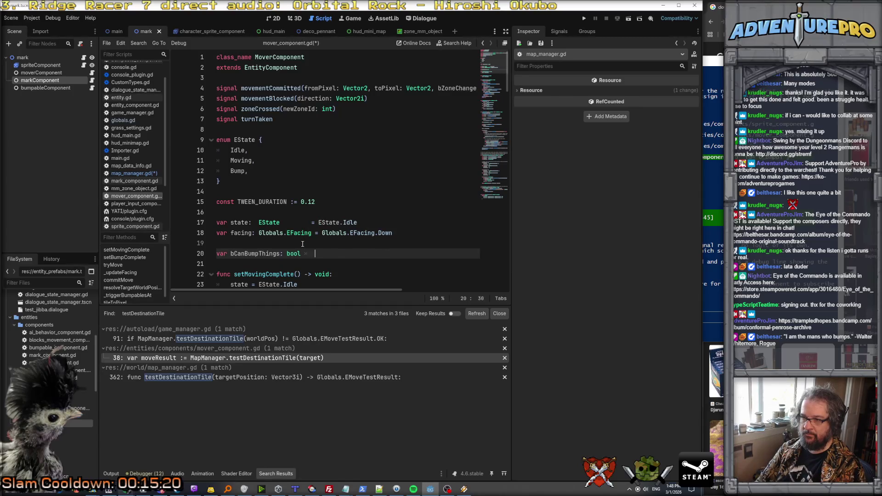
text(= false;)
scroll(266, 211, down, 3)
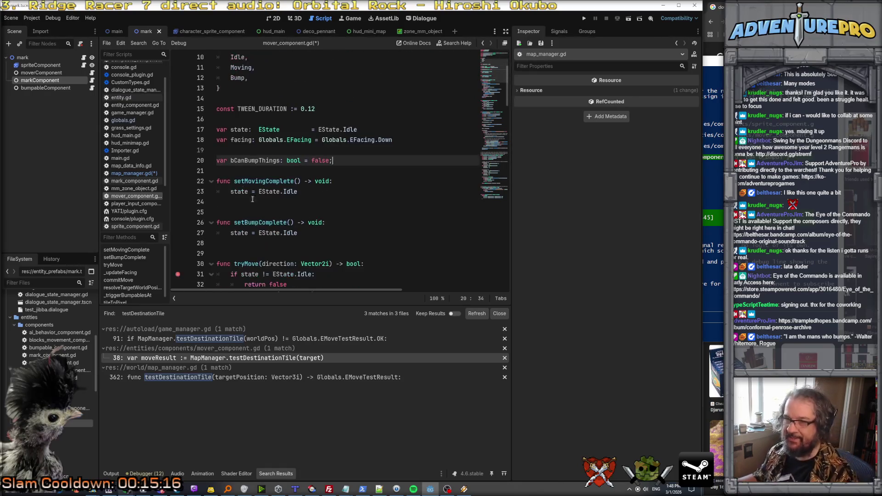
double_click(249, 163)
key(ctrl+c)
scroll(390, 173, down, 6)
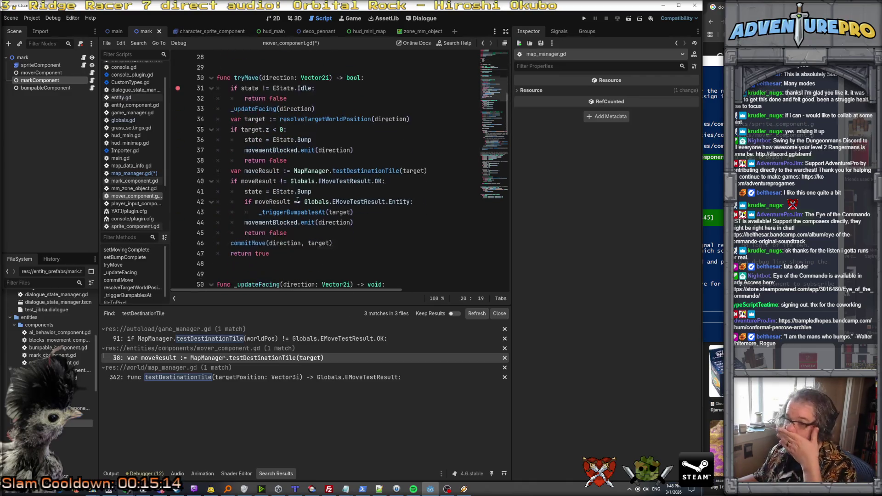
Step: Append bCanBumpThings to the testDestinationTile call's arguments and save
click(423, 171)
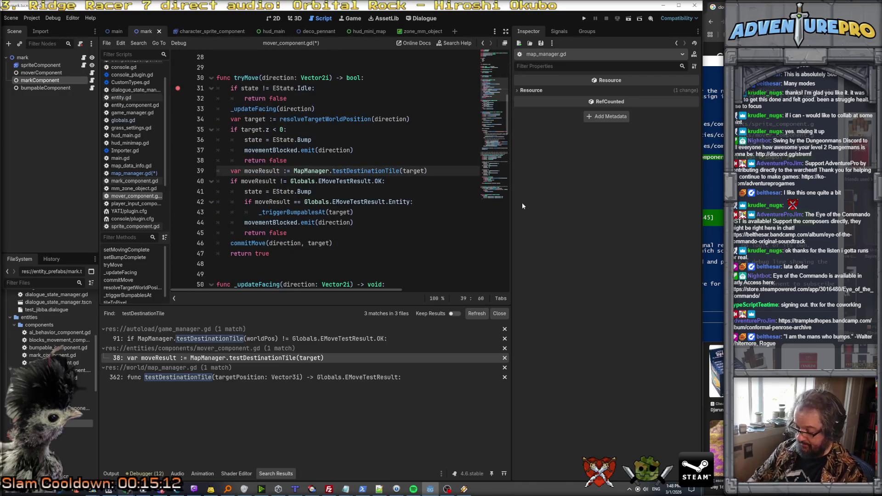
text(,)
key(ctrl+v)
key(ctrl+s)
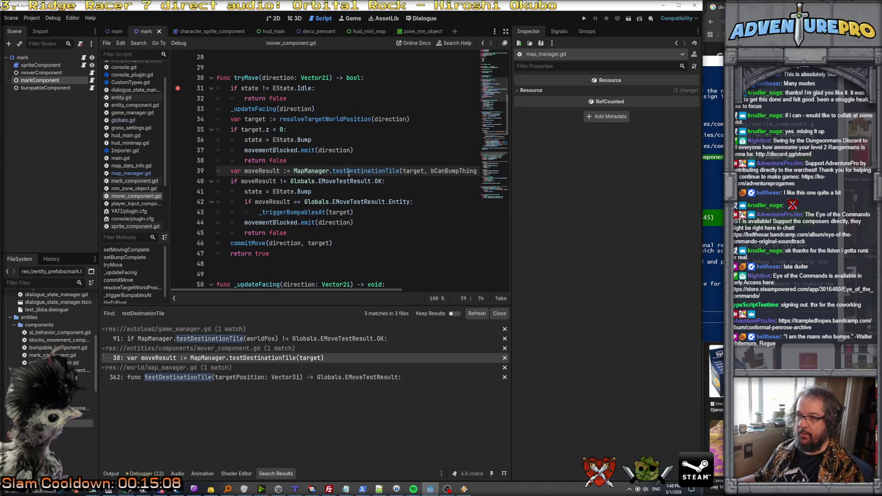
Step: Draft an 'if moveResult == Globals.EMoveTestResult.Bumpable:' check above the not-OK result check
click(344, 192)
click(346, 180)
click(310, 191)
click(294, 181)
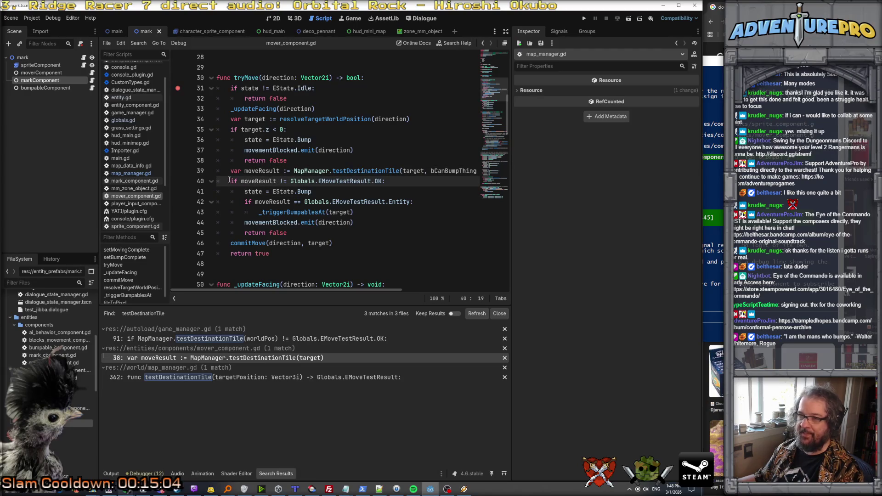
key(Return)
key(Up)
text(if)
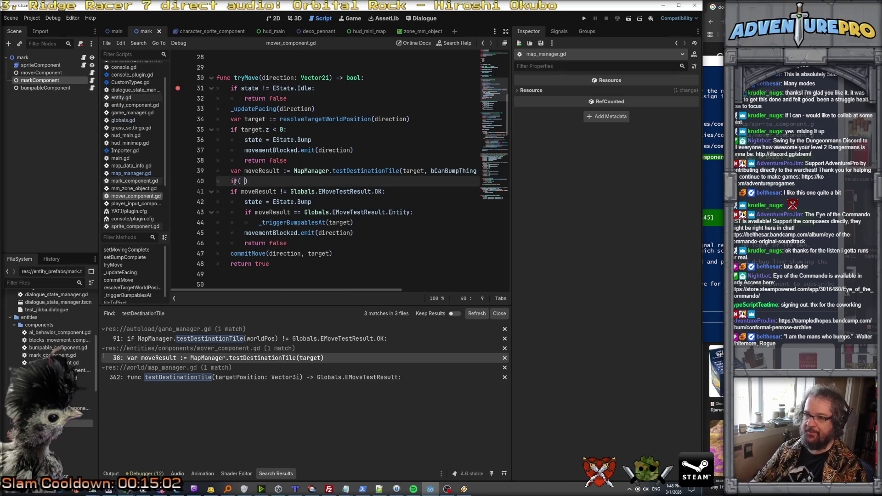
text( moveResu)
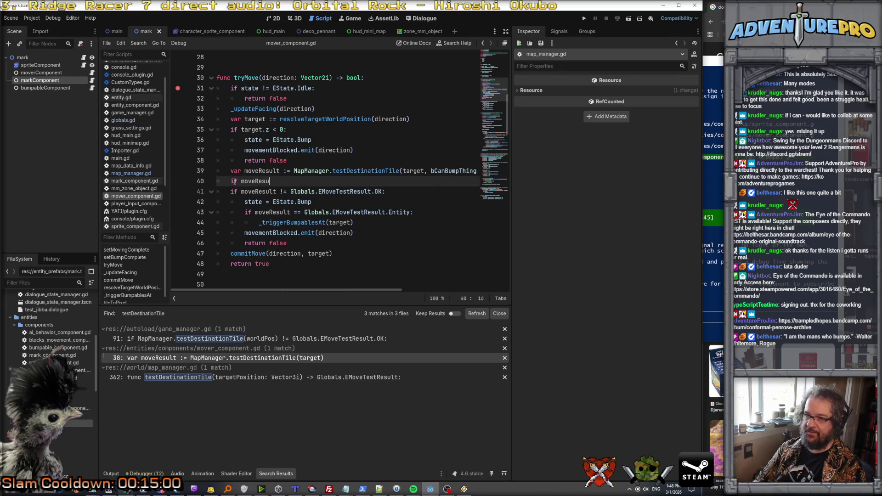
text(lt == )
text(EMo)
key(BackSpace)
key(BackSpace)
key(BackSpace)
text(Globals.EMoveTest)
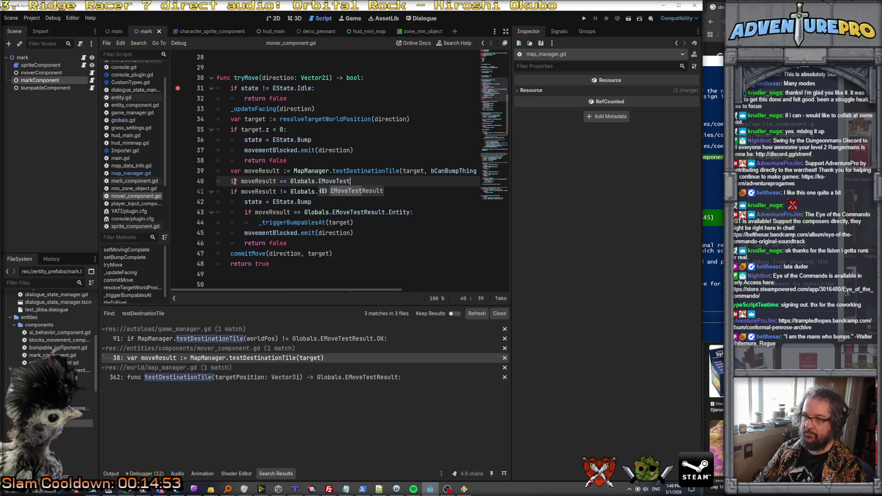
key(Return)
text(.Bu)
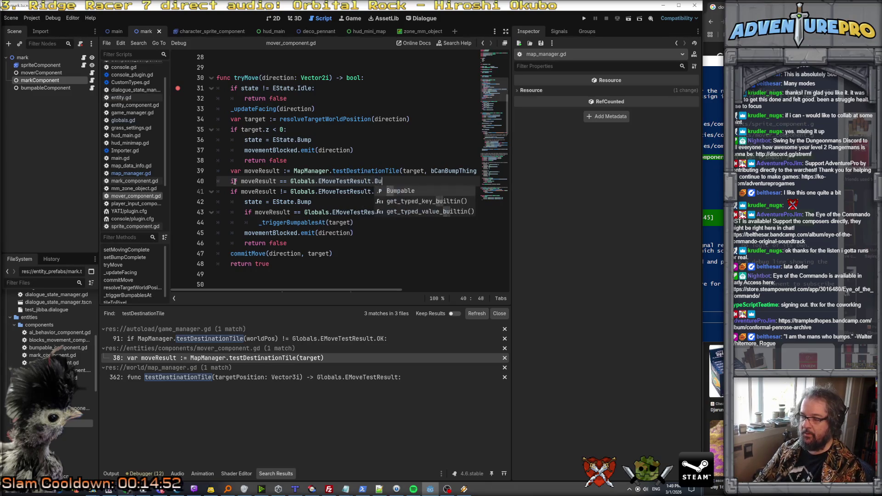
key(Return)
text(;)
text(:)
key(Return)
Step: Replace Entity with Bumpable in the inner result check and delete the drafted if line
key(Down)
key(Down)
key(shift+Down)
key(shift+Down)
key(shift+Down)
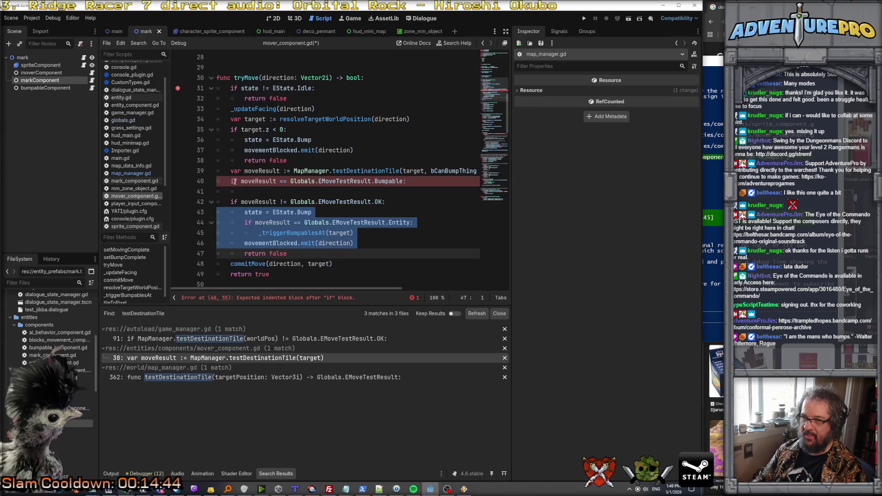
key(Left)
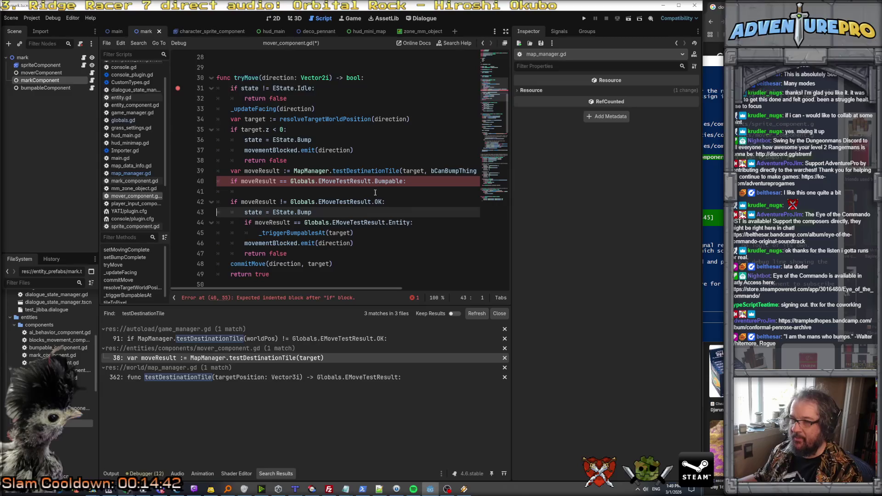
double_click(395, 181)
key(ctrl+c)
double_click(396, 223)
key(ctrl+v)
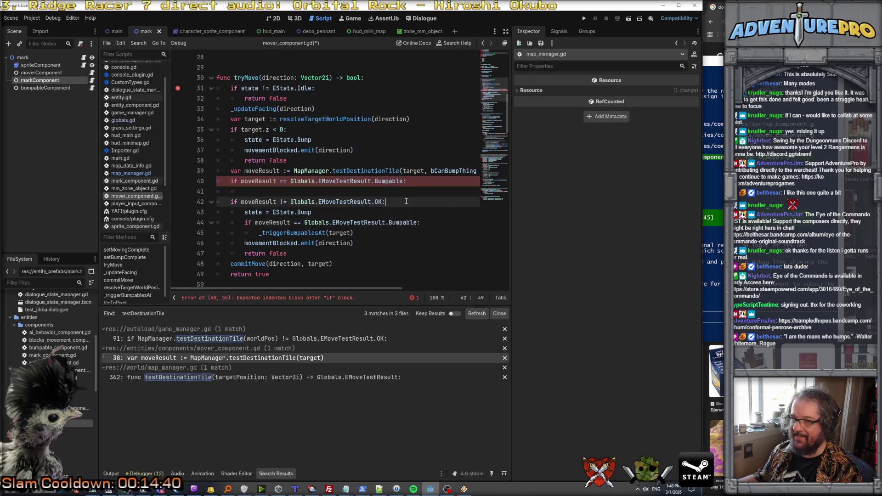
key(shift+Up)
key(shift+Up)
key(BackSpace)
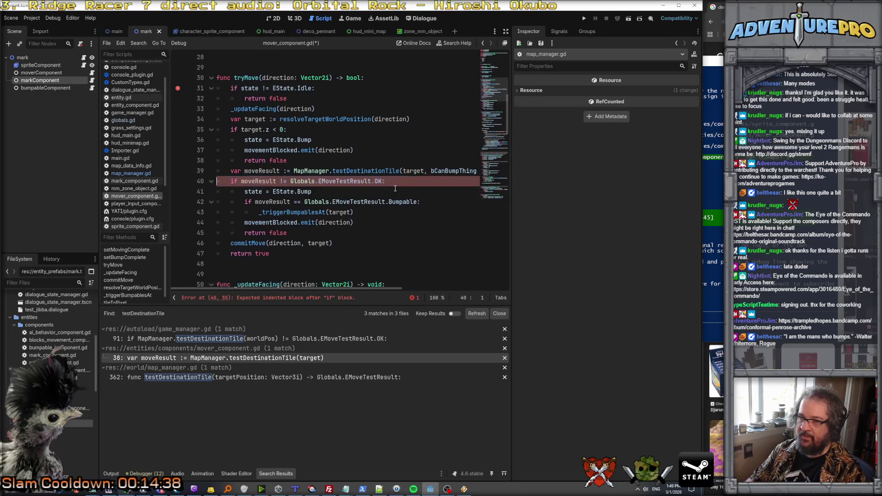
Step: Check the _triggerBumpablesAt definition, return to tryMove, and save
click(302, 191)
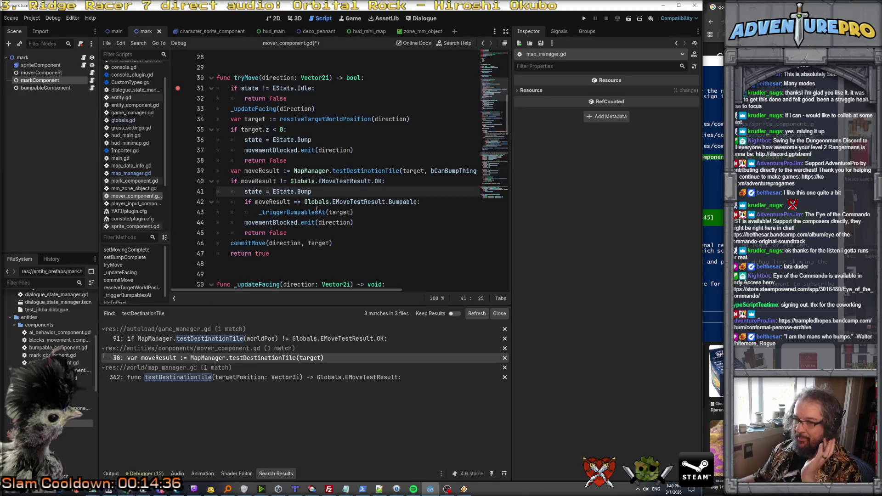
click(401, 206)
click(354, 212)
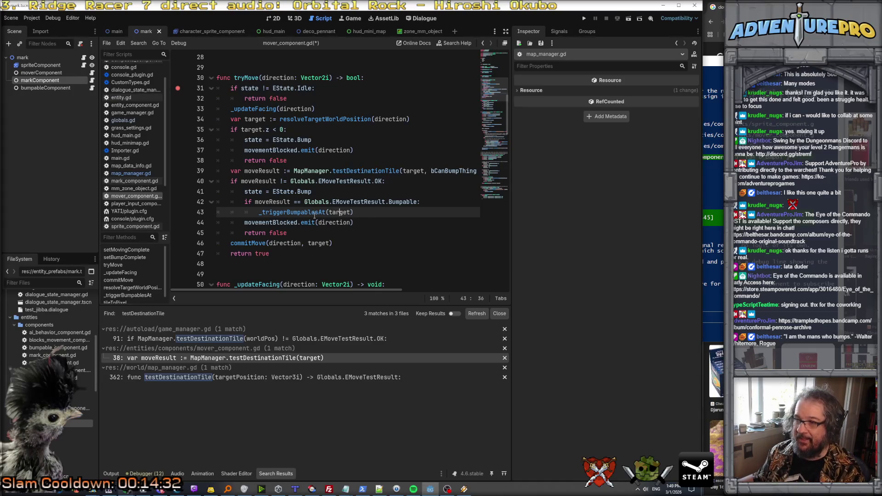
ctrl+click(299, 212)
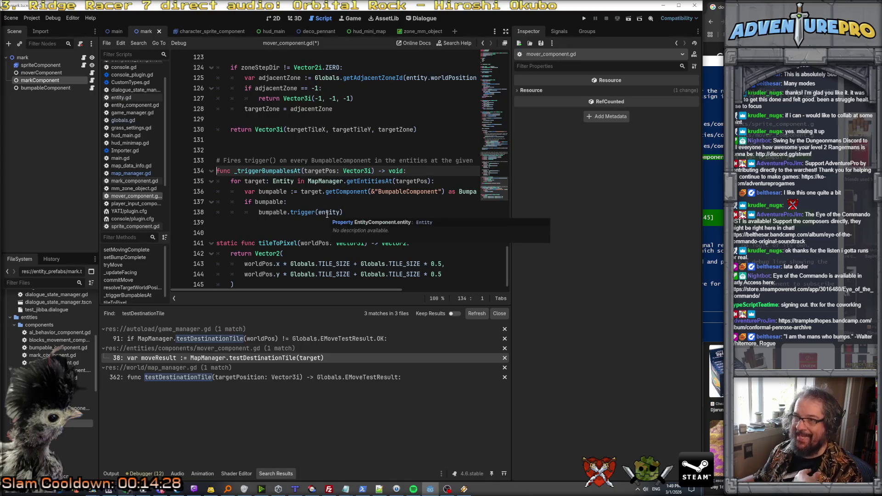
key(alt+Left)
key(ctrl+s)
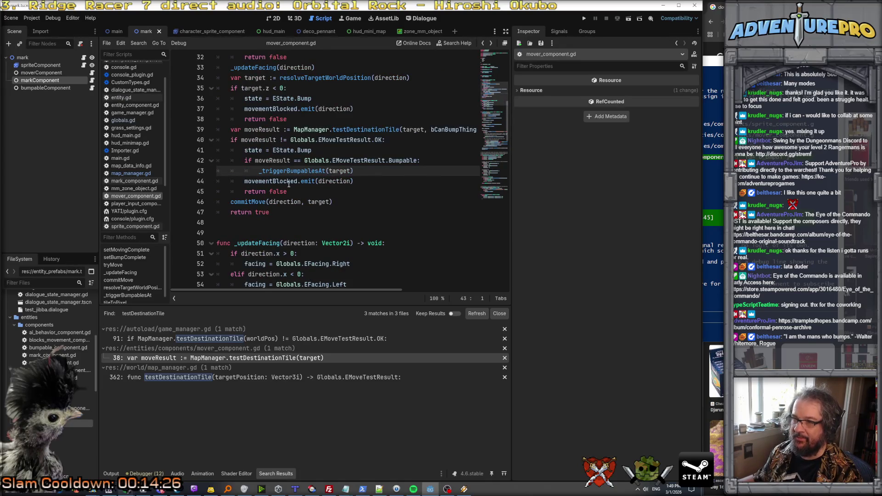
Step: Inspect the playerInputComponent node's script in the player scene
scroll(307, 202, up, 2)
scroll(307, 249, down, 1)
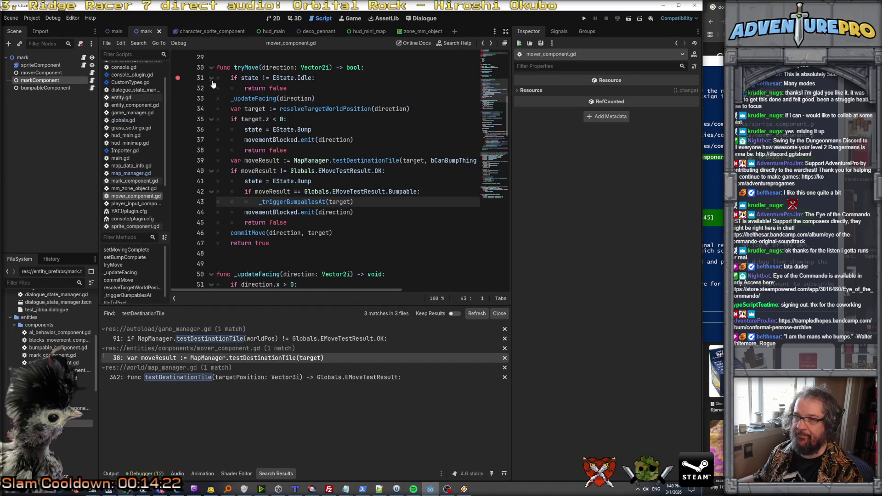
scroll(302, 152, up, 4)
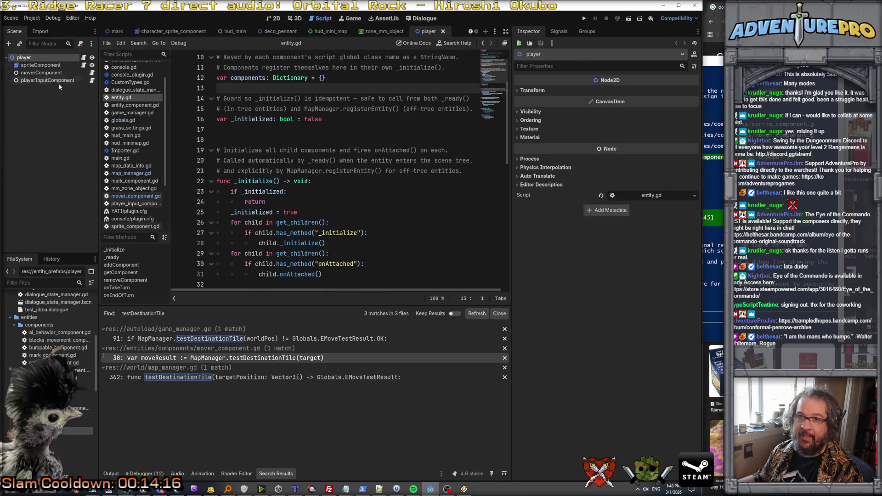
click(45, 81)
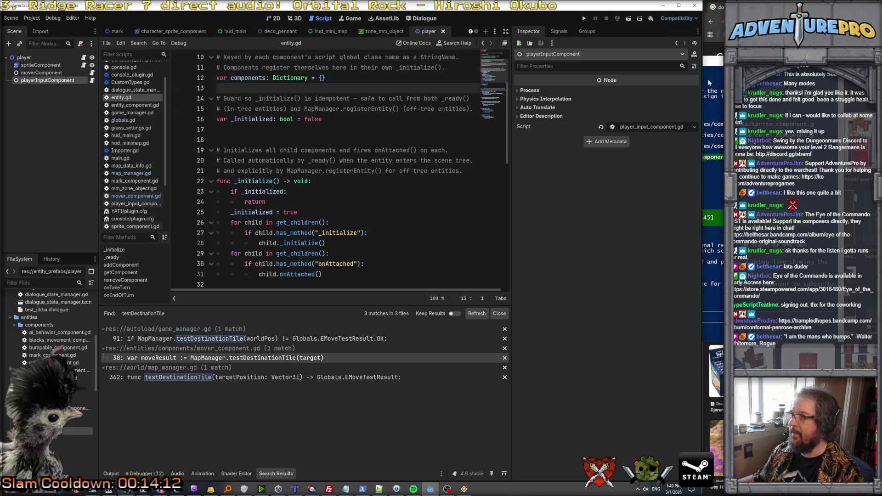
click(719, 61)
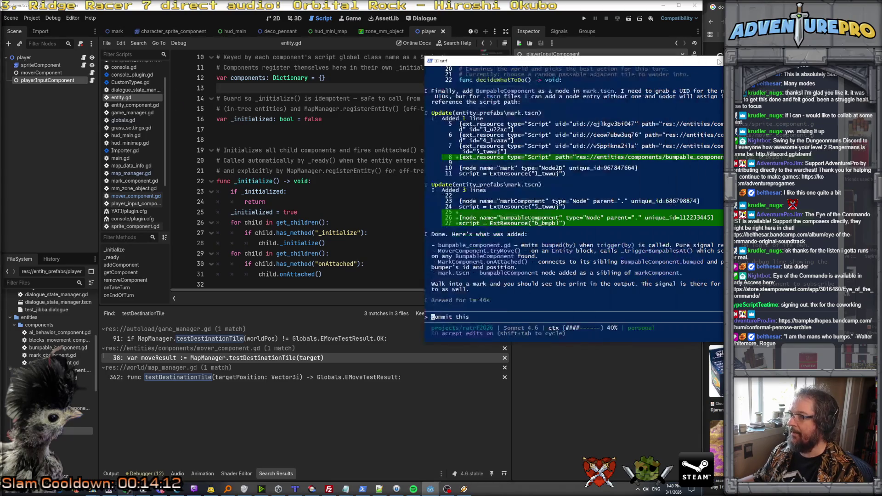
Step: Send Claude Code: moverComponent flag lets movers initiate entity bumps; true for the player, not other movers
click(476, 317)
key(Escape)
key(Escape)
text(I have added a flag to moverComponent)
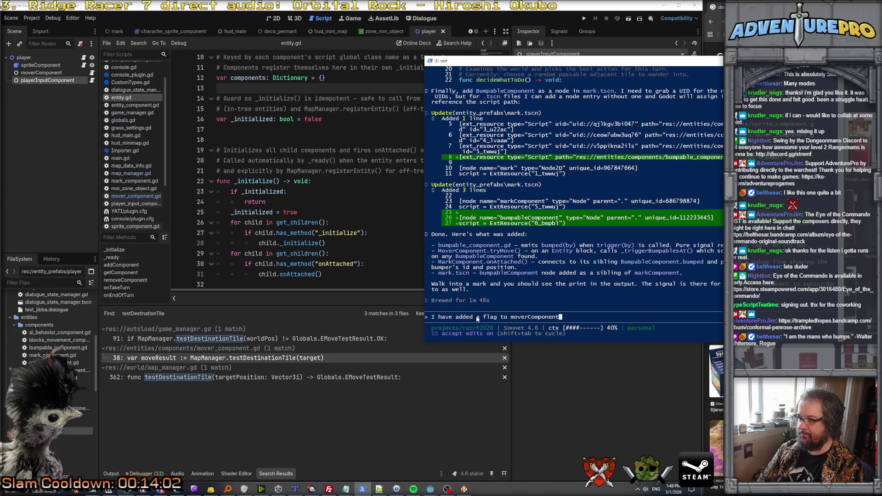
text( that allows some movers to check)
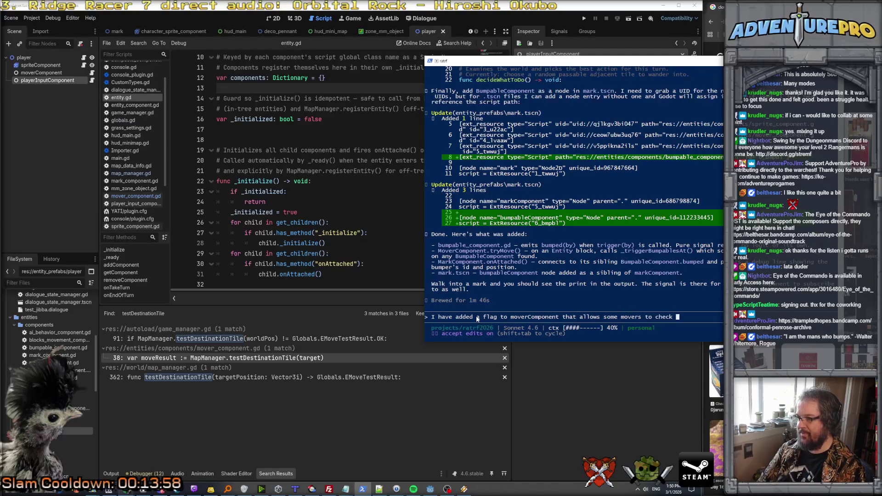
key(BackSpace)
key(BackSpace)
key(BackSpace)
text(initate ent)
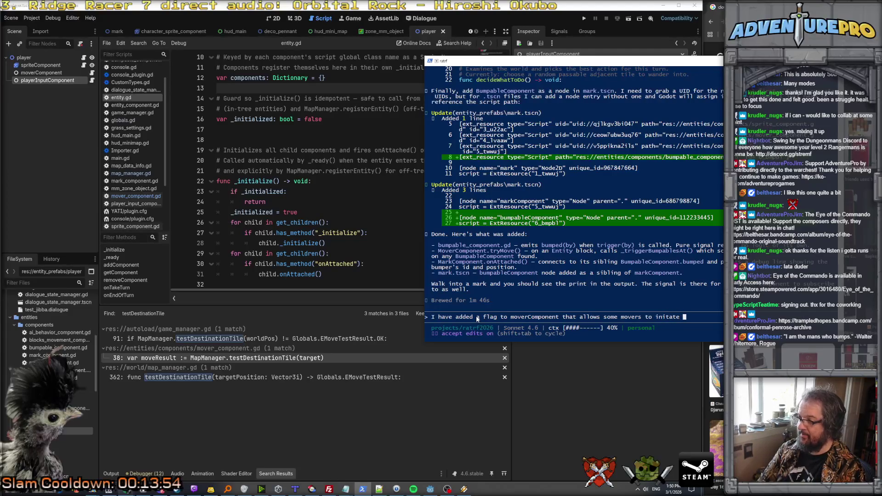
text(ity bumps)
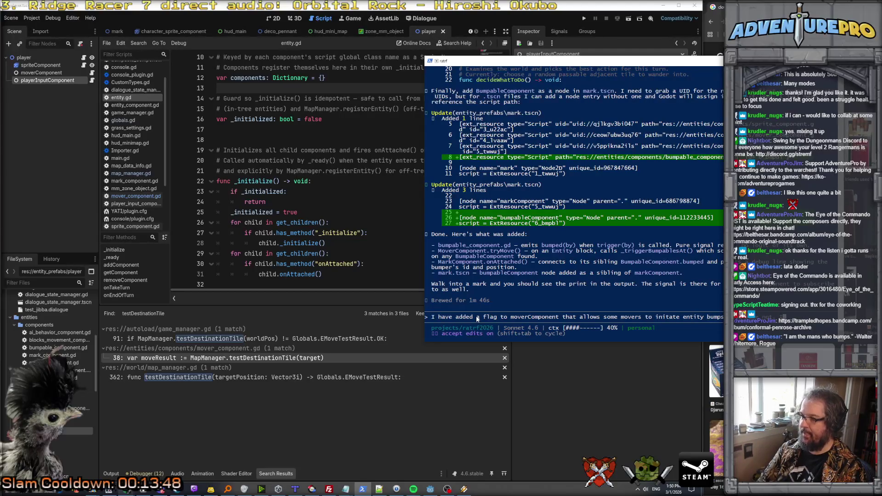
text(flag )
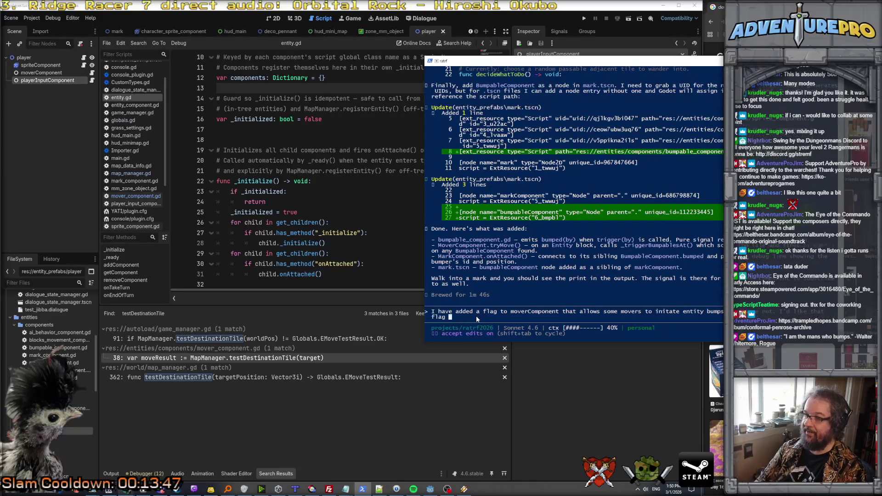
text(to be true for the player, but not ll other movers.)
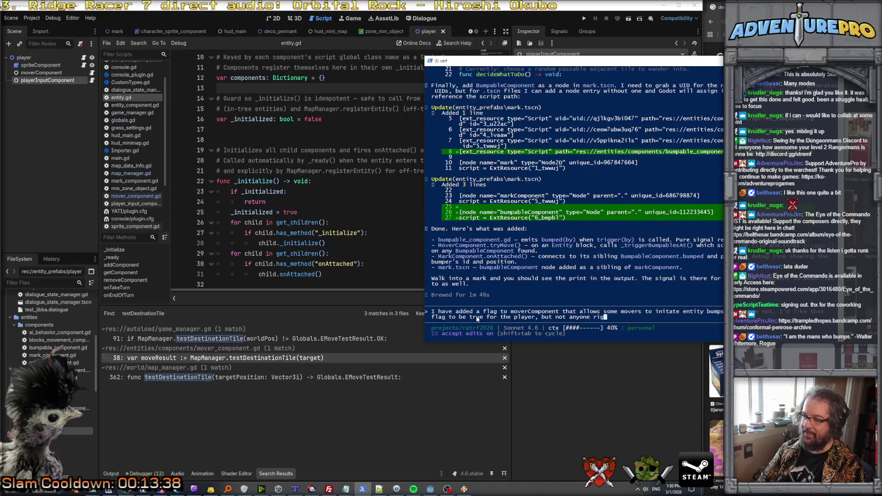
key(Return)
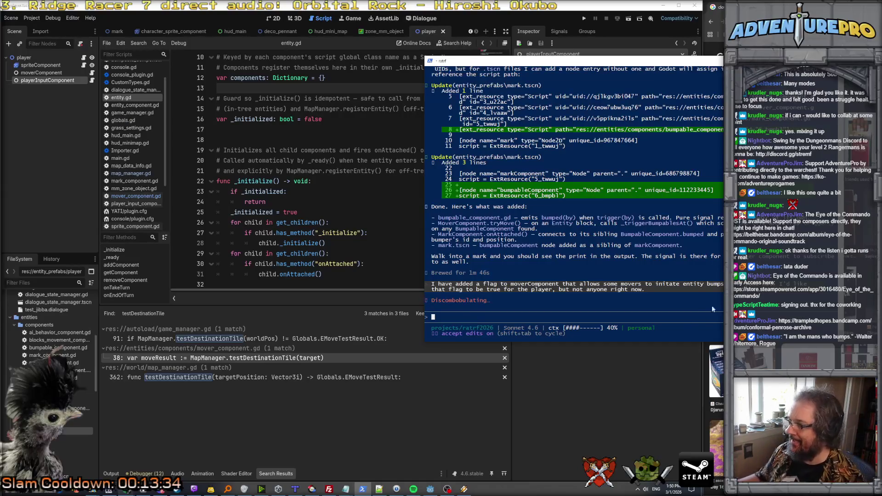
click(368, 184)
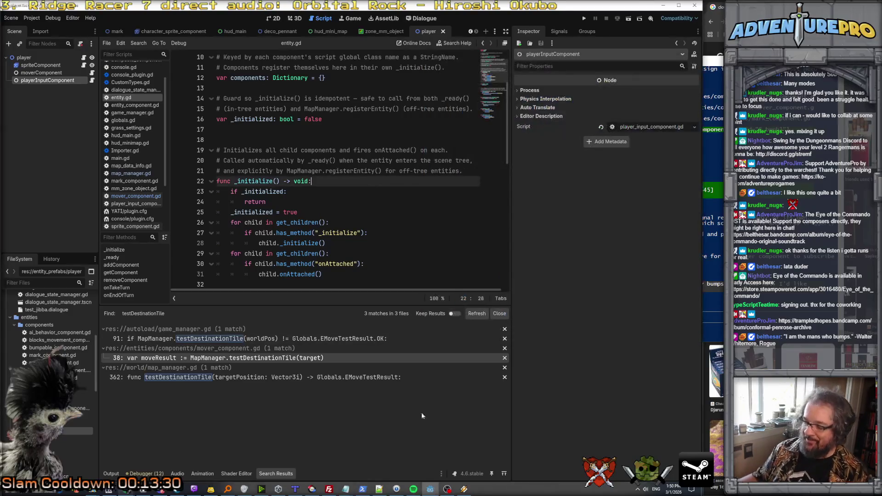
click(143, 491)
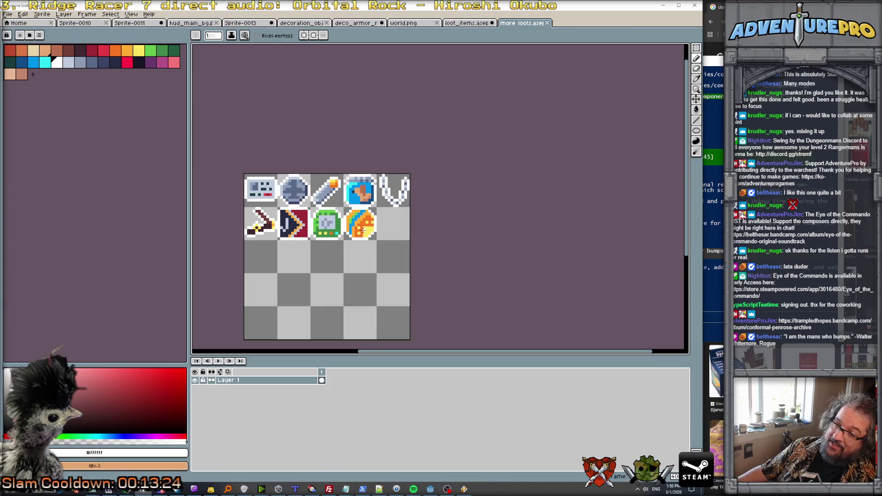
Step: Review the loot ideas in RatRF Notes, then return to the sprite sheet
scroll(369, 228, up, 1)
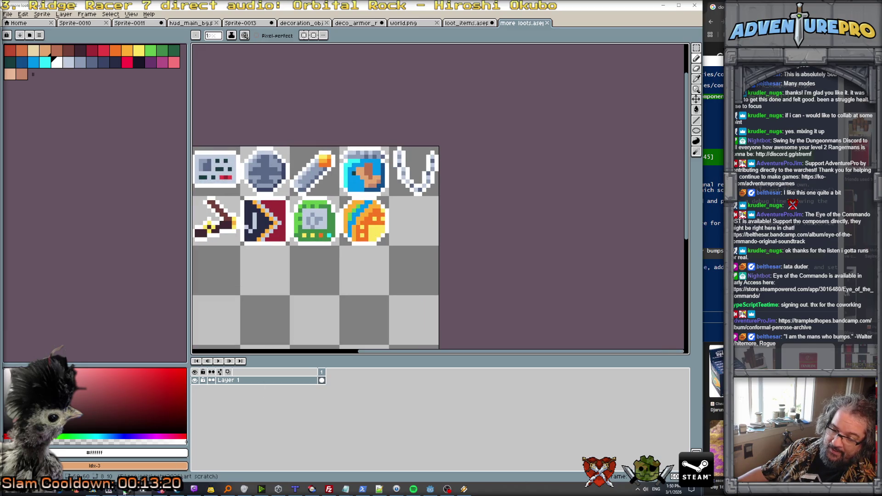
mouse_move(312, 489)
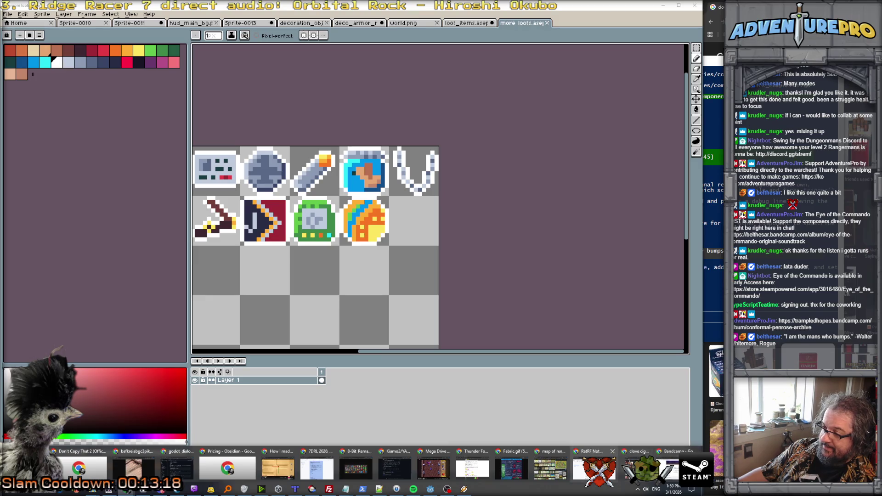
key(alt+Tab)
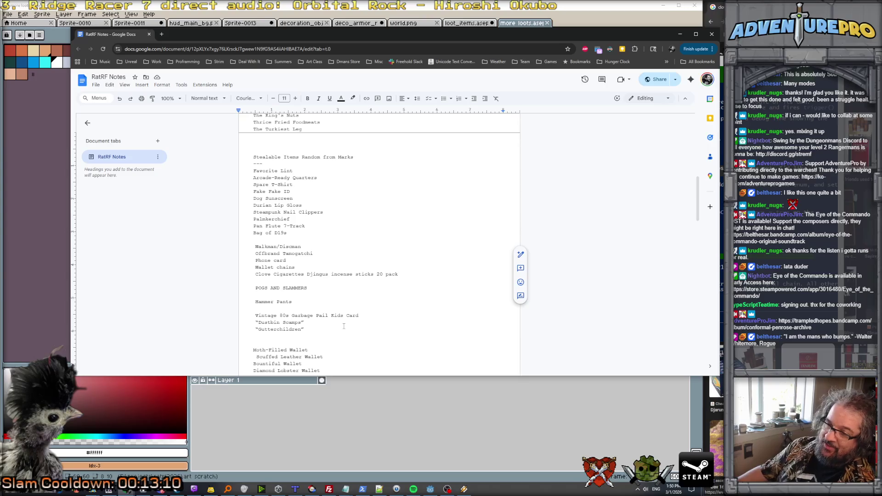
click(680, 34)
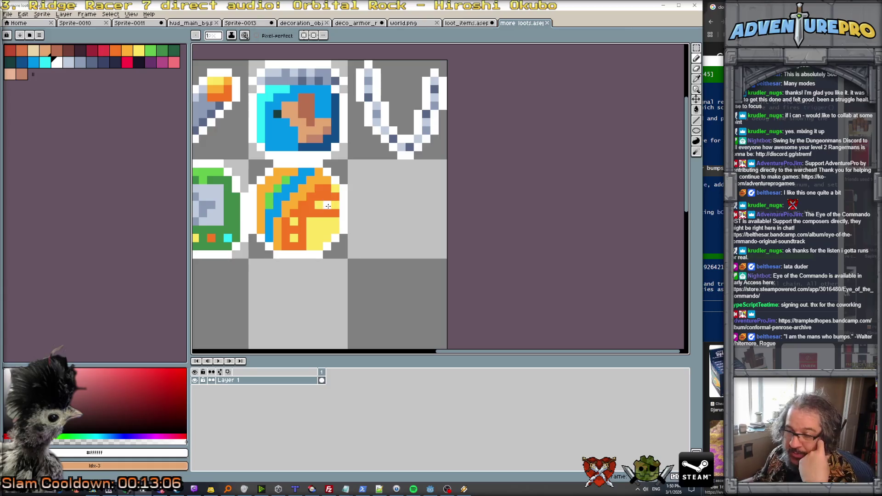
scroll(316, 234, down, 3)
scroll(350, 220, up, 2)
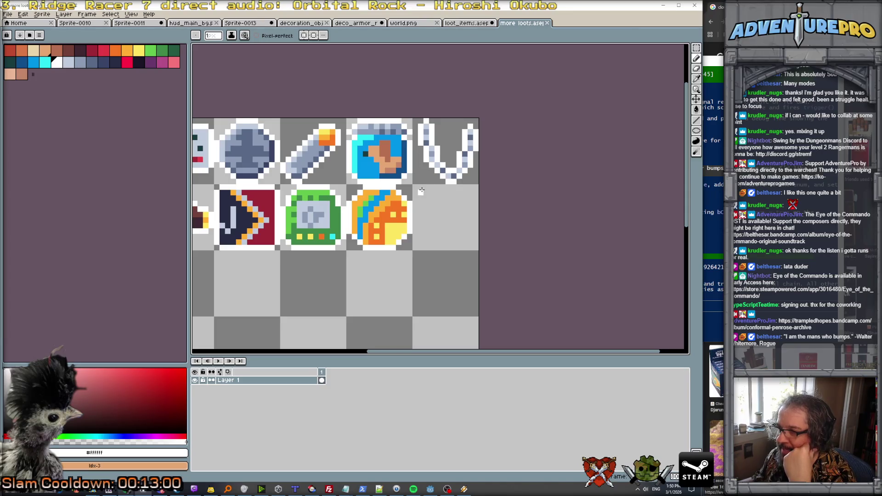
Step: Draw a white card border in the empty cell below the necklace and eyedrop white from it
mouse_move(426, 189)
mouse_down()
mouse_move(431, 248)
mouse_move(463, 252)
mouse_move(465, 186)
mouse_move(440, 186)
mouse_up()
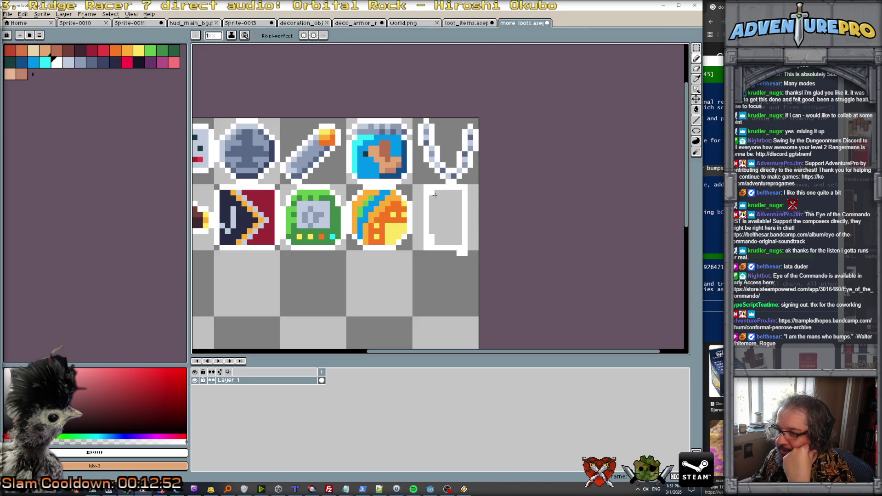
key(e)
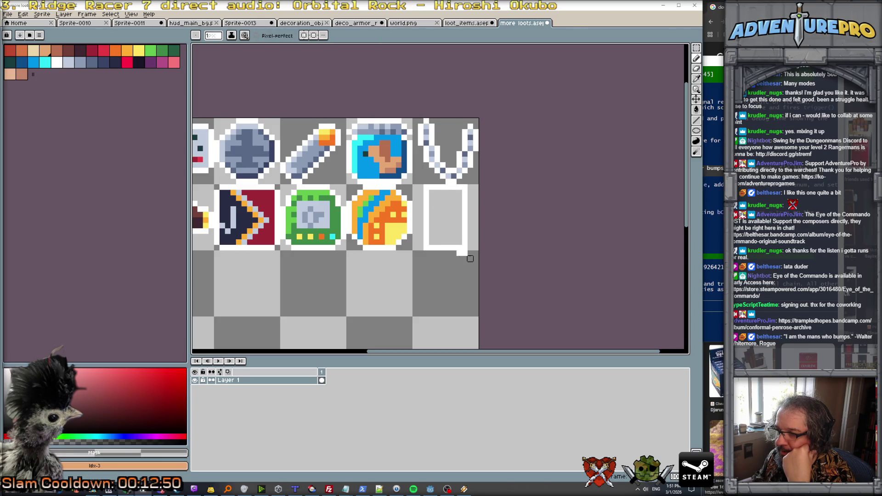
scroll(452, 252, up, 3)
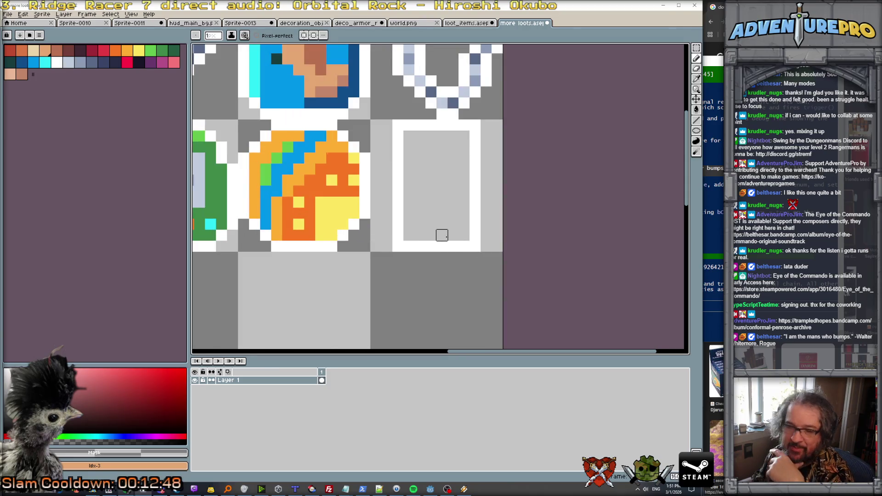
scroll(441, 224, down, 3)
scroll(419, 171, up, 2)
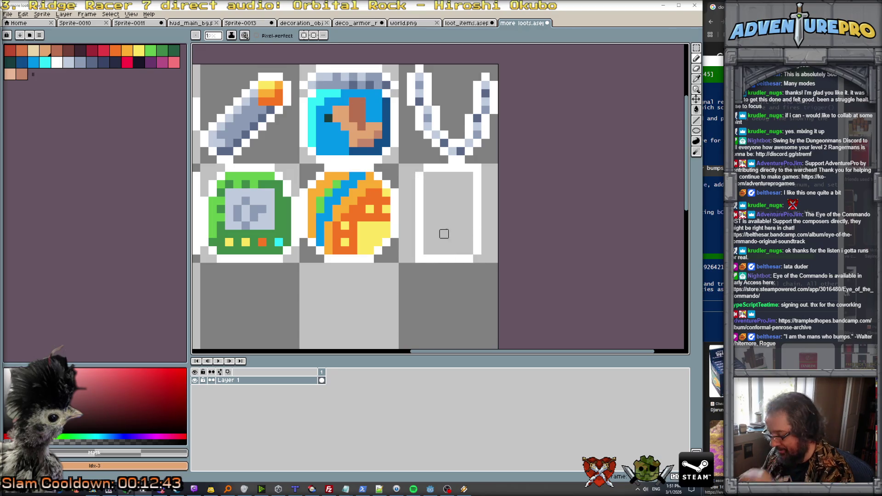
alt+click(472, 261)
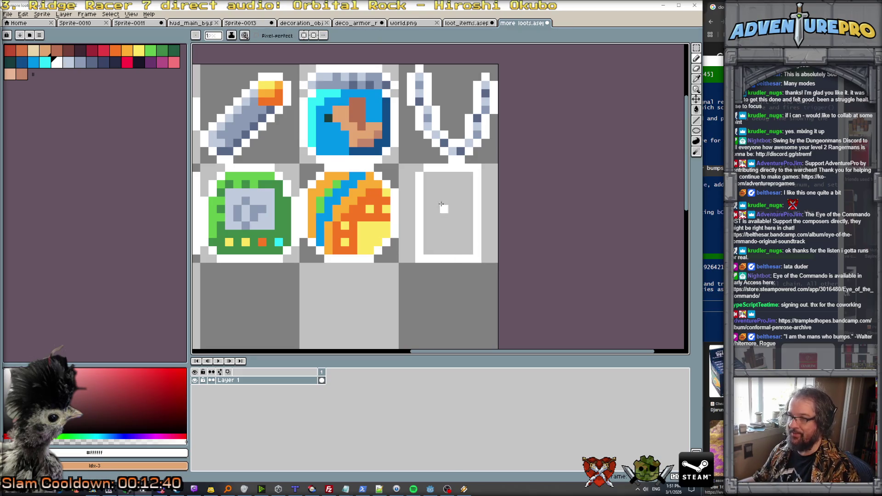
scroll(414, 166, down, 3)
scroll(321, 144, up, 2)
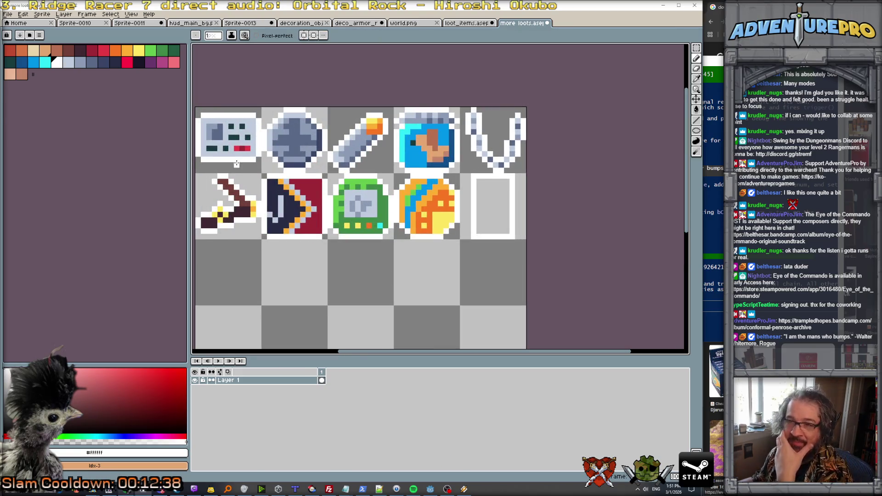
scroll(237, 163, up, 1)
scroll(201, 111, down, 2)
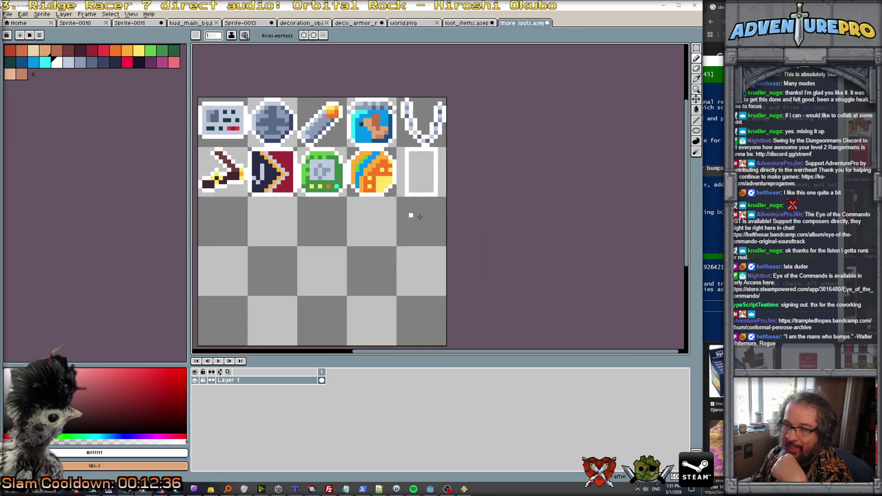
scroll(409, 215, up, 1)
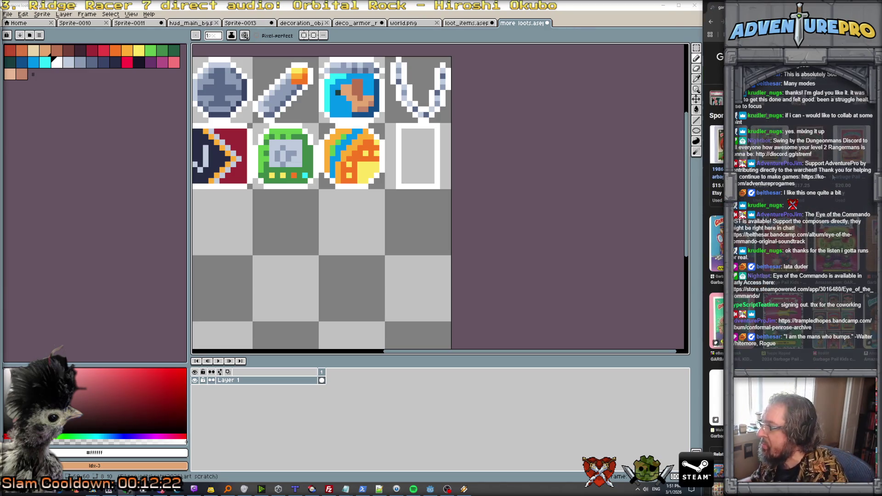
mouse_move(716, 6)
mouse_down()
mouse_move(689, 19)
mouse_move(138, 92)
mouse_move(245, 96)
mouse_up()
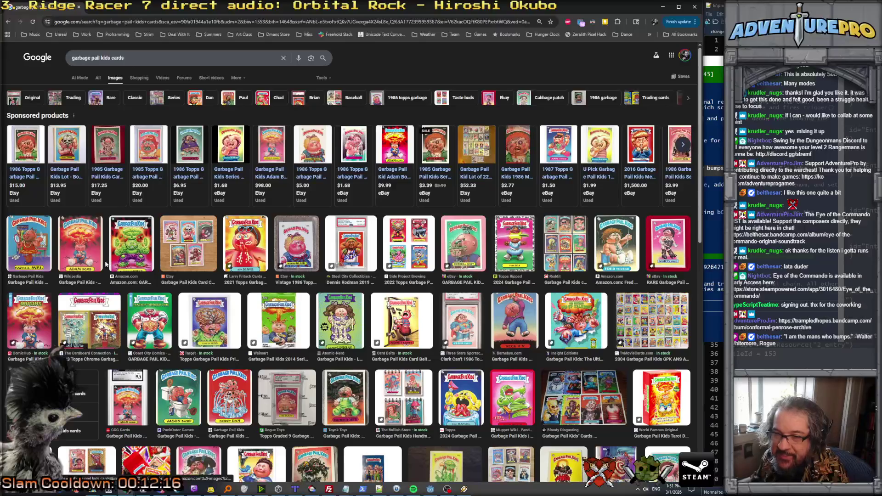
Step: Scroll through the 'garbage pail kids cards' image results for reference
scroll(102, 276, down, 2)
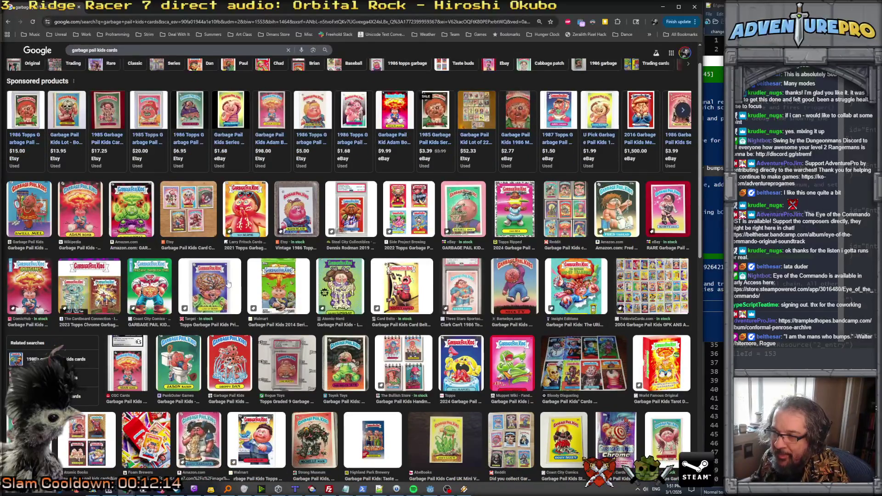
scroll(281, 254, up, 1)
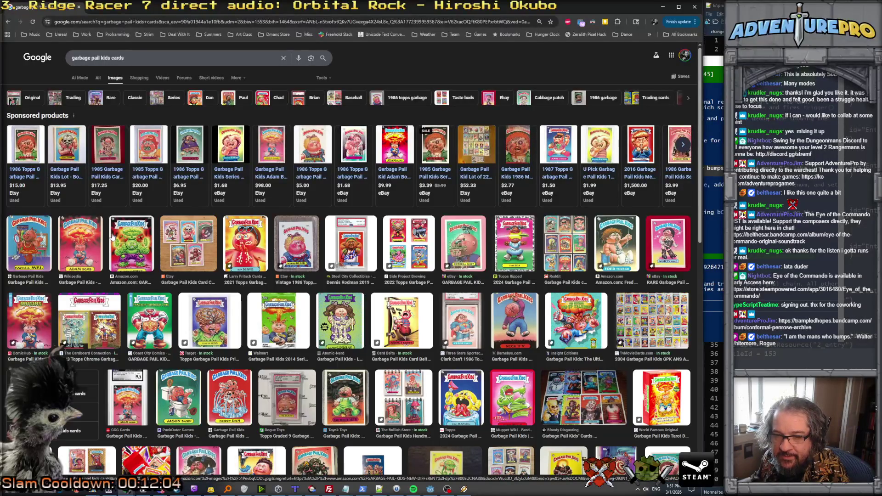
scroll(112, 236, down, 6)
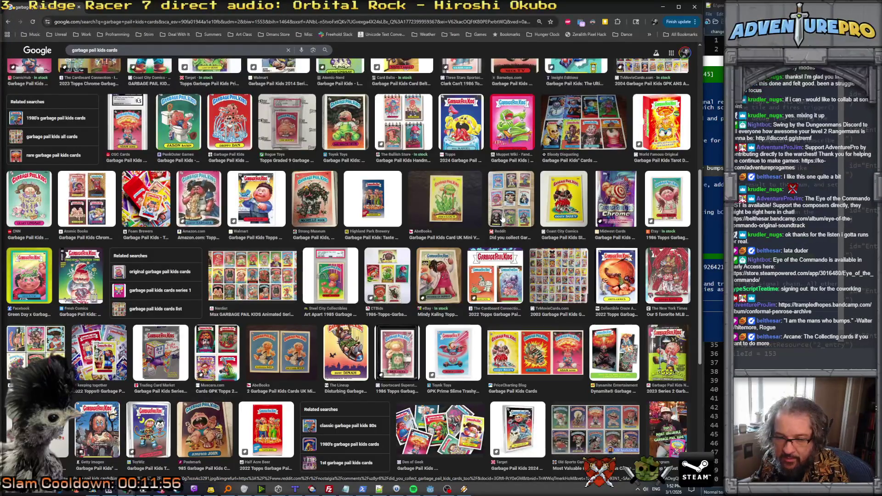
scroll(503, 220, up, 6)
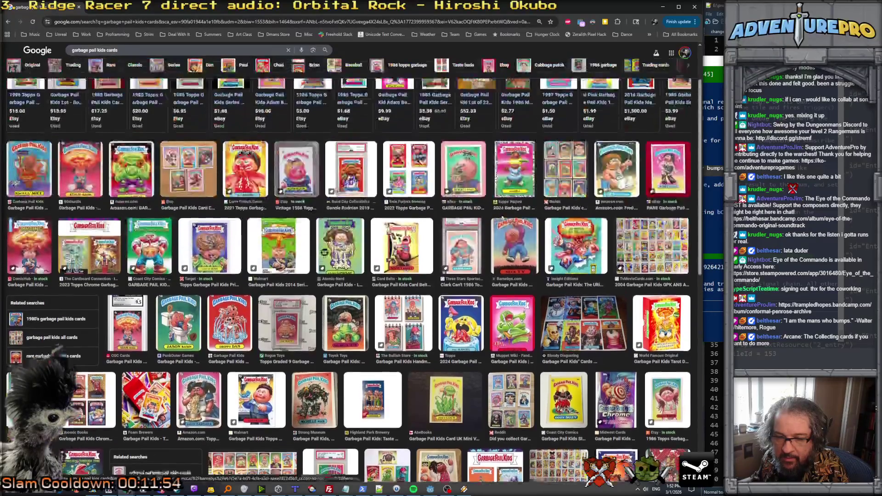
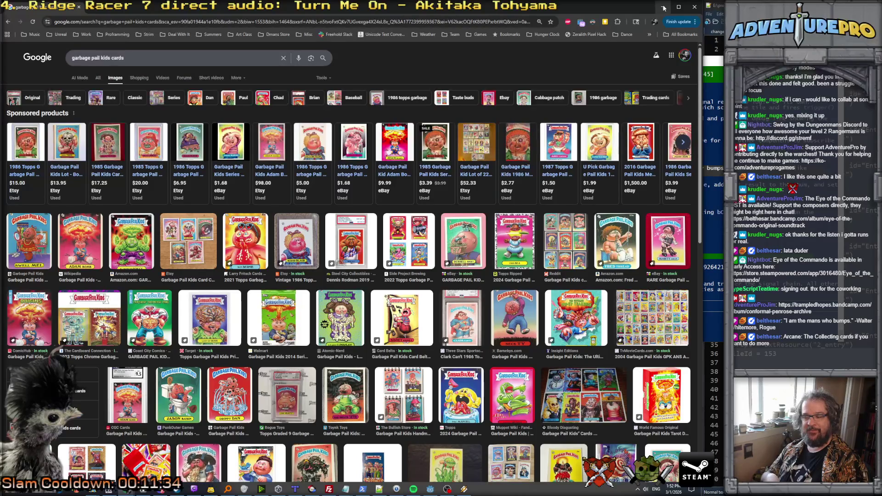
Step: Flood-fill the empty card frame in the tenth tile with dark blue
click(663, 8)
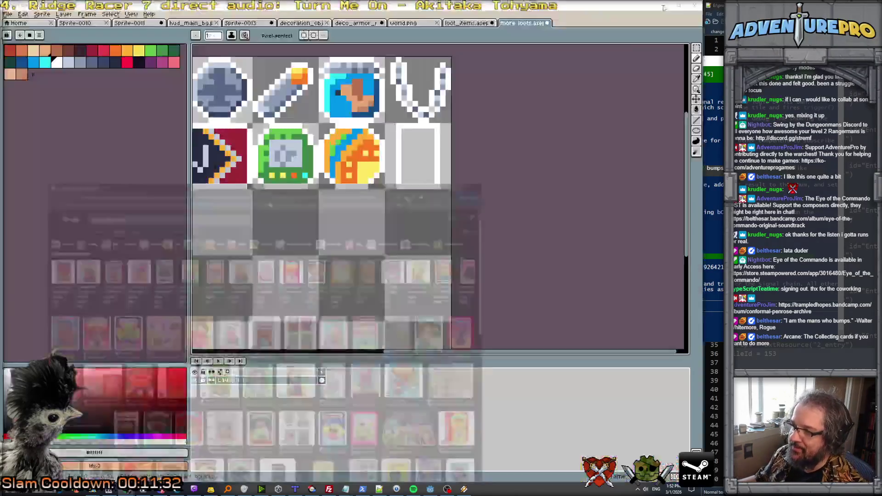
scroll(413, 136, up, 2)
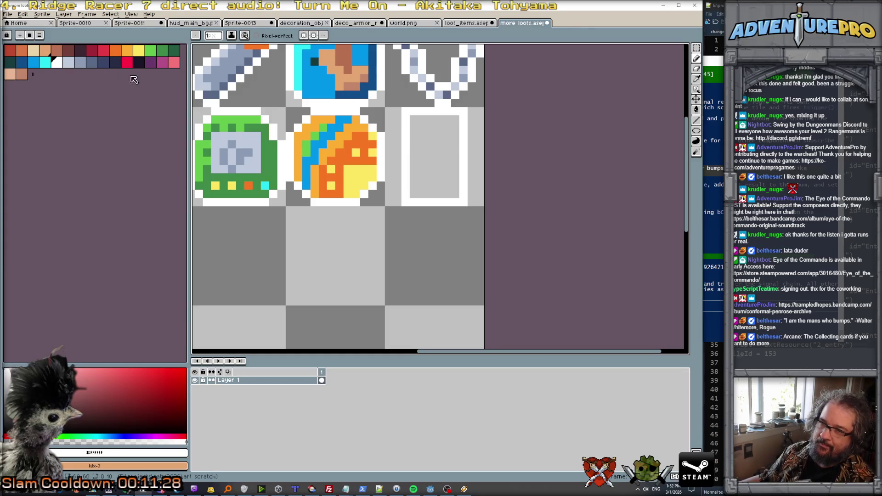
click(21, 62)
click(430, 169)
key(g)
click(431, 172)
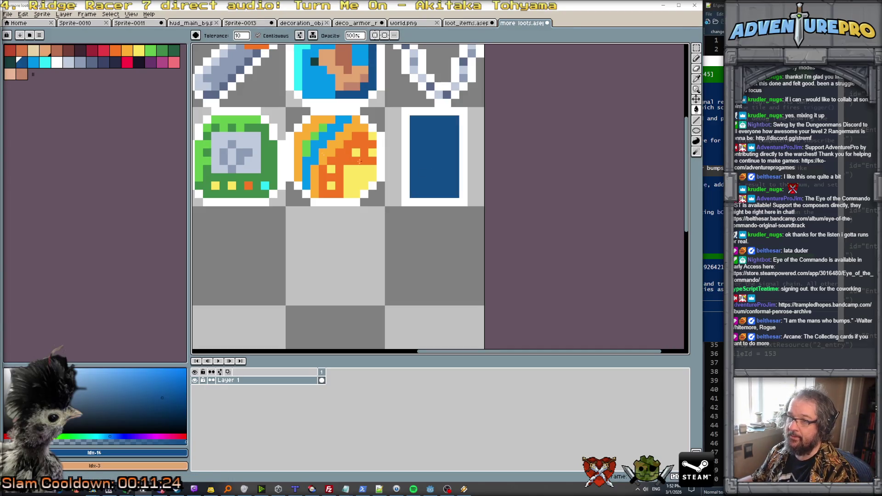
Step: Pencil a light-blue band across the top of the blue card
click(33, 62)
key(b)
mouse_move(413, 133)
mouse_down()
mouse_move(413, 146)
mouse_move(454, 143)
mouse_move(452, 122)
mouse_move(415, 121)
mouse_move(437, 120)
mouse_up()
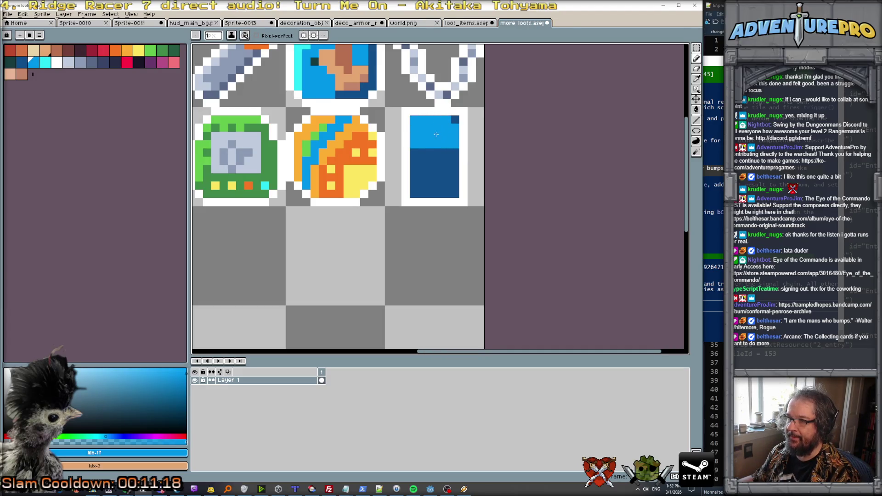
key(ctrl+z)
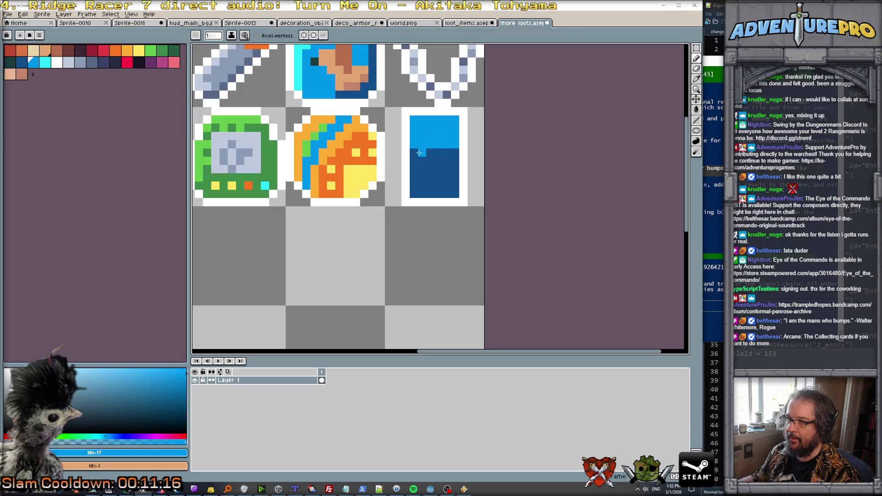
scroll(459, 156, down, 3)
scroll(498, 166, up, 1)
Step: Switch from Aseprite over to the Godot editor
key(i)
key(alt+Tab)
key(alt+Tab)
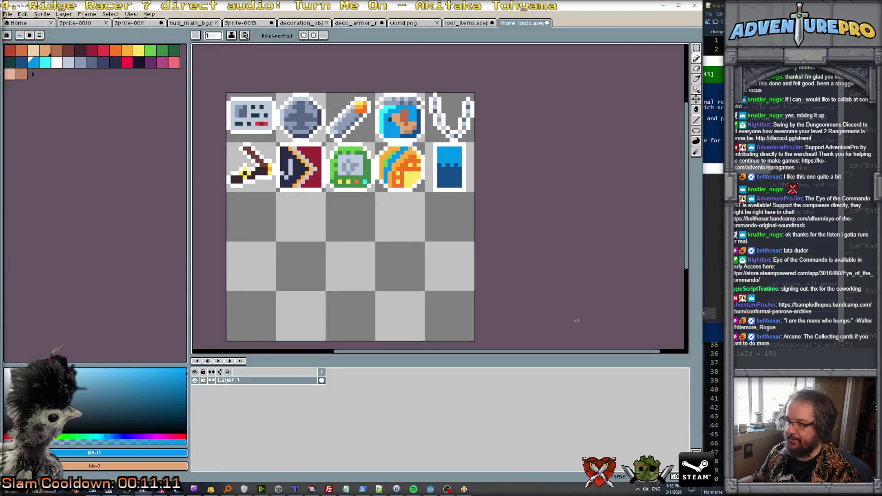
key(alt+Tab)
Step: Reload both modified player files from disk, then restore the Chrome card-image search window
click(605, 316)
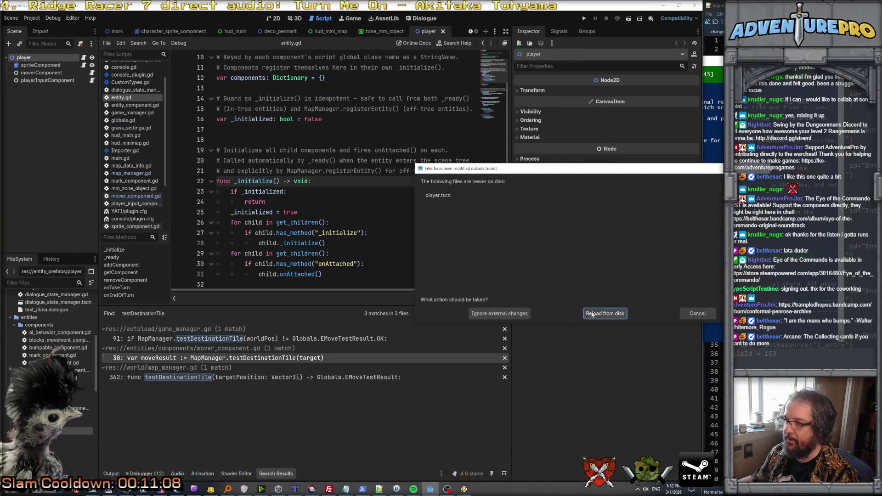
click(592, 313)
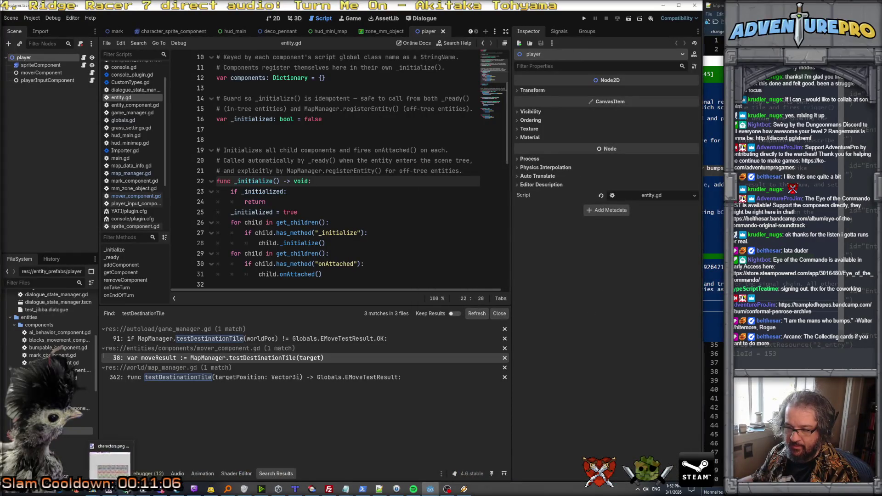
mouse_move(312, 488)
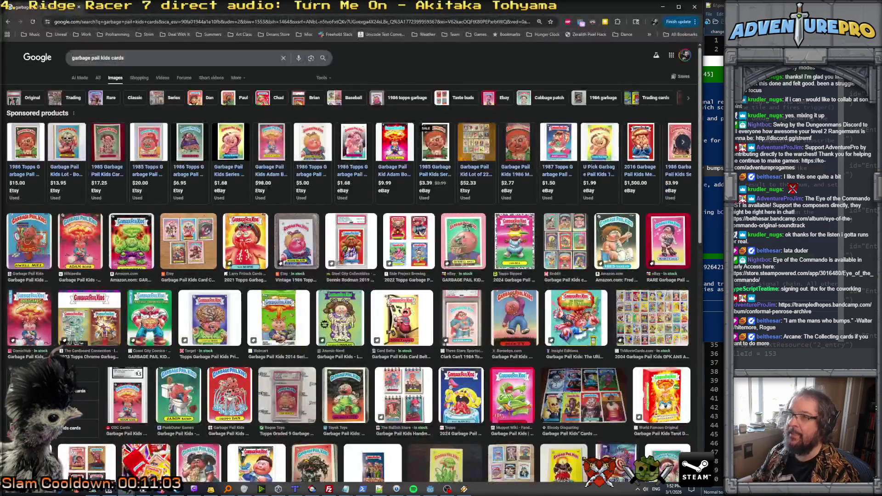
click(675, 466)
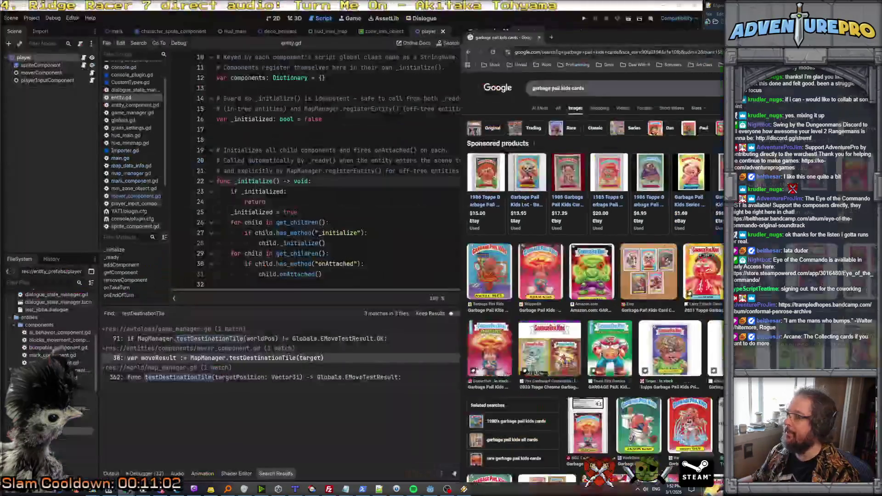
Step: Flood-fill both blue areas of the card dark green, undoing the stray border fills
click(662, 6)
scroll(456, 159, up, 2)
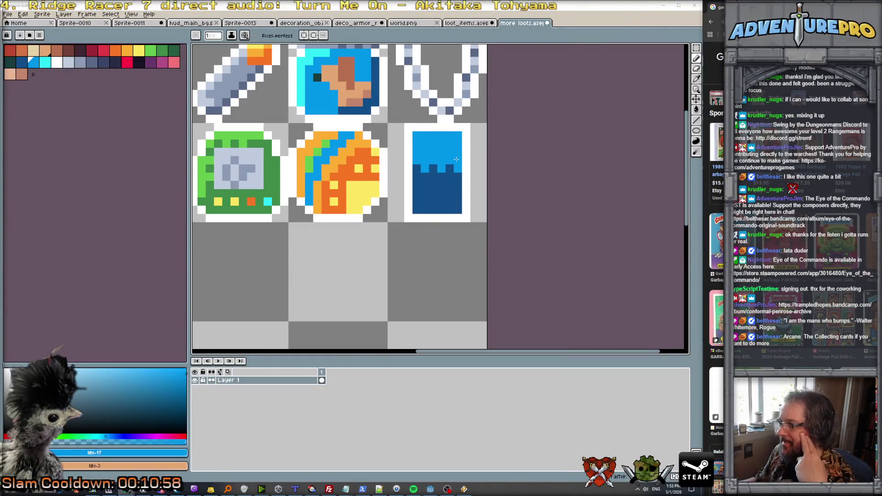
scroll(447, 150, up, 1)
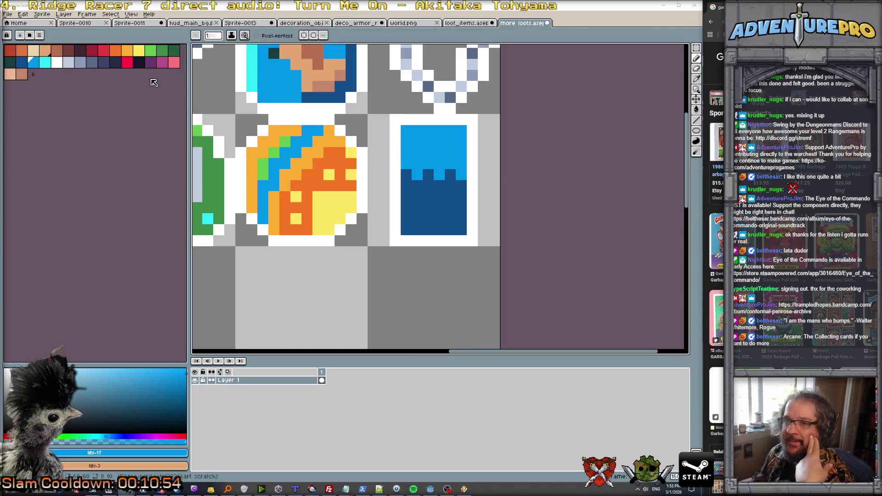
click(173, 50)
click(416, 196)
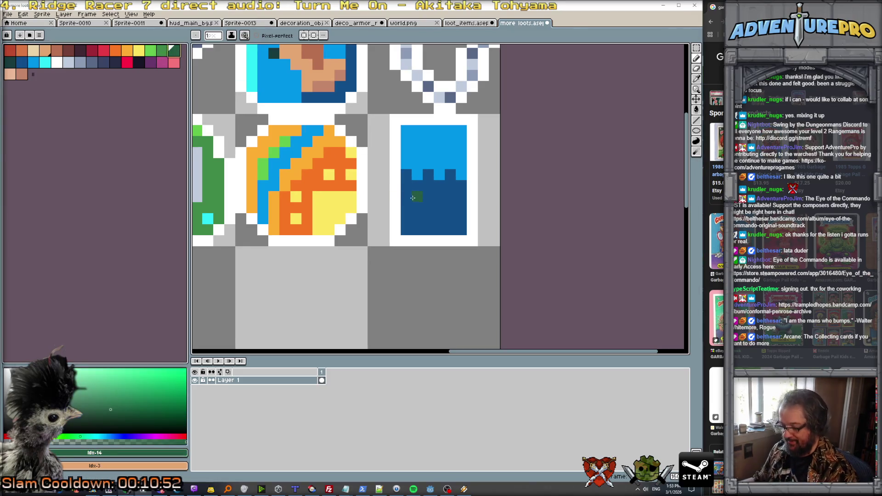
key(g)
click(417, 186)
click(426, 162)
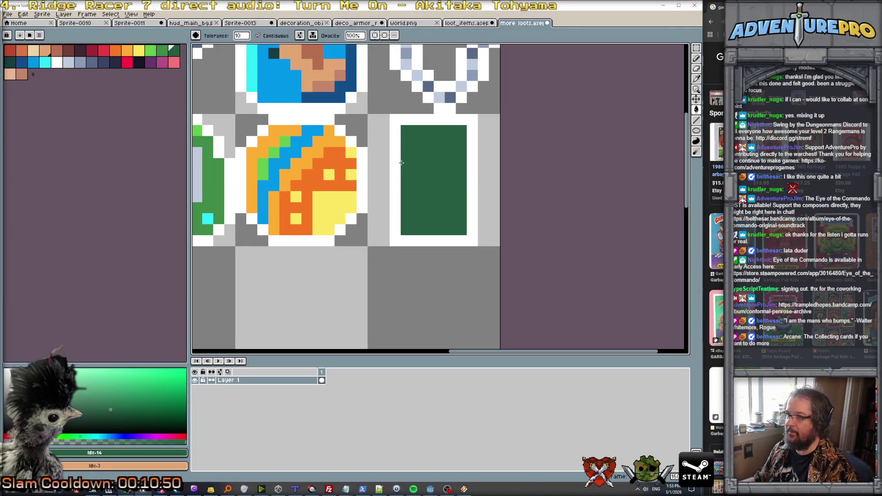
click(394, 137)
key(ctrl+z)
click(395, 130)
key(ctrl+z)
click(399, 155)
key(ctrl+z)
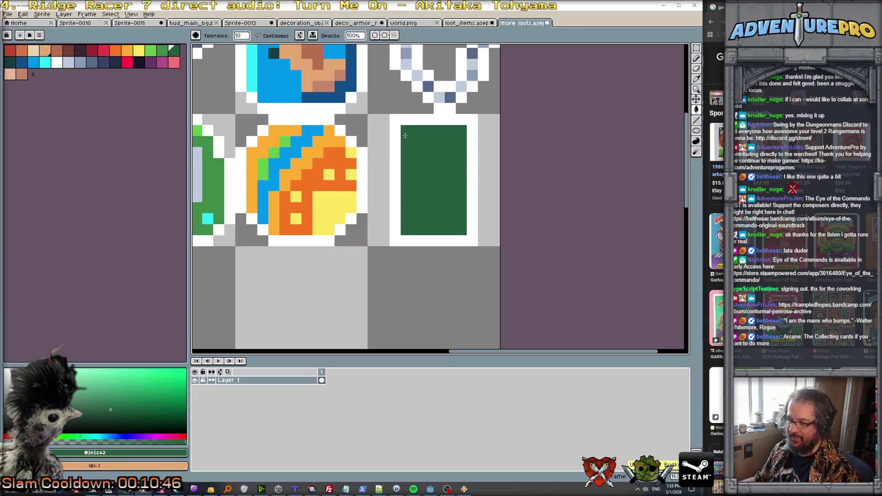
Step: Extend the green over the side columns and redraw the left and right borders white
key(b)
drag(395, 130, 394, 225)
drag(471, 130, 471, 226)
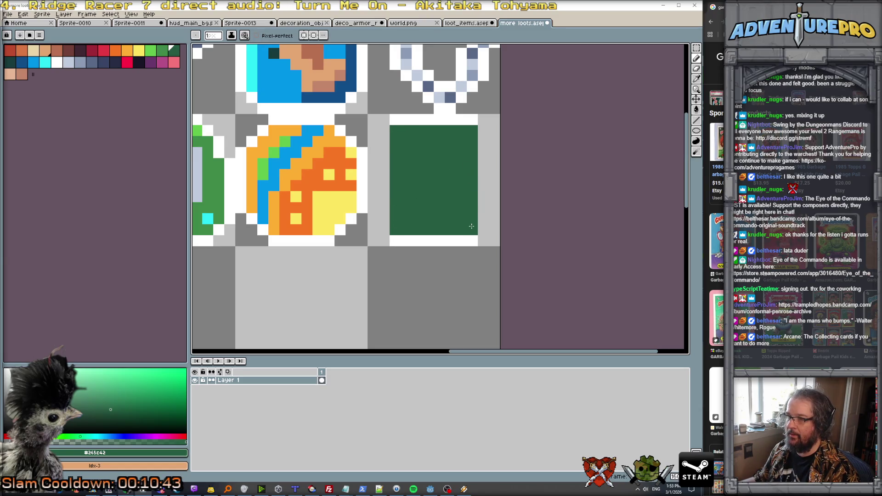
alt+click(470, 236)
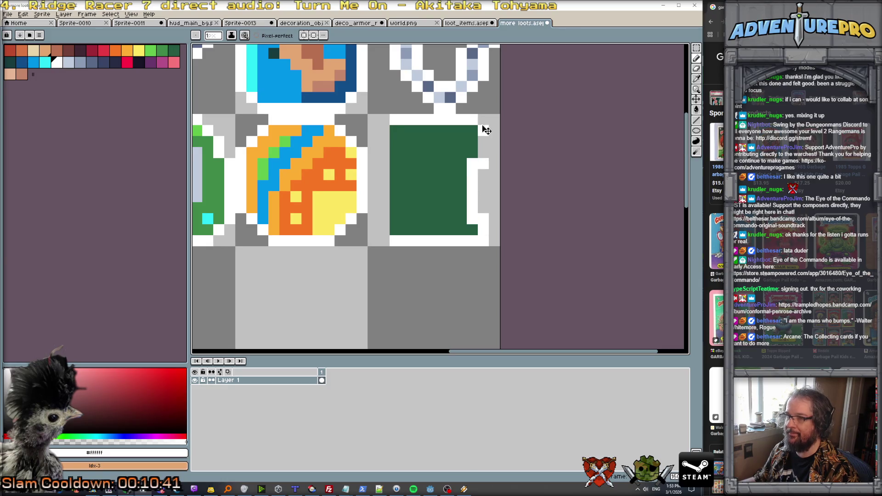
drag(481, 120, 483, 241)
mouse_move(384, 118)
mouse_down()
mouse_move(386, 242)
mouse_move(397, 237)
mouse_up()
scroll(440, 219, down, 3)
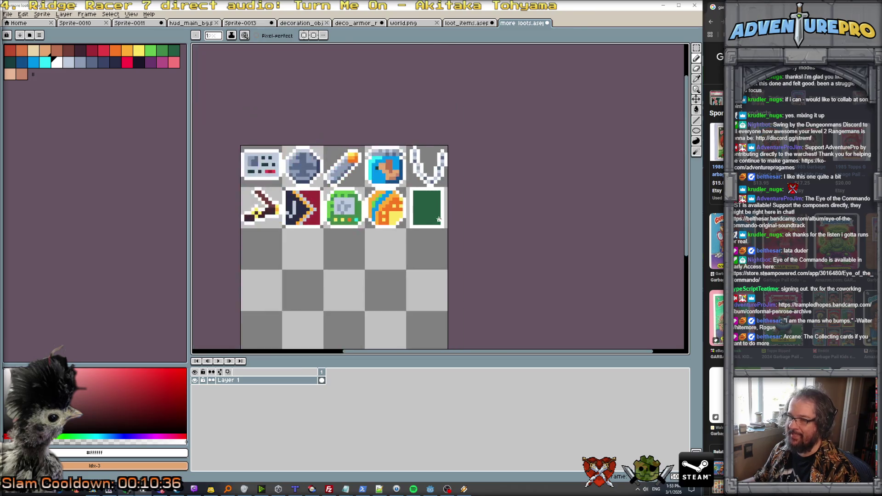
scroll(440, 219, up, 3)
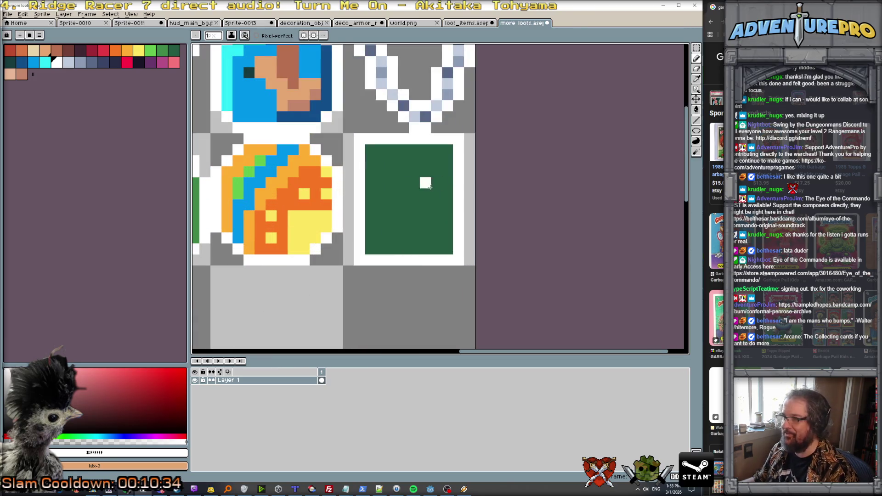
scroll(507, 172, up, 2)
scroll(488, 157, down, 2)
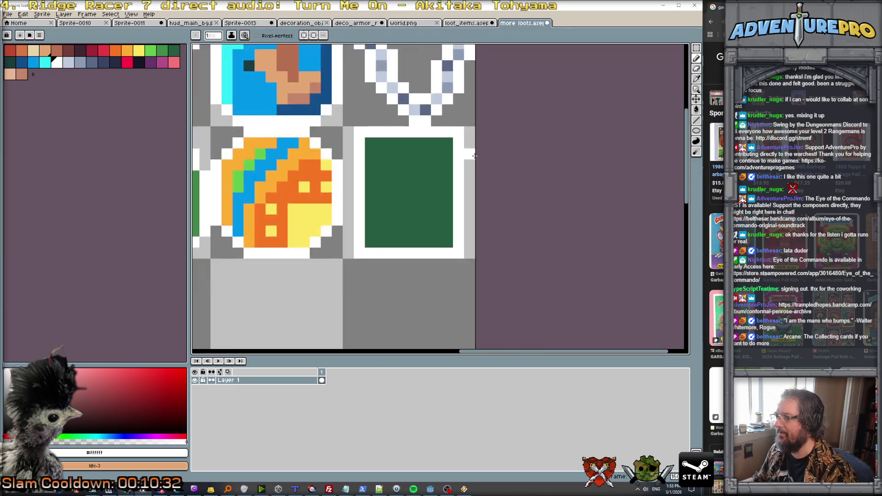
scroll(477, 154, up, 1)
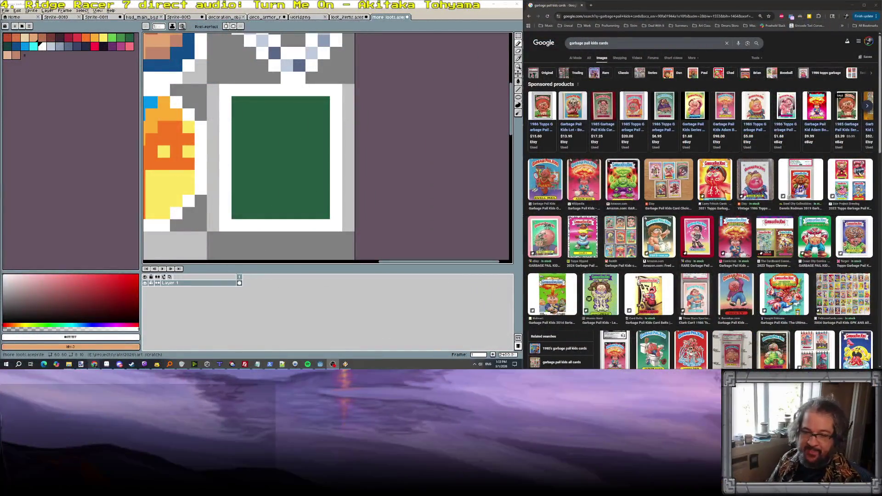
Step: Draw a red band across the top of the green card
click(275, 127)
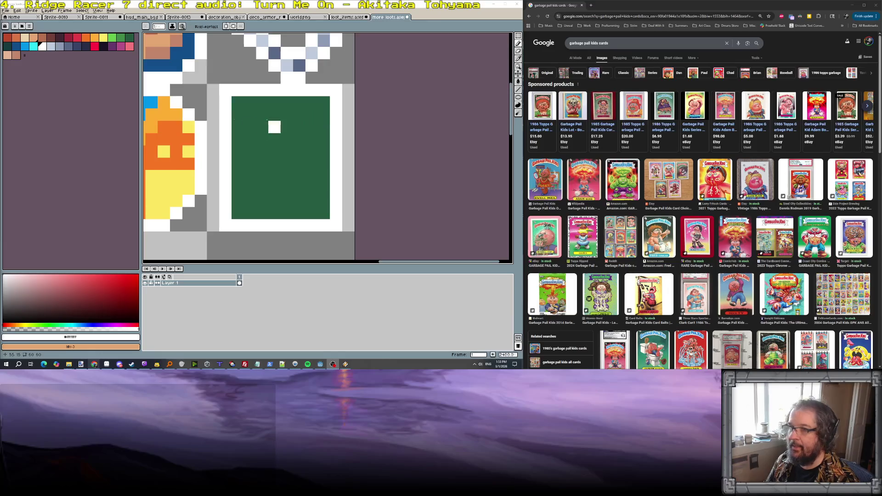
click(77, 38)
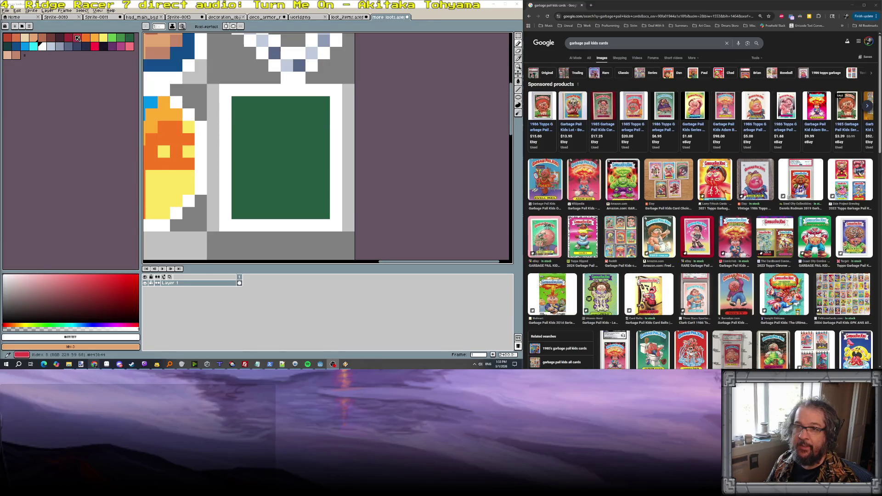
mouse_move(250, 114)
mouse_down()
mouse_move(267, 101)
mouse_move(302, 102)
mouse_move(315, 113)
mouse_up()
scroll(315, 113, down, 8)
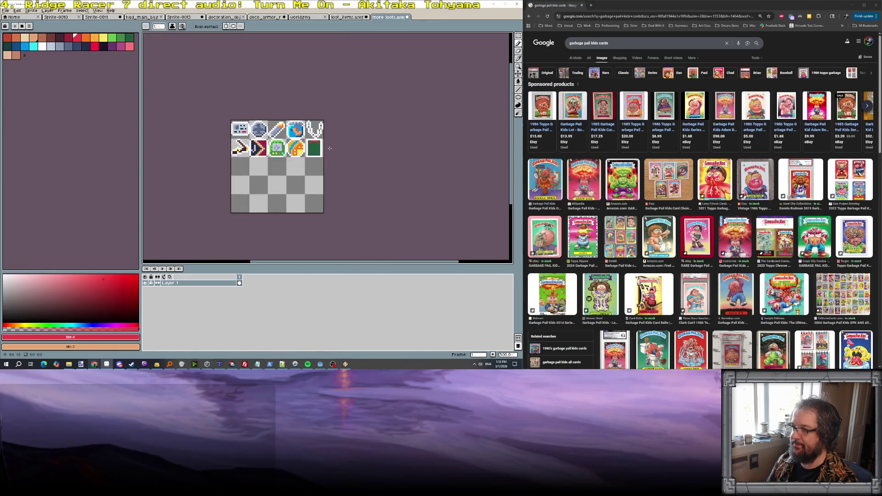
scroll(329, 148, up, 4)
Step: Paint a small tan square in the centre of the card
click(25, 37)
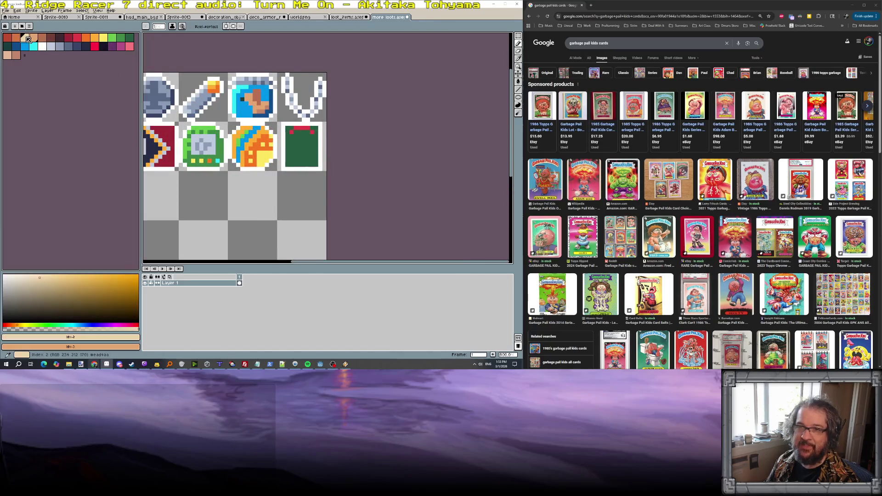
scroll(316, 166, up, 2)
mouse_move(276, 129)
mouse_down()
mouse_move(276, 117)
mouse_move(269, 136)
mouse_up()
mouse_move(285, 128)
mouse_down()
mouse_move(285, 119)
mouse_move(284, 134)
mouse_move(294, 135)
mouse_up()
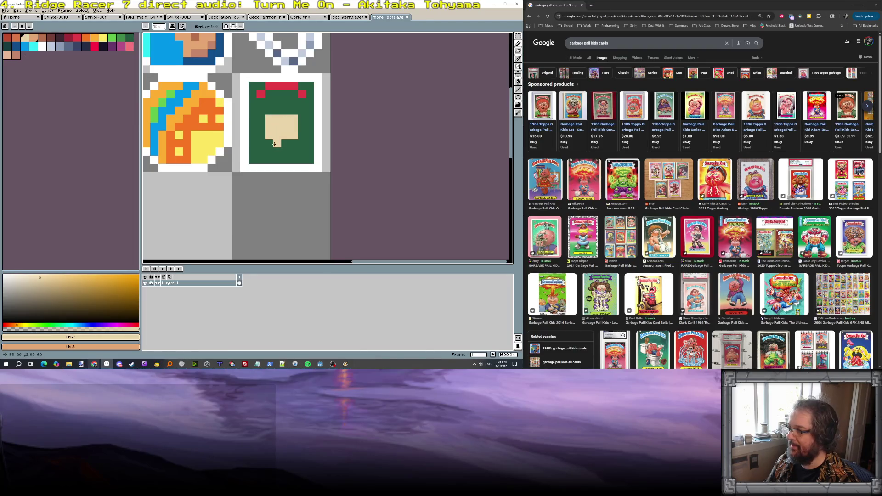
scroll(272, 144, up, 3)
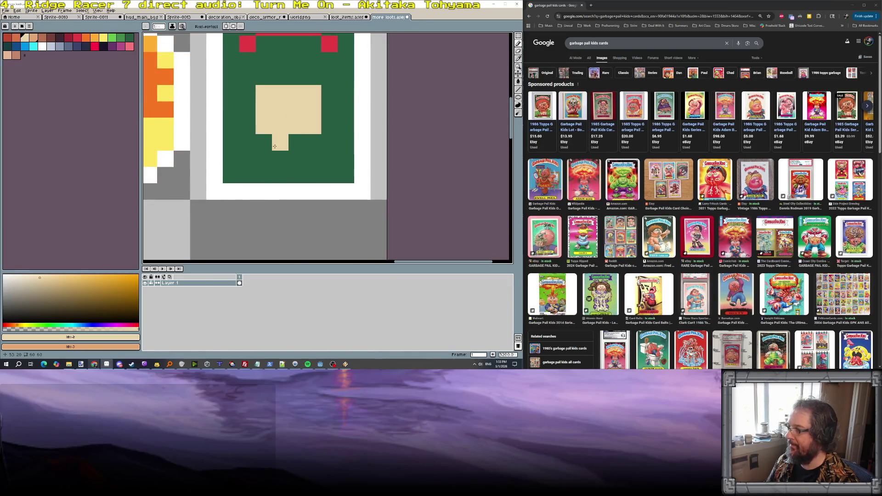
Step: Square off the tan block and paint purple shoulders along the card's bottom
drag(263, 142, 307, 145)
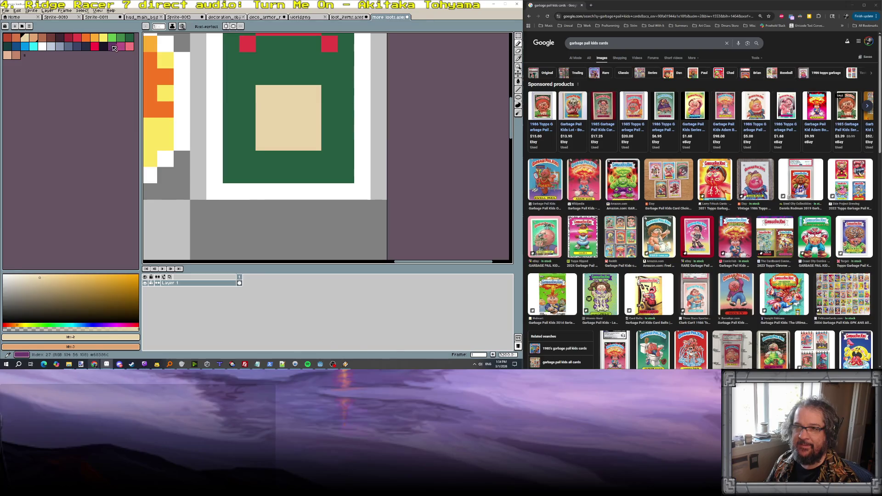
click(112, 45)
mouse_move(245, 159)
mouse_down()
mouse_move(231, 159)
mouse_move(248, 175)
mouse_move(264, 158)
mouse_up()
mouse_move(296, 158)
mouse_down()
mouse_move(330, 161)
mouse_move(346, 175)
mouse_move(264, 175)
mouse_move(219, 152)
mouse_up()
Step: Add two blue eye pixels to the tan face
alt+click(227, 144)
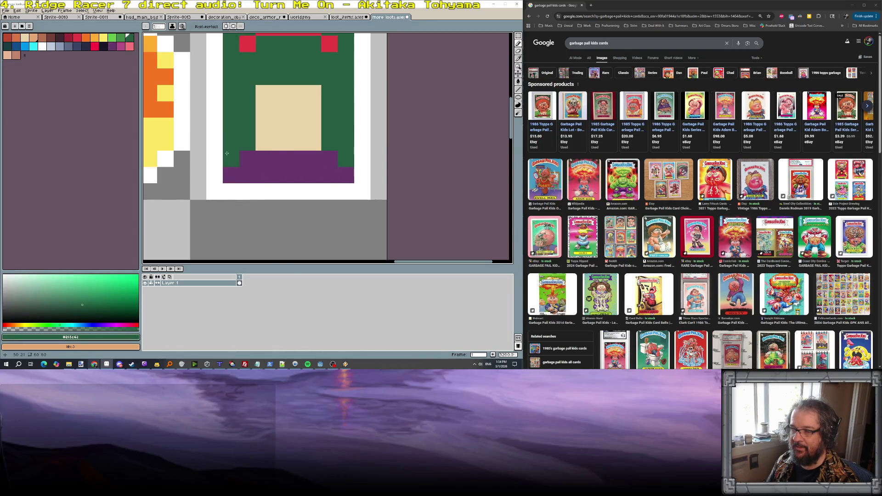
scroll(327, 143, down, 6)
scroll(327, 143, up, 6)
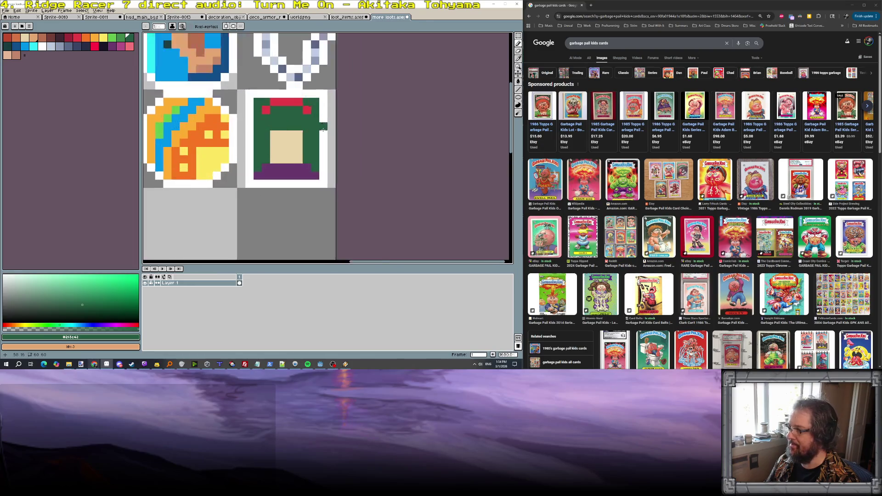
click(324, 137)
key(ctrl+z)
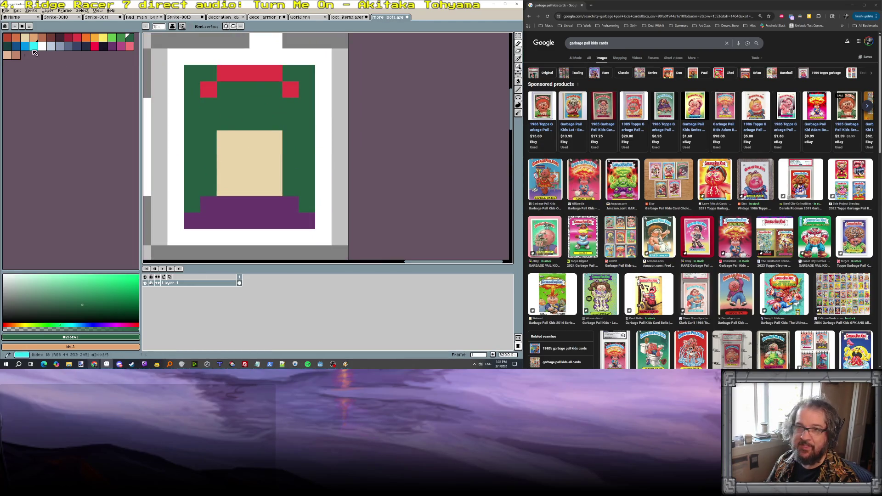
click(25, 46)
click(229, 152)
click(225, 156)
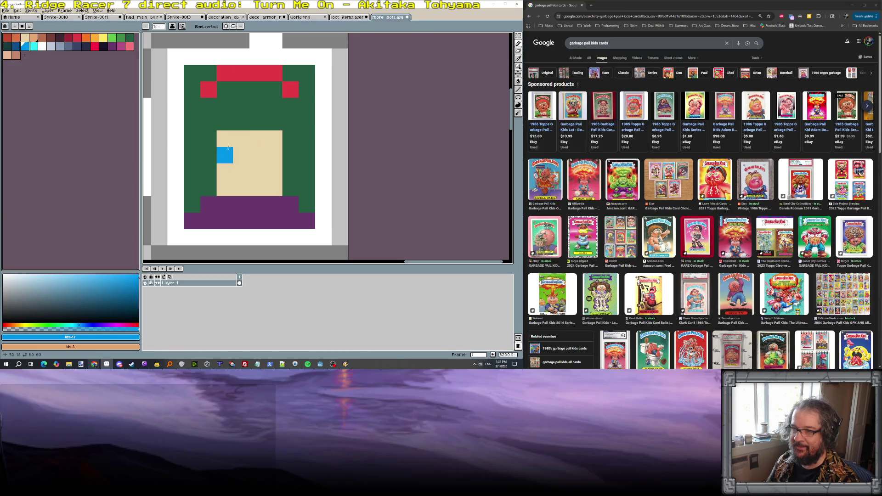
click(273, 150)
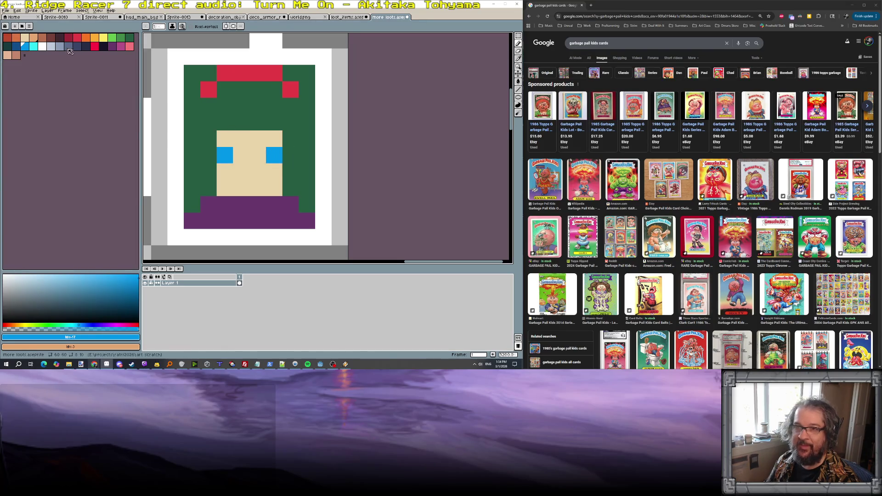
Step: Draw a light-green body below the face, down through the purple to the bottom edge
click(112, 37)
click(239, 176)
drag(240, 179, 241, 221)
drag(259, 176, 272, 219)
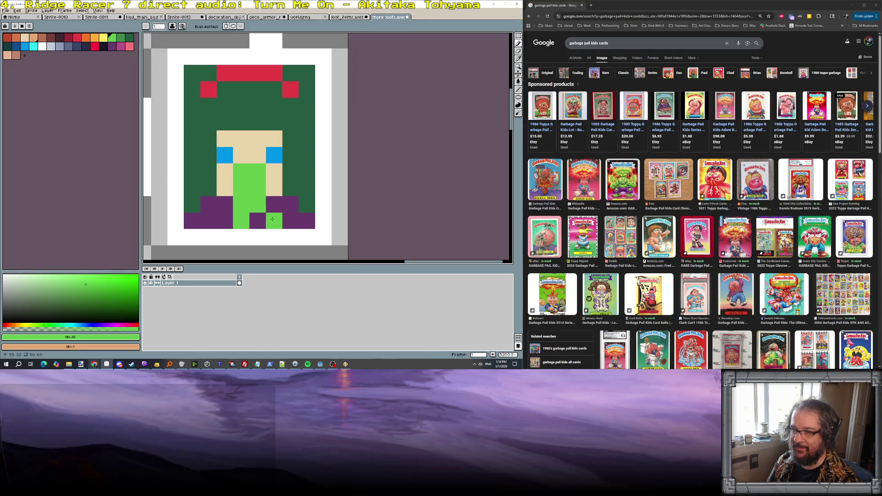
click(258, 220)
click(224, 220)
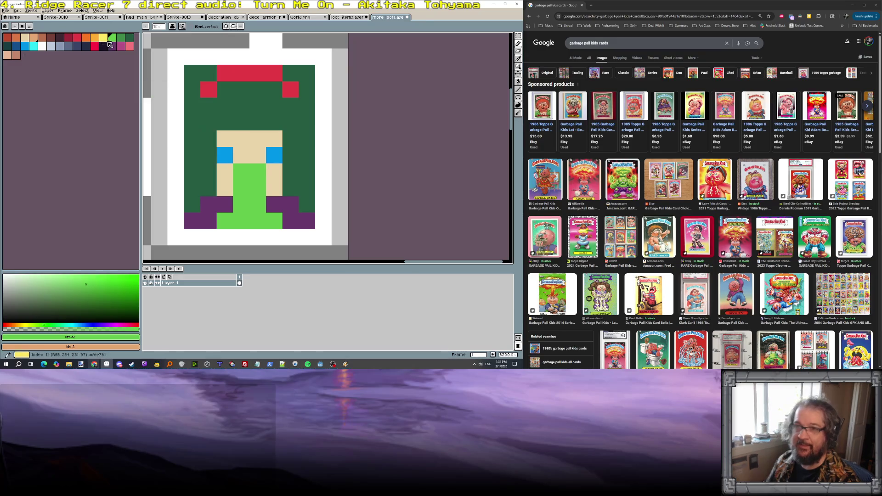
Step: Dot yellow checkered patches across the green outfit
click(129, 37)
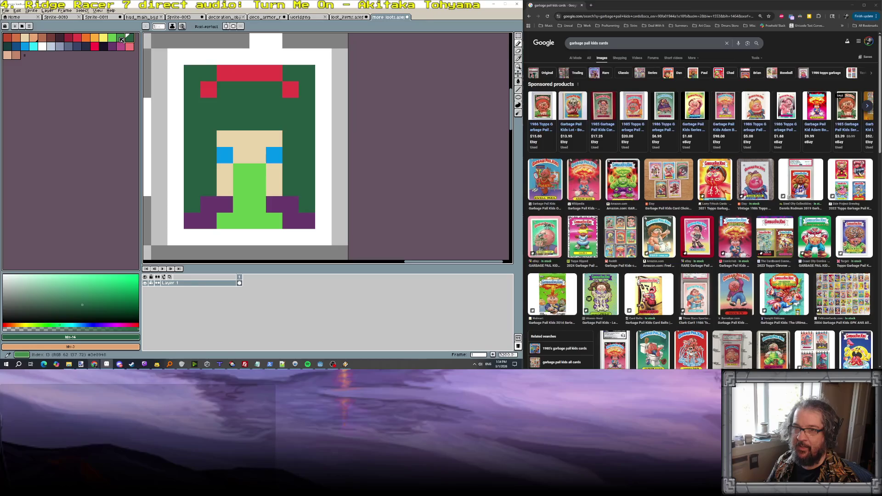
click(113, 39)
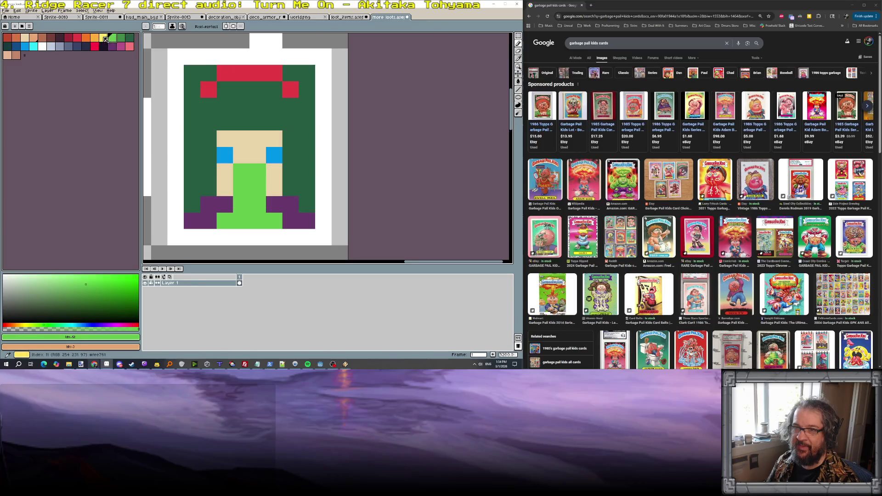
click(104, 38)
click(238, 189)
click(240, 213)
click(257, 204)
click(241, 187)
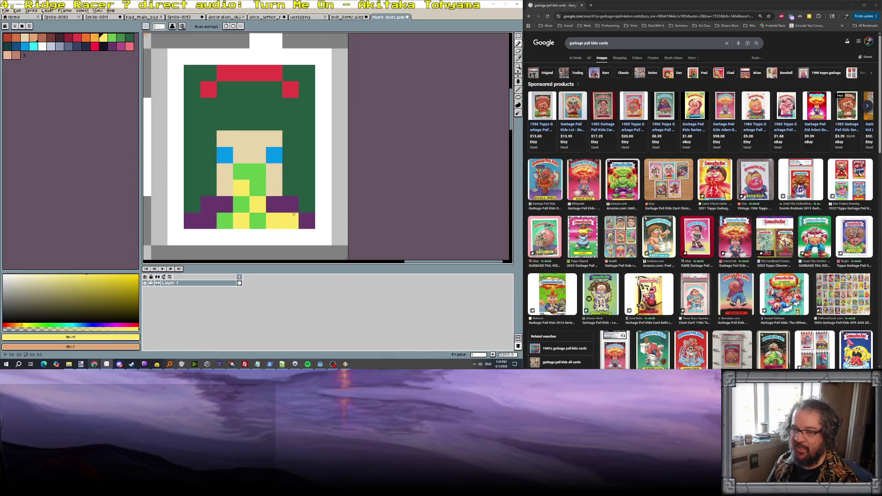
scroll(319, 217, down, 8)
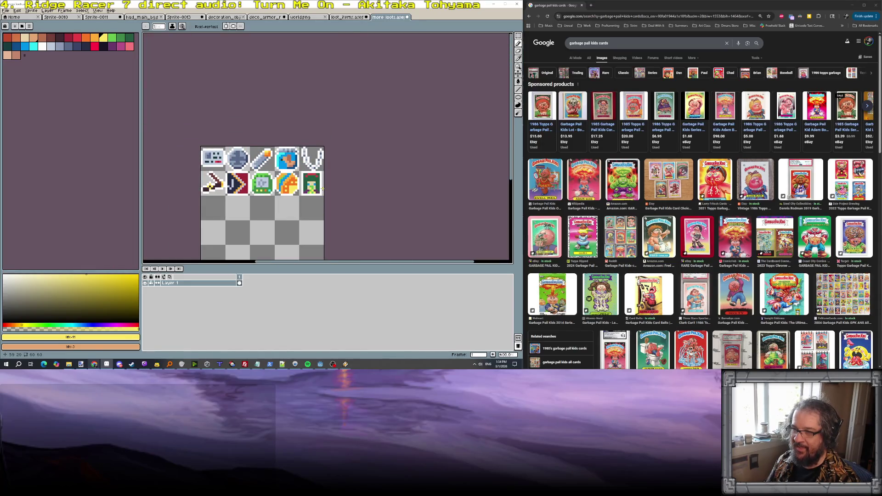
scroll(321, 200, up, 5)
scroll(298, 205, up, 4)
Step: Paint peach shading pixels on the right side of the face
alt+click(294, 190)
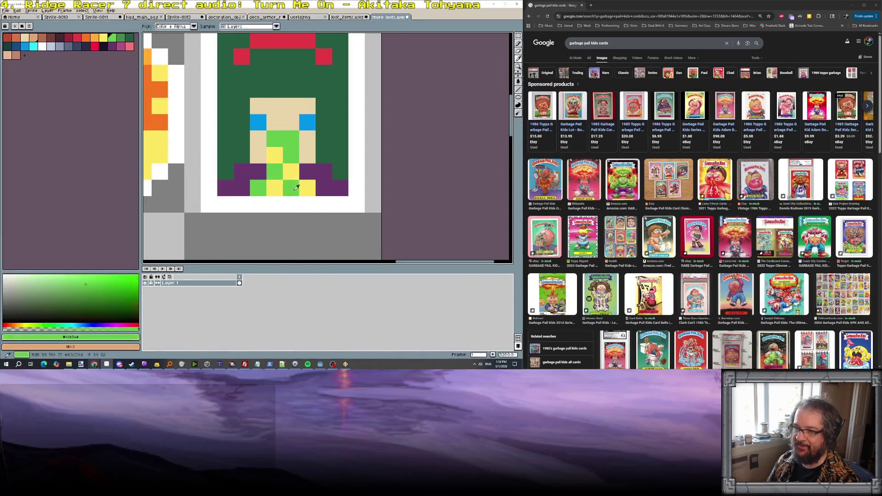
scroll(319, 201, down, 6)
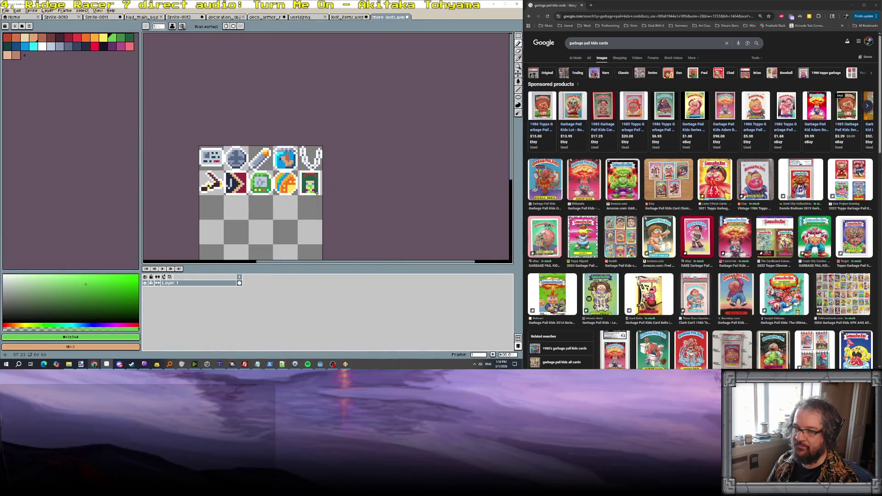
scroll(317, 194, up, 3)
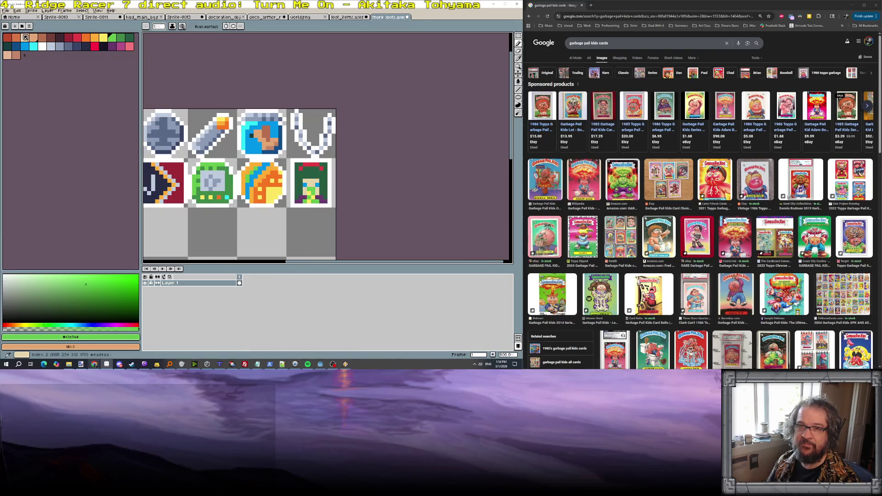
click(33, 37)
scroll(274, 179, up, 3)
click(276, 137)
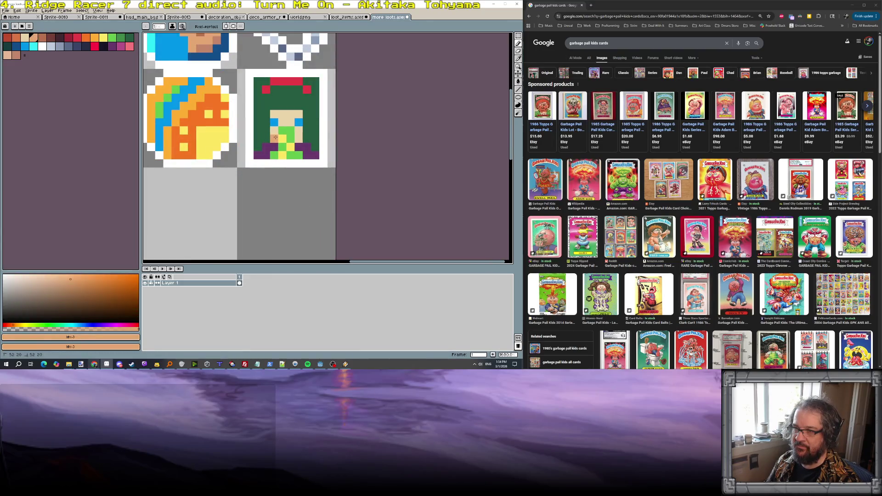
click(298, 137)
click(298, 121)
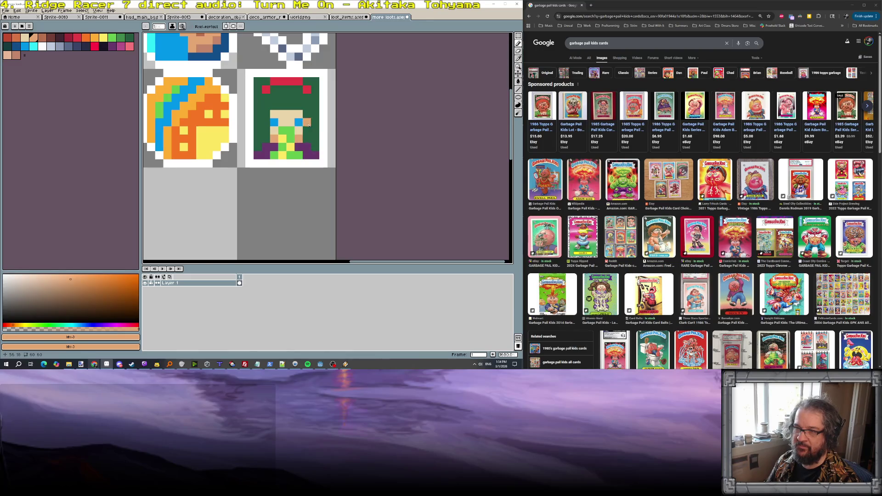
scroll(303, 126, down, 4)
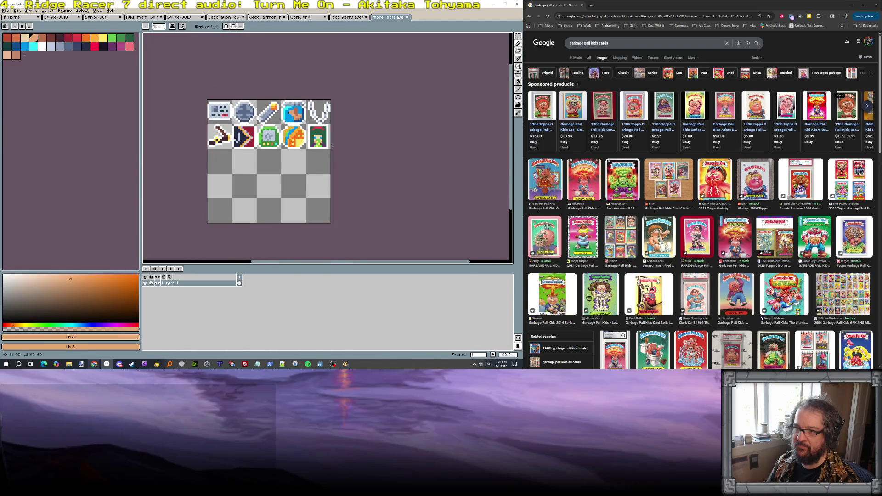
scroll(334, 143, up, 4)
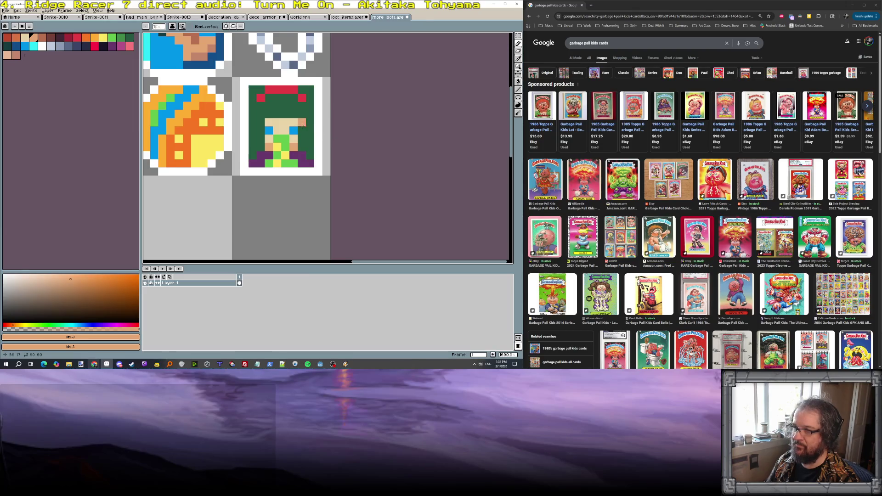
Step: Sample the tan face colour, undo the last stroke to restore the blue eye, then pick red
alt+click(295, 123)
scroll(379, 174, down, 1)
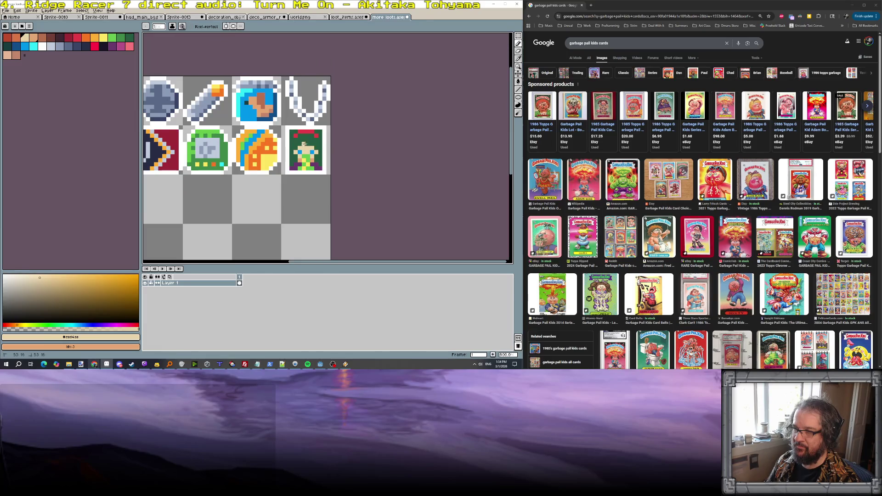
key(ctrl+z)
scroll(384, 187, up, 1)
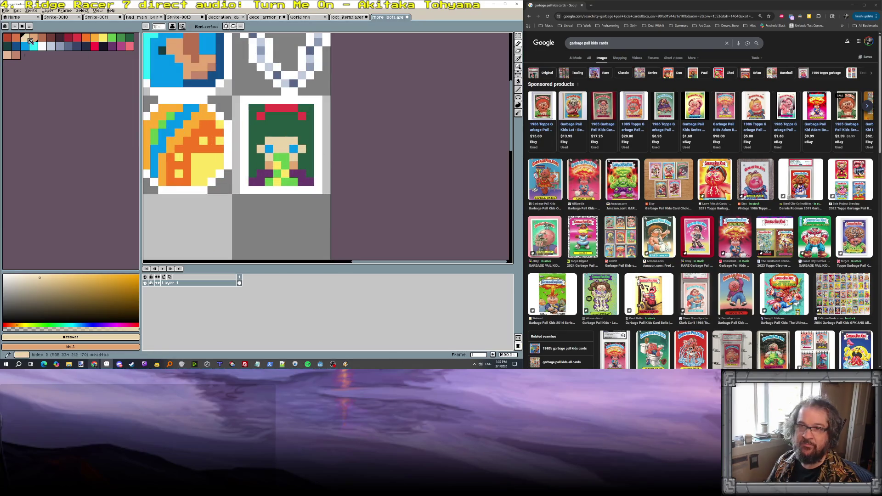
click(79, 41)
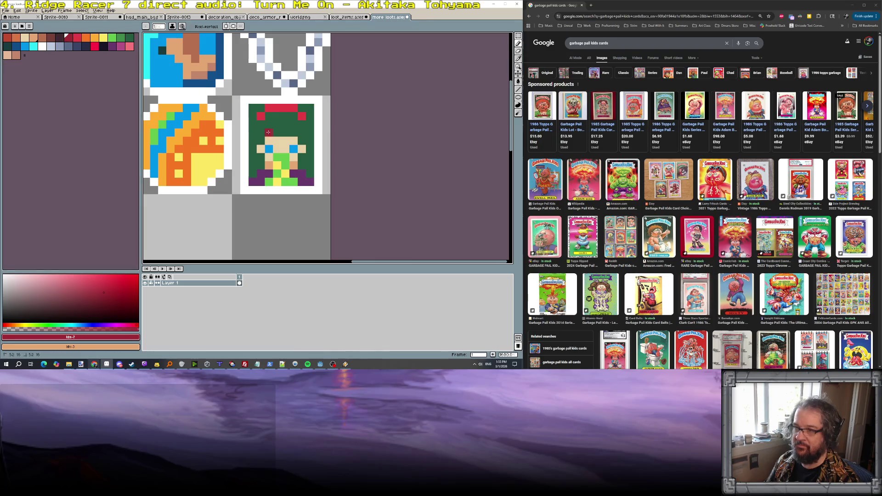
scroll(434, 213, down, 4)
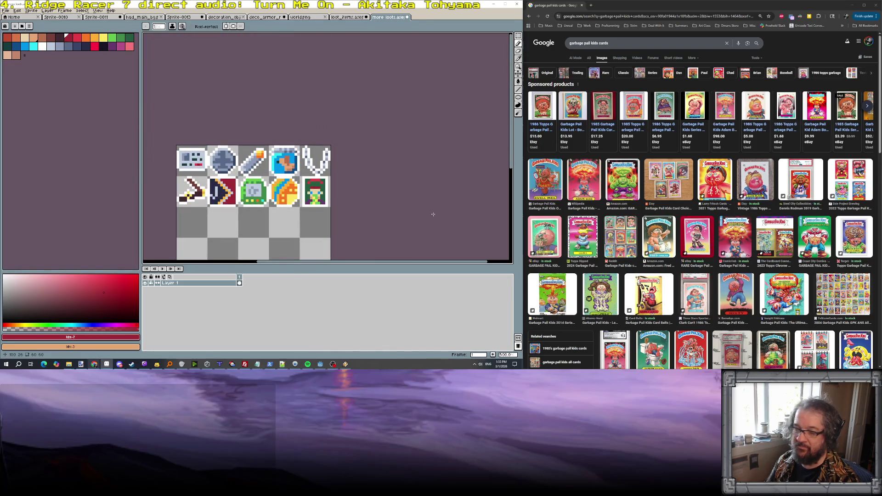
scroll(416, 214, up, 4)
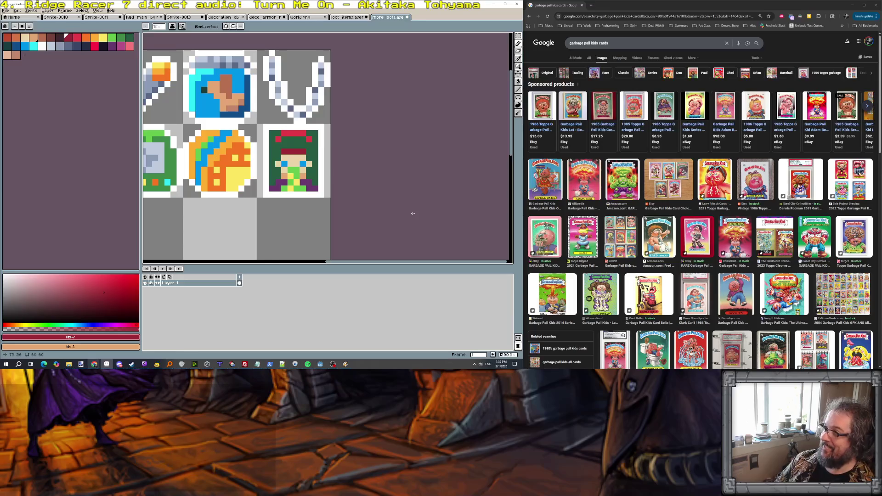
Step: Copy the last row-two character icon into the first tile of a new third row
scroll(412, 213, down, 3)
drag(391, 212, 433, 154)
scroll(397, 103, up, 4)
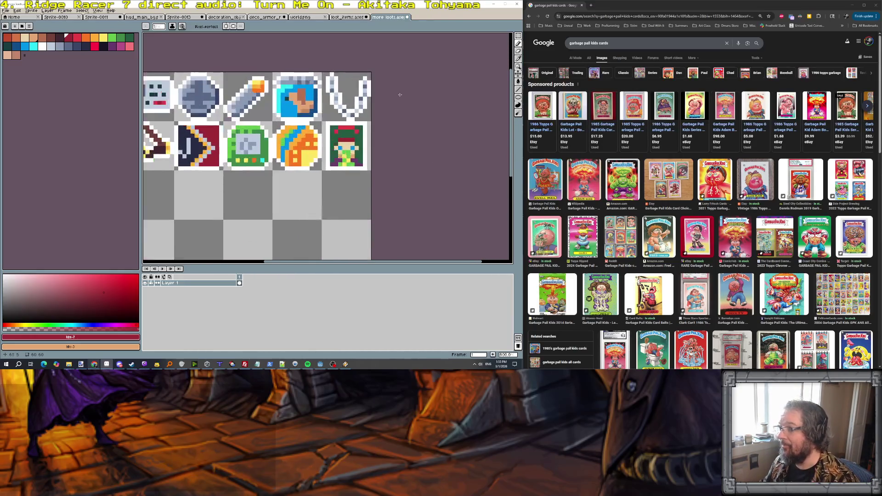
scroll(345, 134, down, 3)
key(m)
scroll(328, 168, up, 1)
mouse_move(336, 121)
mouse_down()
mouse_move(385, 172)
mouse_move(207, 222)
mouse_move(179, 221)
mouse_move(361, 205)
mouse_up()
click(369, 173)
key(Return)
scroll(362, 198, up, 3)
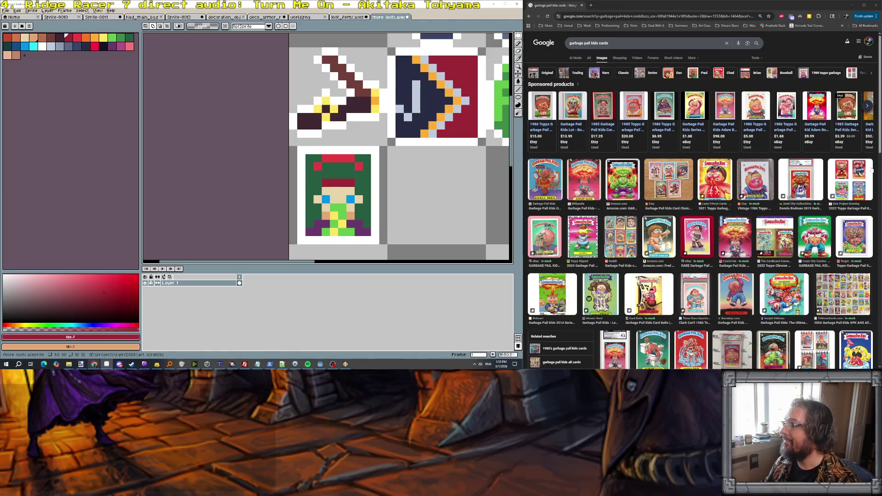
drag(610, 43, 566, 48)
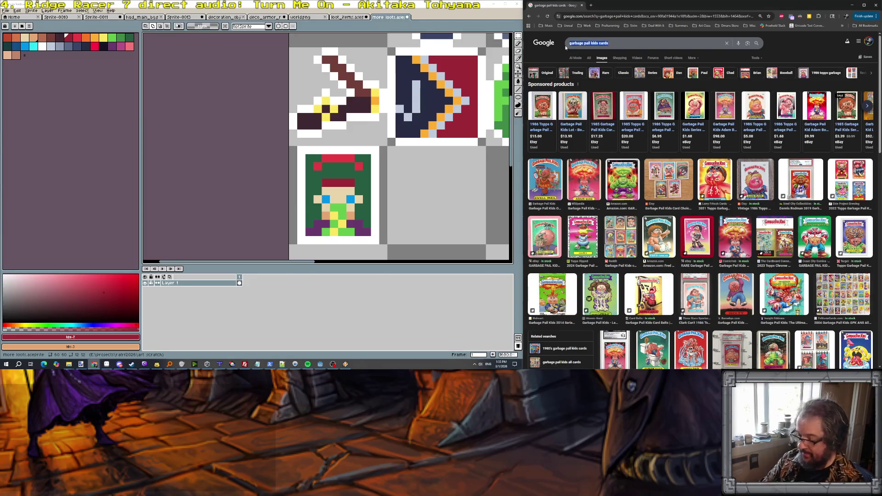
Step: Search Google Images for '90s magic the gathering cards'
text(90s magic thg)
key(BackSpace)
text(e gathering cards)
key(Return)
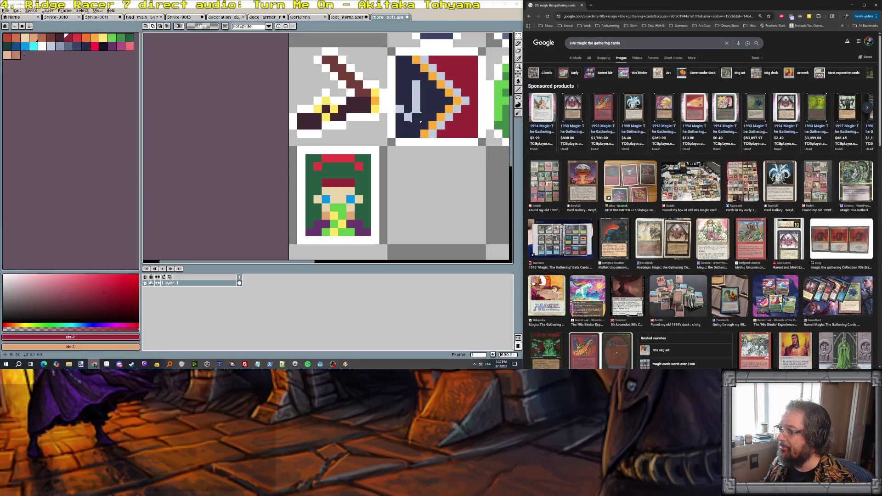
mouse_move(571, 115)
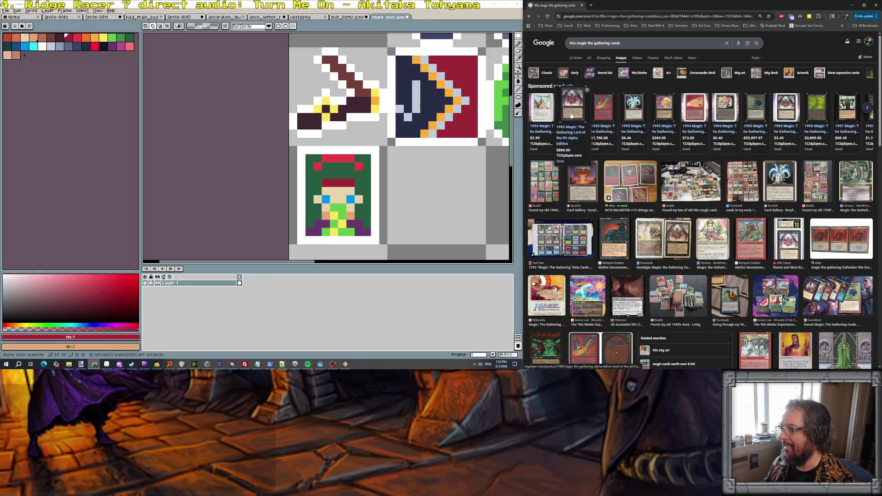
mouse_move(630, 117)
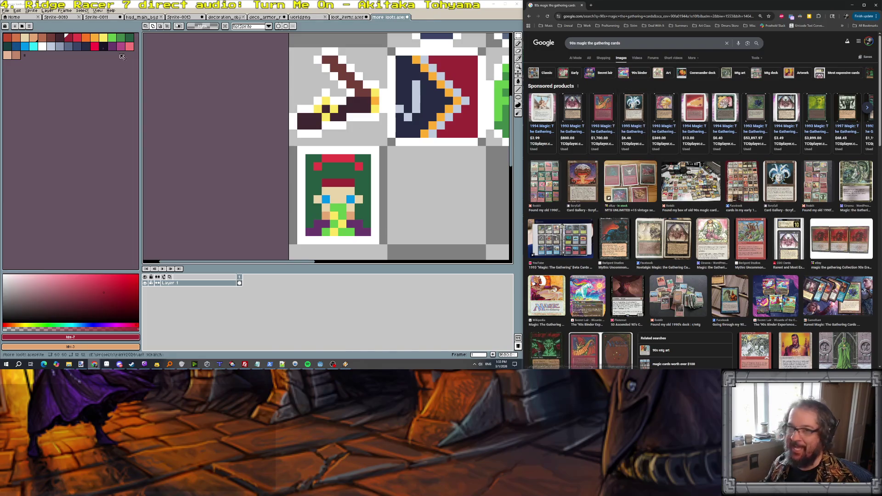
click(170, 91)
key(bracketleft)
key(bracketleft)
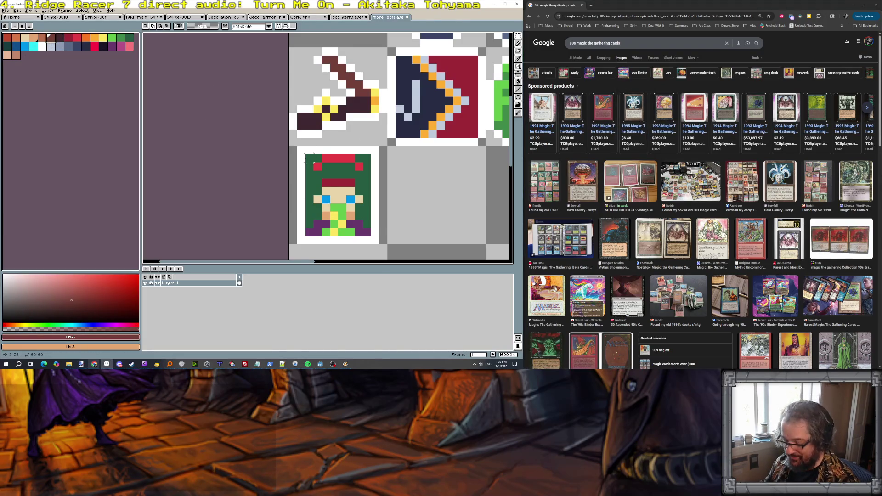
Step: Paint dark brown over the copied character, leaving a plain brown card in its white border
key(b)
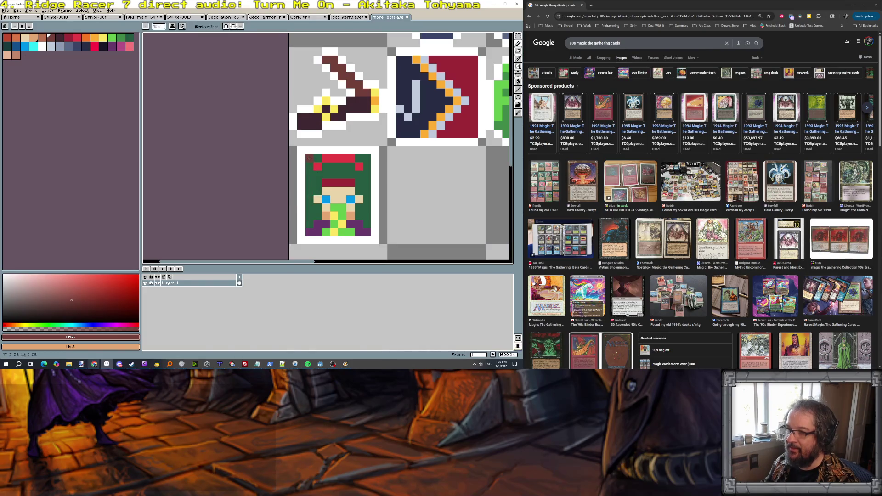
drag(312, 231, 360, 231)
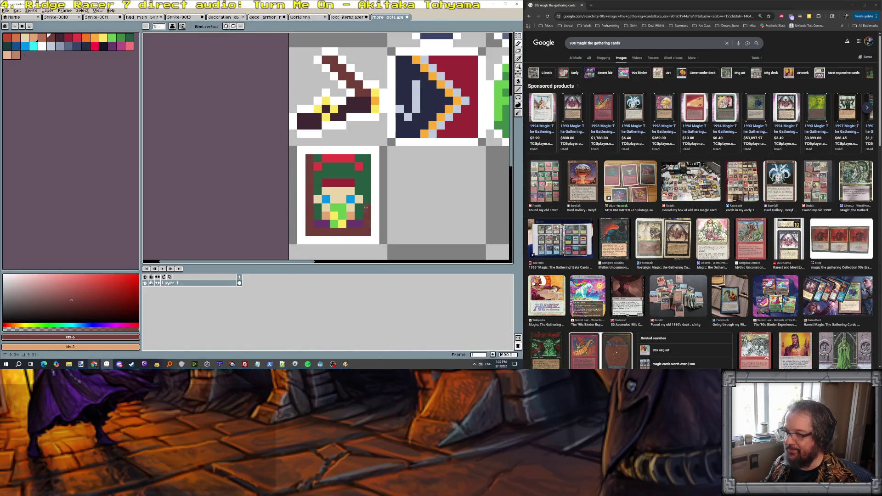
mouse_move(365, 161)
mouse_down()
mouse_move(332, 160)
mouse_move(317, 207)
mouse_move(325, 186)
mouse_move(340, 224)
mouse_move(329, 216)
mouse_move(354, 186)
mouse_move(332, 210)
mouse_up()
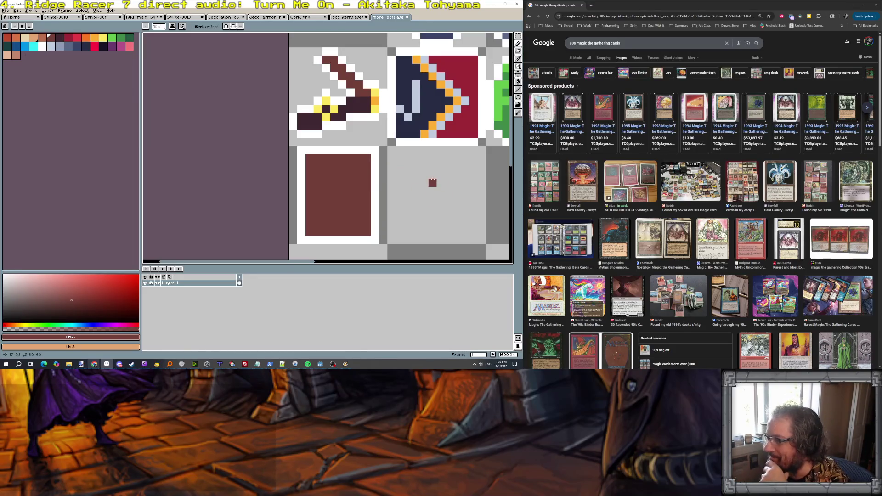
scroll(432, 180, down, 2)
mouse_move(599, 139)
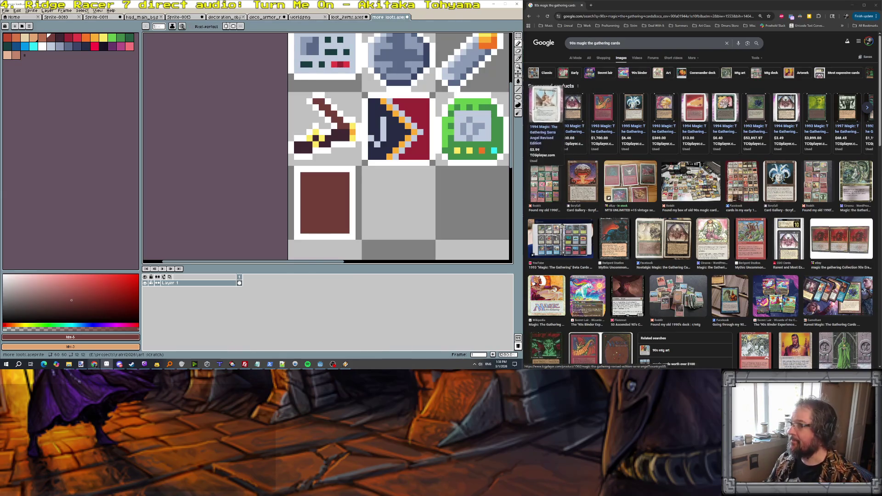
click(633, 43)
Step: Refine the image search with 'mox' to show Mox cards, then pick light tan
text(mox)
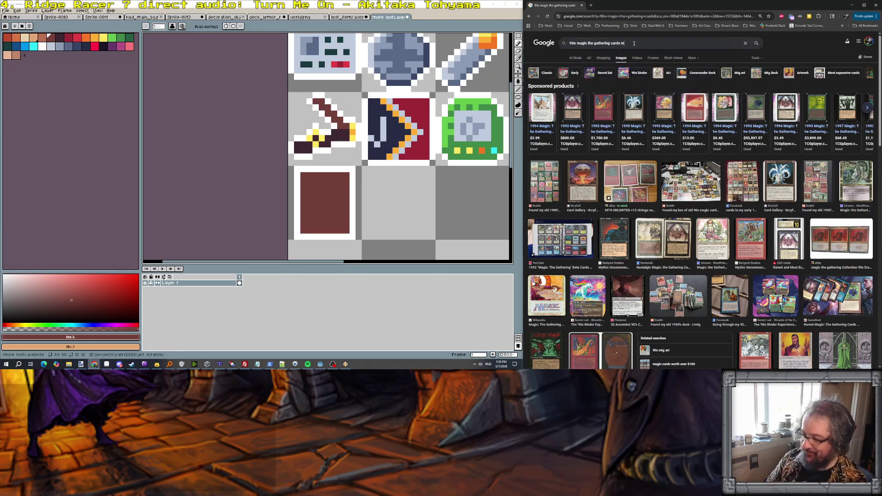
key(Return)
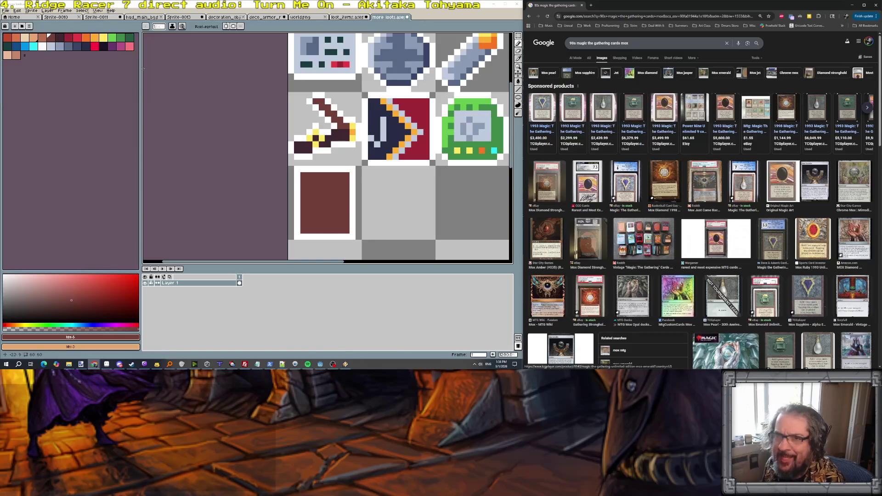
click(25, 38)
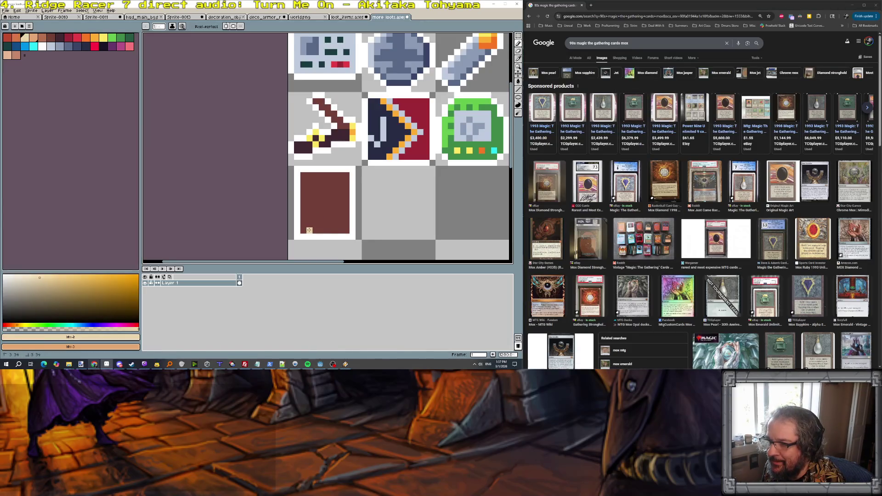
Step: Paint a tan lower panel on the brown card and fill its art window blue-grey
mouse_move(308, 212)
mouse_down()
mouse_move(338, 214)
mouse_move(318, 228)
mouse_move(314, 218)
mouse_move(321, 219)
mouse_up()
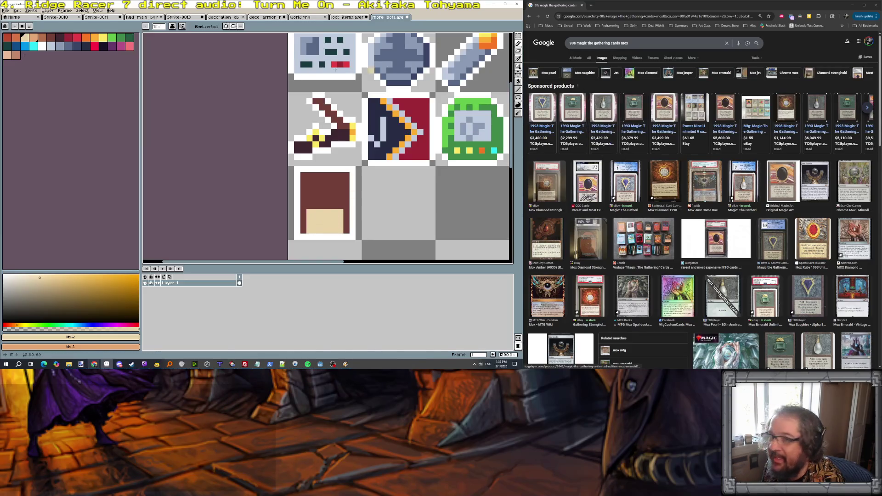
click(58, 48)
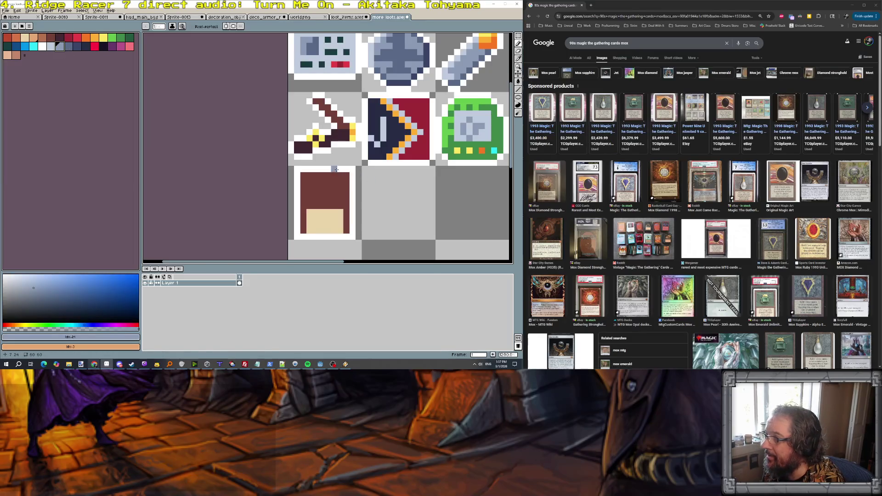
mouse_move(309, 179)
mouse_down()
mouse_move(312, 197)
mouse_move(340, 198)
mouse_move(340, 181)
mouse_move(311, 183)
mouse_move(324, 194)
mouse_move(317, 189)
mouse_up()
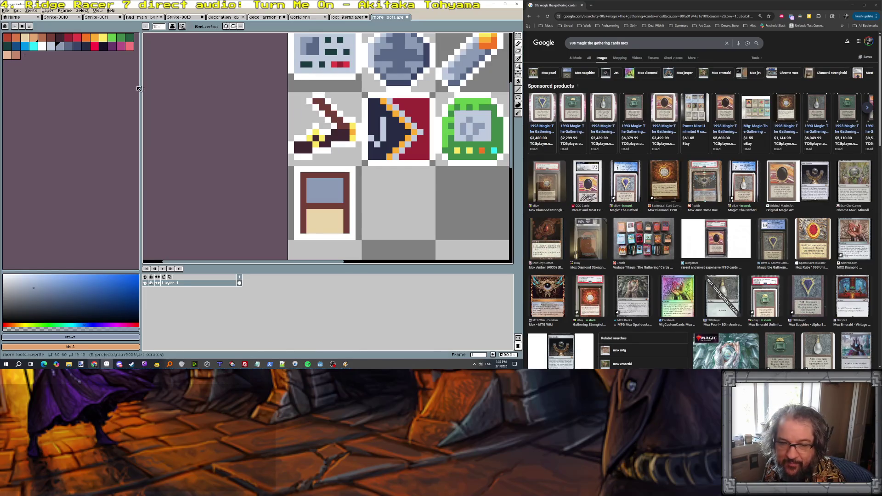
Step: Start the gem in the art window with bright green and darker green pixels
click(112, 37)
scroll(313, 191, up, 1)
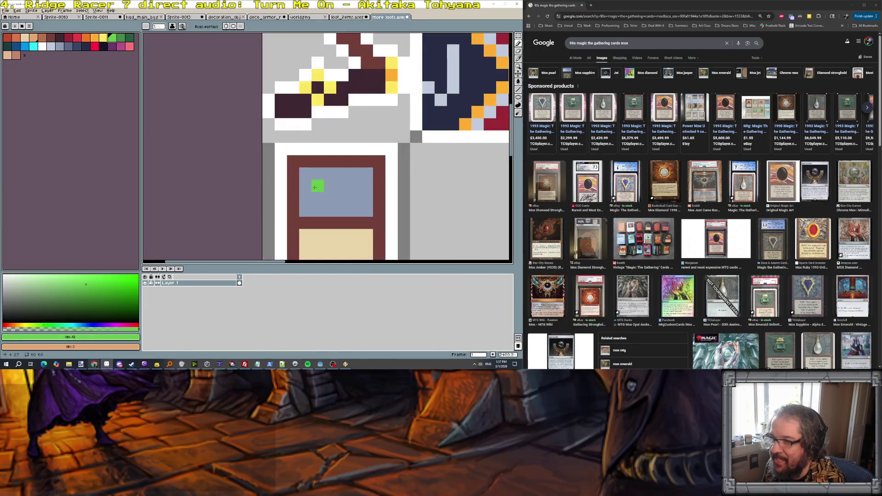
click(317, 185)
click(122, 39)
mouse_move(330, 186)
mouse_down()
mouse_move(330, 196)
mouse_move(350, 188)
mouse_move(330, 211)
mouse_up()
Step: Shade the green gem with dark green pixels and add light-green highlights on top
click(130, 37)
click(354, 186)
click(354, 198)
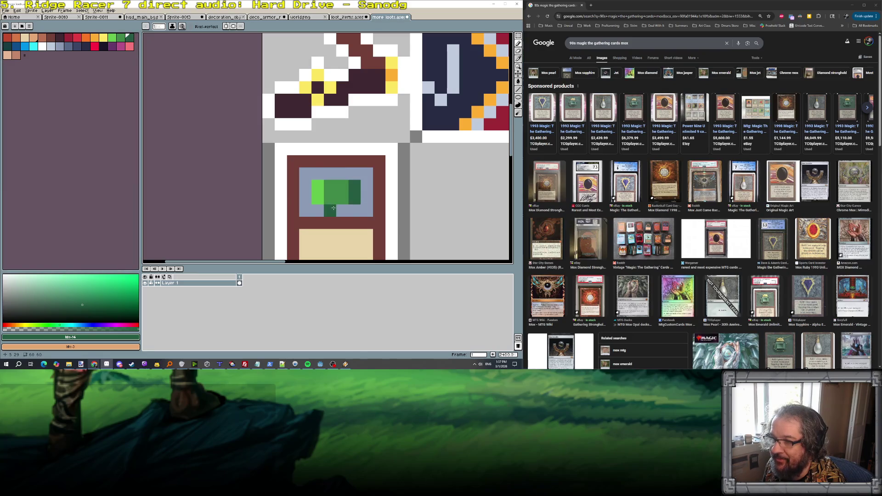
alt+click(317, 198)
drag(330, 173, 341, 177)
scroll(341, 176, down, 5)
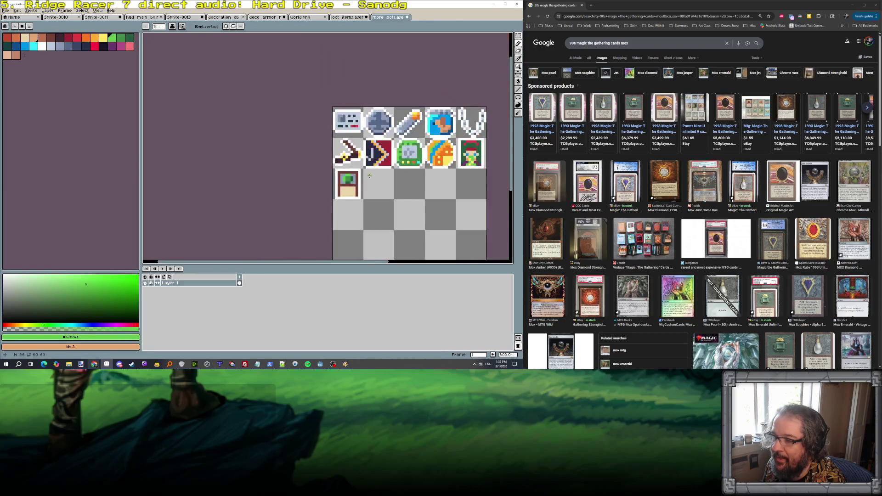
scroll(363, 184, up, 2)
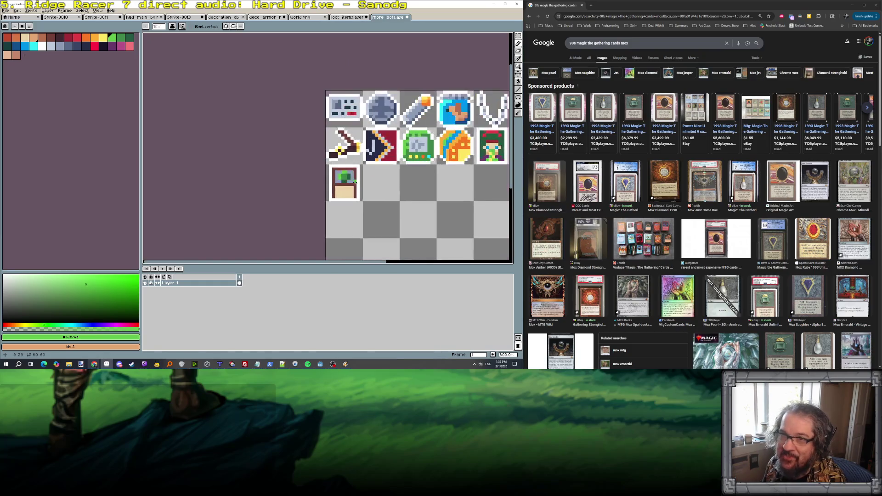
scroll(360, 188, down, 2)
scroll(356, 197, up, 3)
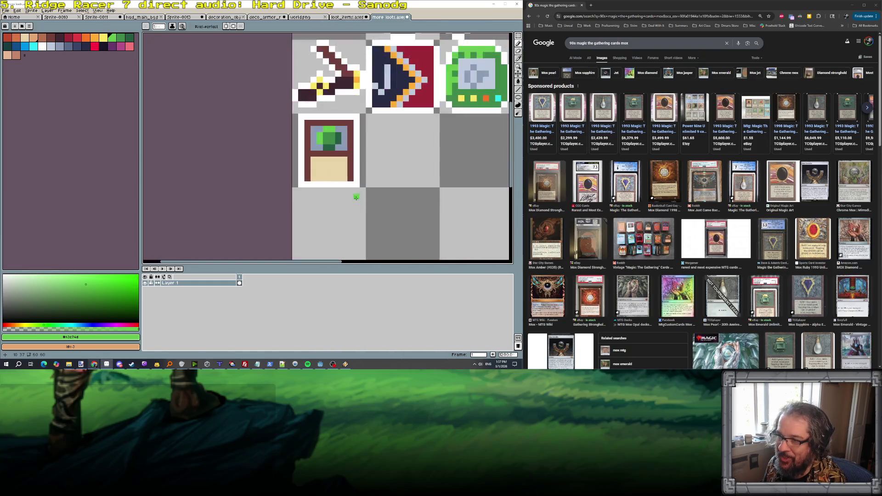
Step: Sample the card's dark red border colour and choose the rectangular marquee tool
alt+click(313, 180)
scroll(352, 182, down, 4)
scroll(351, 182, down, 1)
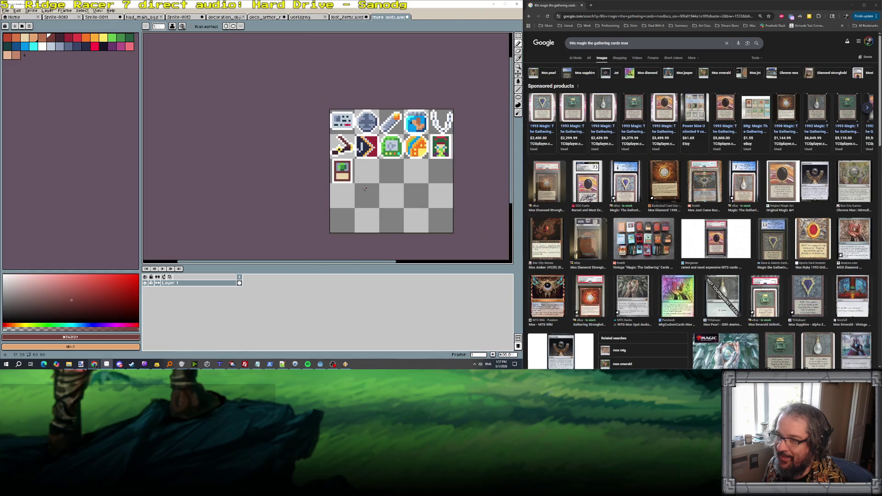
scroll(365, 188, up, 3)
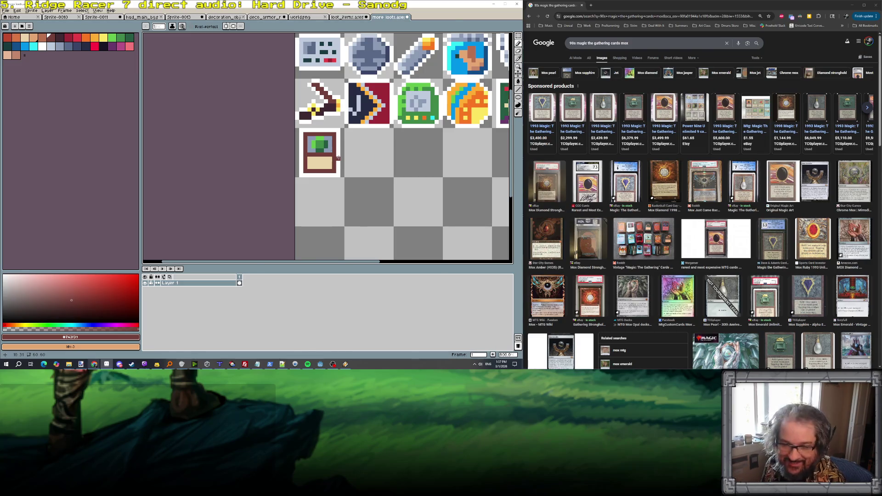
scroll(340, 161, down, 2)
scroll(422, 172, up, 2)
scroll(422, 172, up, 2)
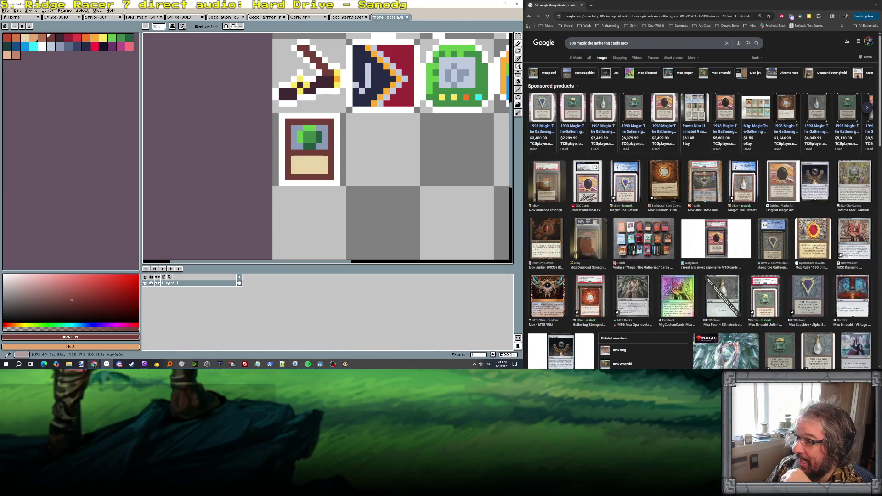
scroll(346, 195, down, 4)
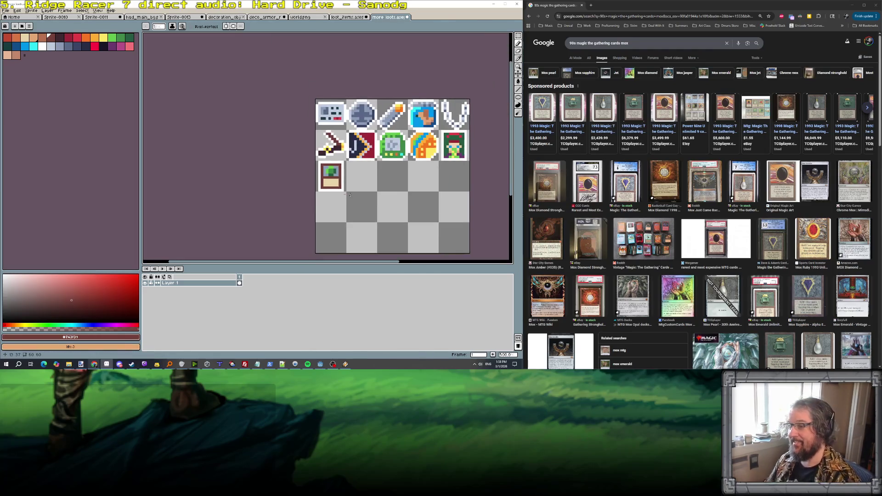
scroll(376, 193, up, 1)
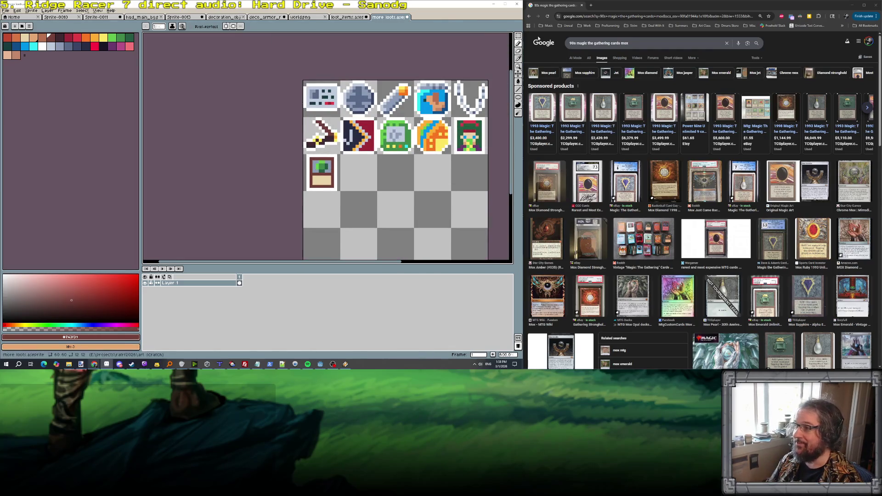
click(518, 36)
scroll(370, 153, up, 3)
Step: Select the first card and stamp aligned copies into the row's remaining four tiles
mouse_move(236, 158)
mouse_down()
mouse_move(306, 230)
mouse_move(420, 219)
mouse_move(150, 198)
mouse_move(296, 196)
mouse_up()
key(Return)
drag(161, 198, 456, 201)
key(Return)
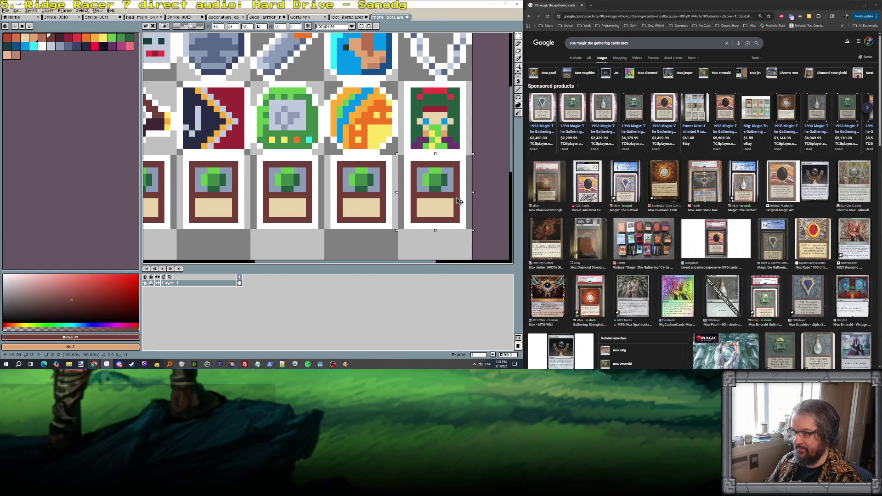
key(Return)
scroll(456, 201, down, 2)
scroll(456, 201, up, 2)
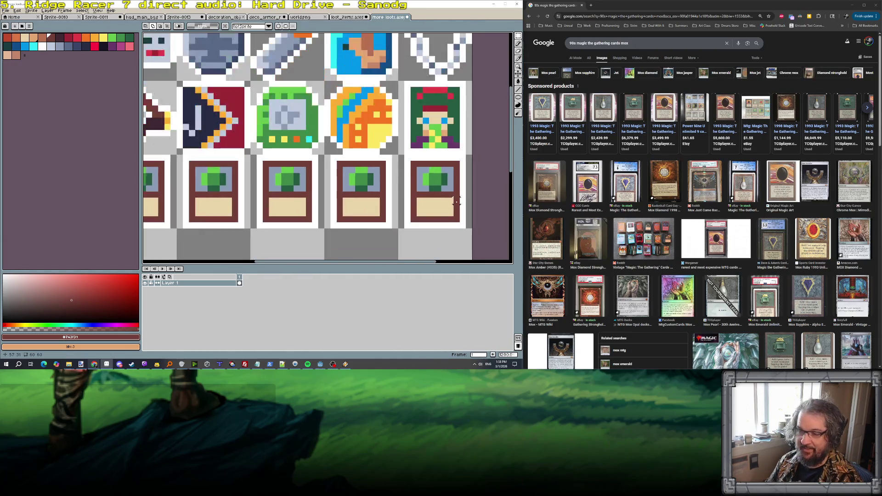
scroll(455, 200, down, 2)
click(79, 38)
scroll(260, 174, up, 2)
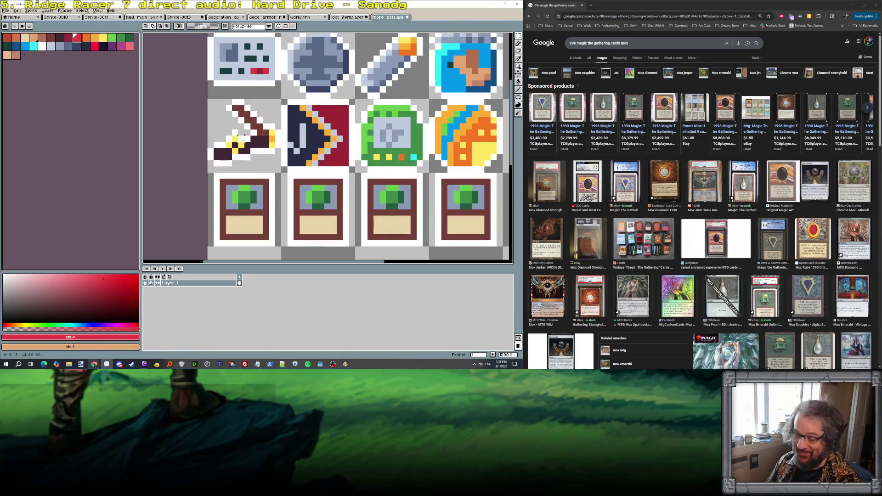
Step: Bucket-fill the second card's gem with a bright pink-red
key(g)
click(317, 198)
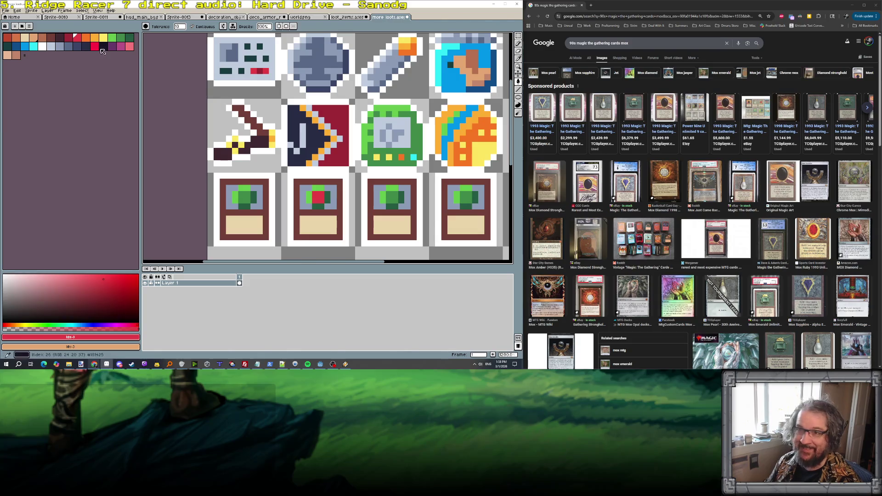
click(71, 40)
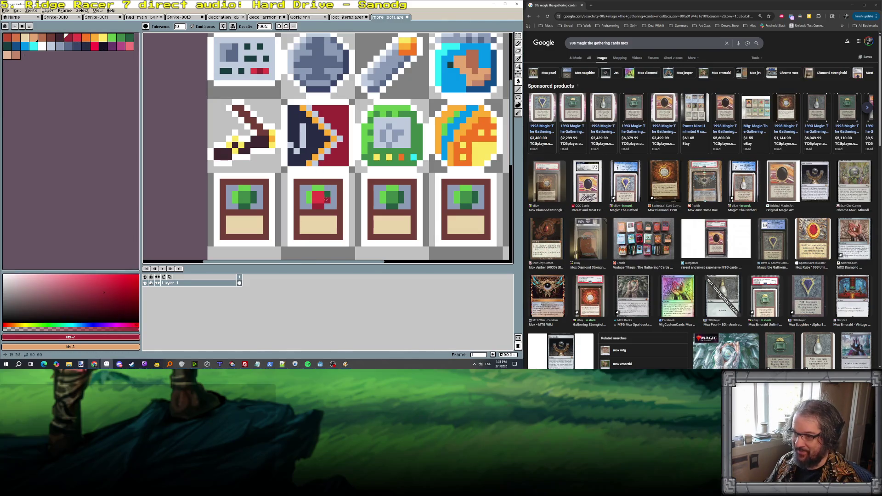
click(94, 46)
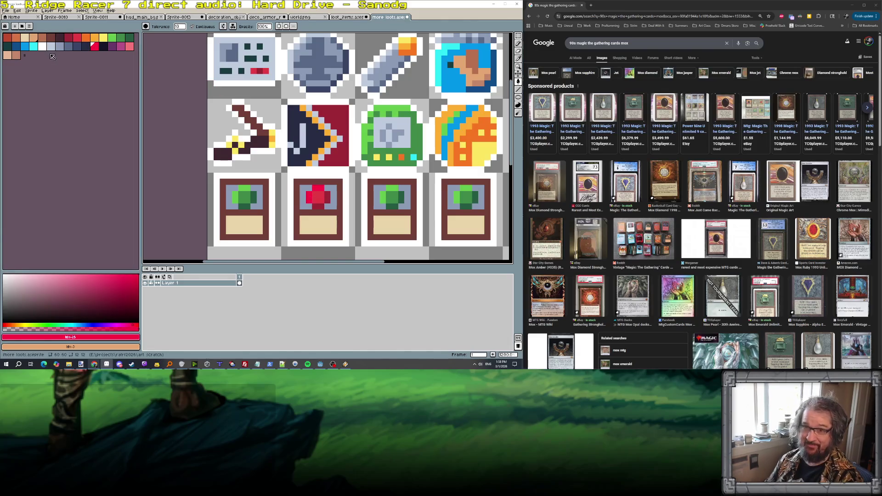
Step: Add a white highlight along the top of the third card's gem
click(41, 46)
click(383, 190)
click(389, 188)
click(395, 188)
Step: Shade the third gem's lower part with pale blue-grey, darker grey and light grey
key(bracketright)
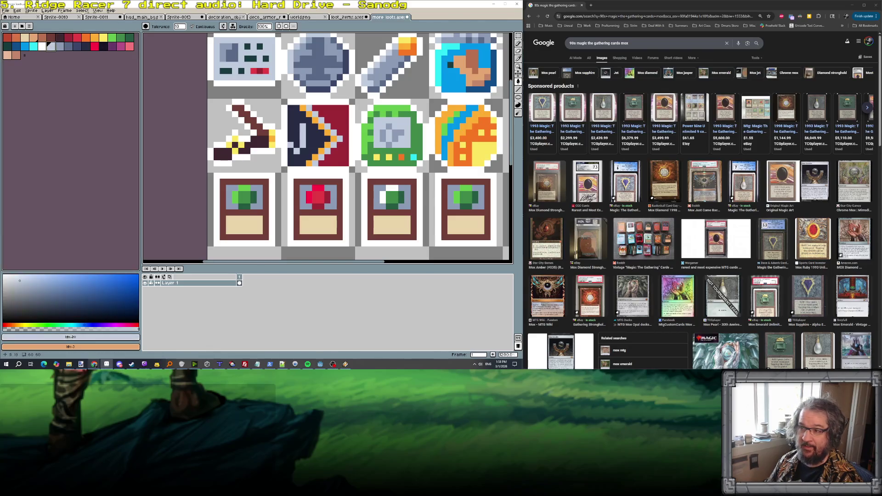
key(bracketright)
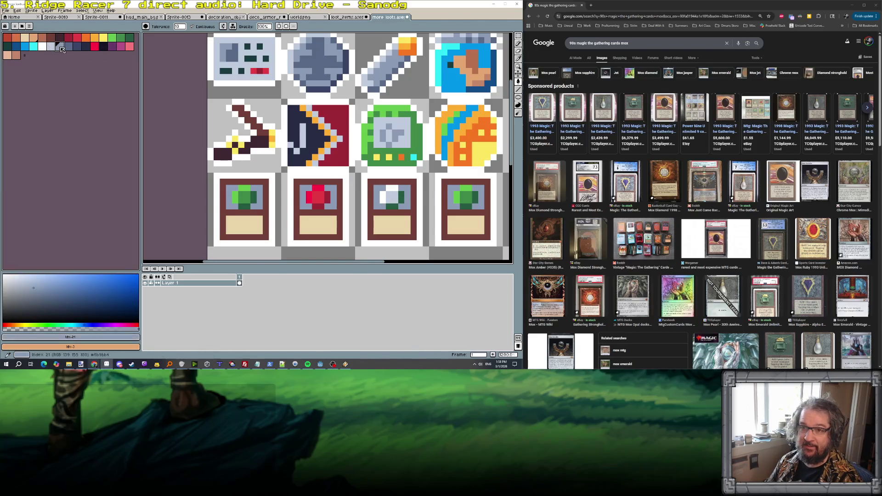
click(393, 205)
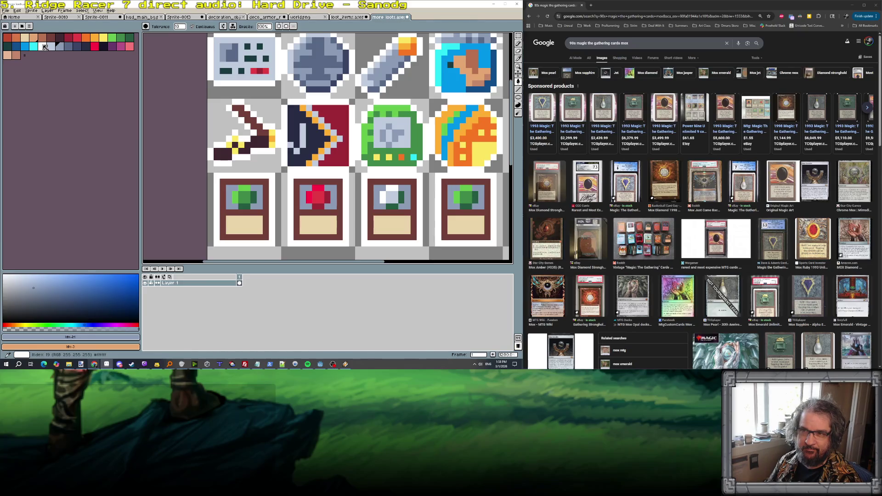
click(68, 47)
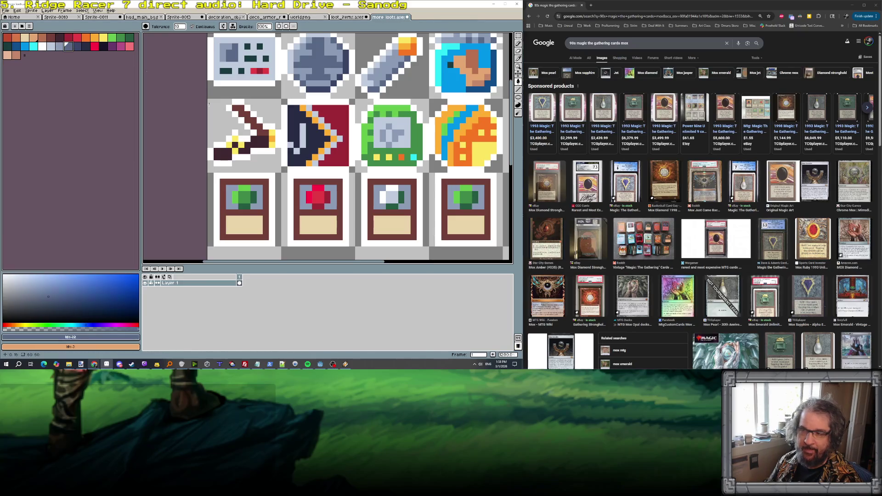
click(377, 206)
click(407, 207)
alt+click(327, 204)
click(385, 206)
click(393, 206)
scroll(402, 198, down, 3)
scroll(442, 205, up, 1)
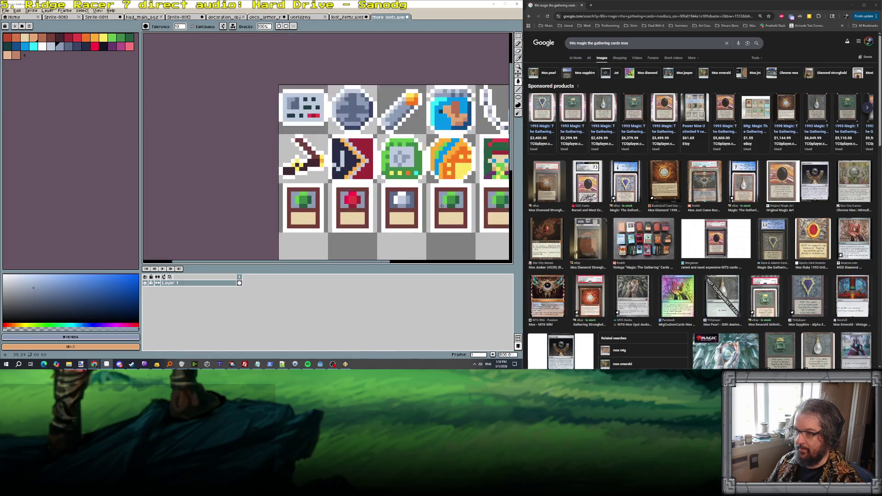
Step: Fill the fourth card's gem cyan, trying blue and dark blue alternatives
alt+click(434, 110)
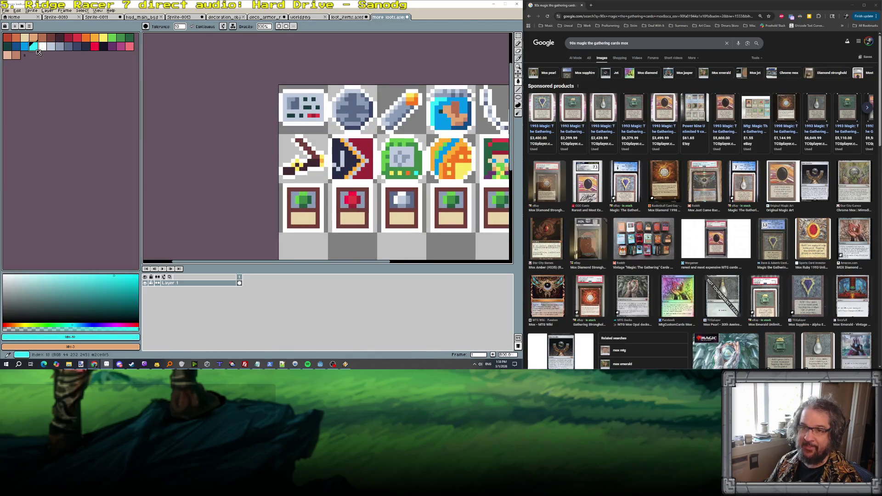
click(445, 201)
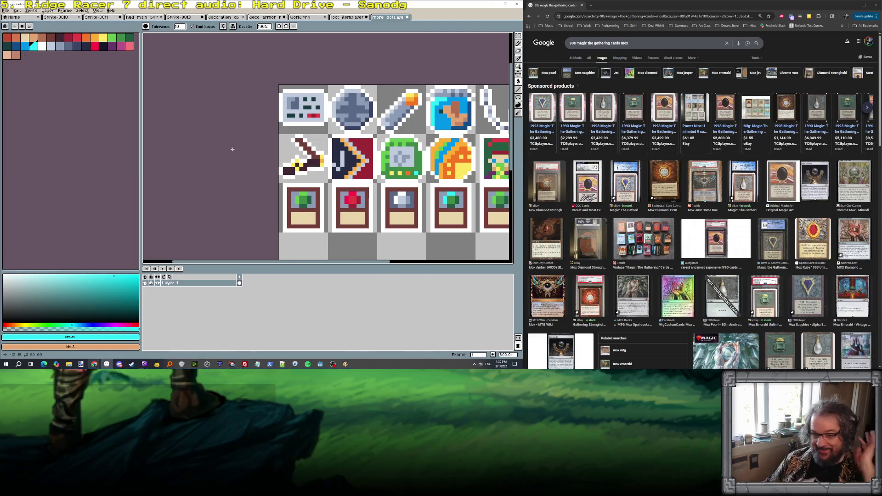
click(25, 46)
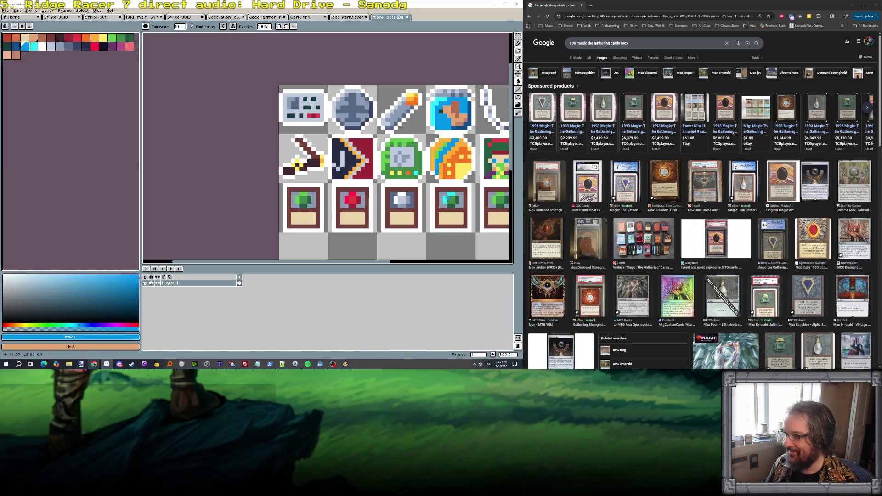
click(16, 47)
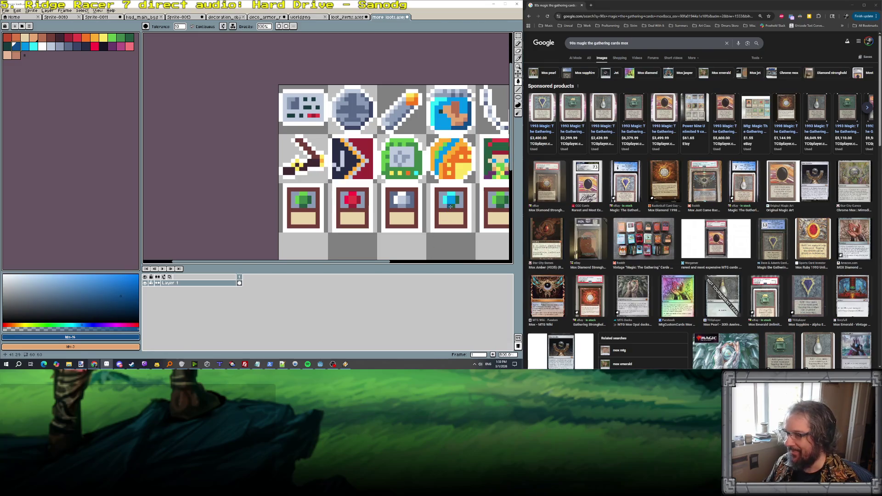
scroll(464, 204, right, 5)
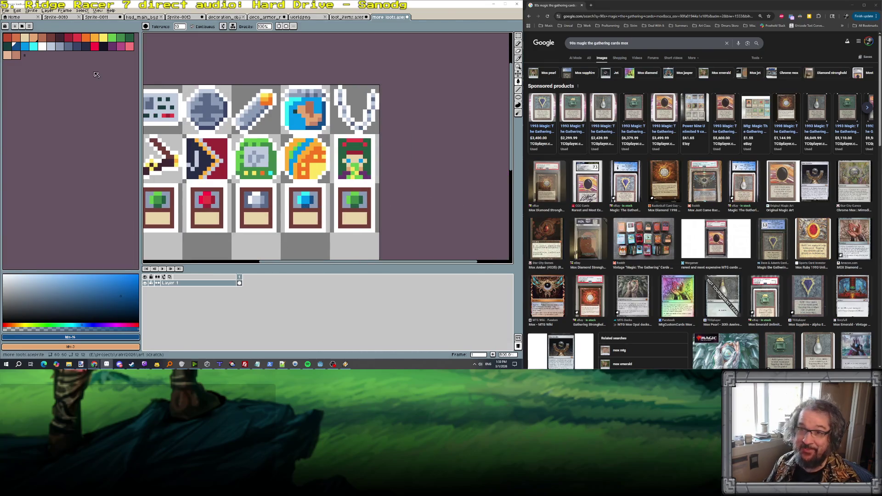
Step: Paint over the fifth card's green gem with dark navy
click(104, 48)
scroll(327, 181, up, 3)
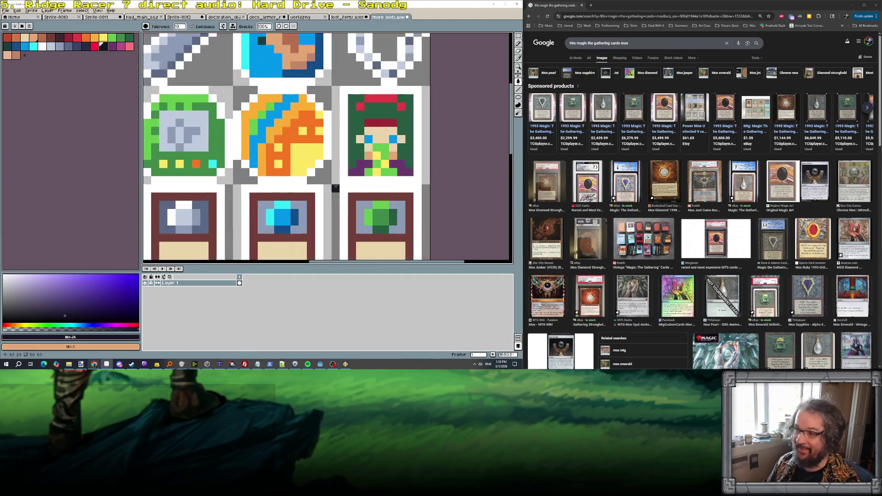
click(76, 46)
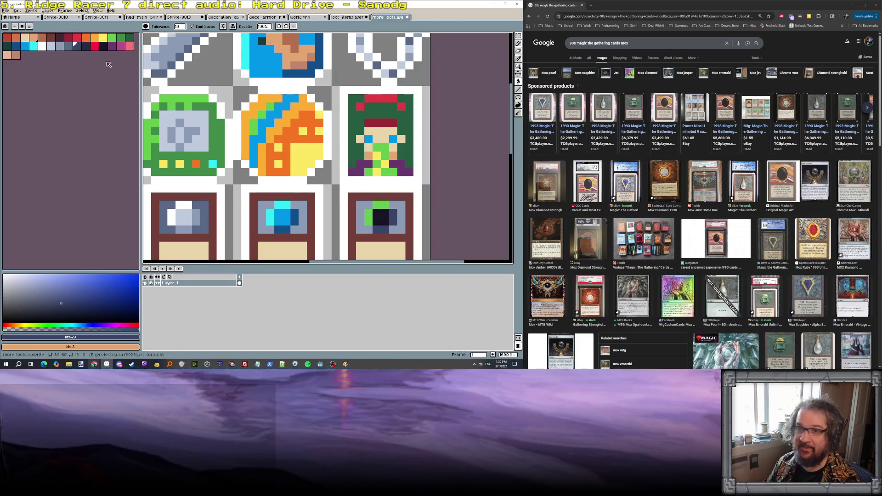
click(103, 48)
drag(360, 221, 378, 205)
scroll(381, 207, down, 4)
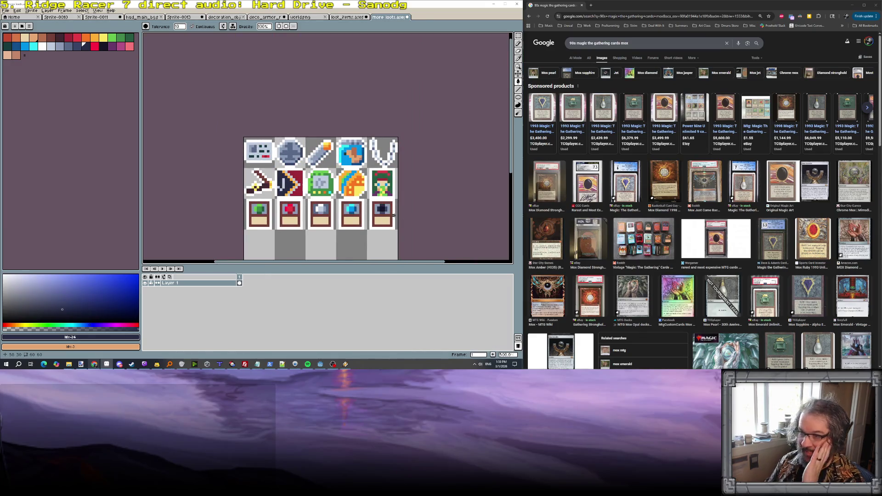
scroll(399, 226, up, 1)
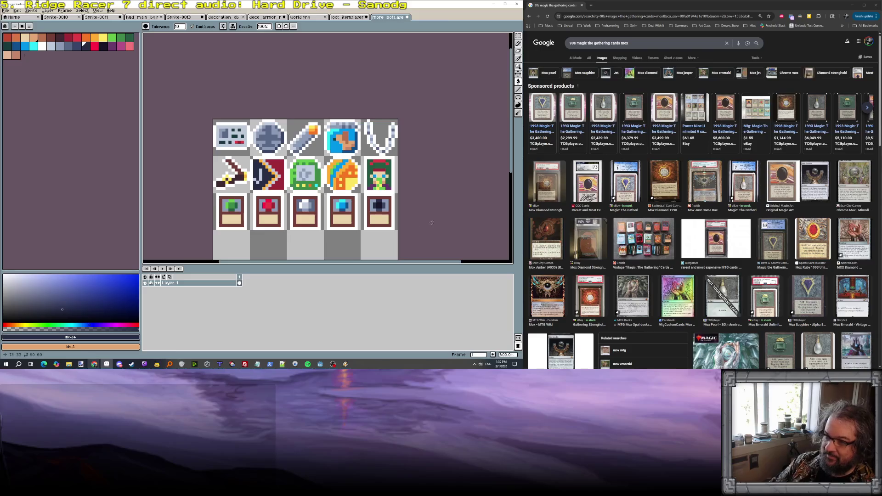
Step: Eyedrop the slate colour and darken areas beside the first, second and fifth gems
drag(430, 224, 422, 166)
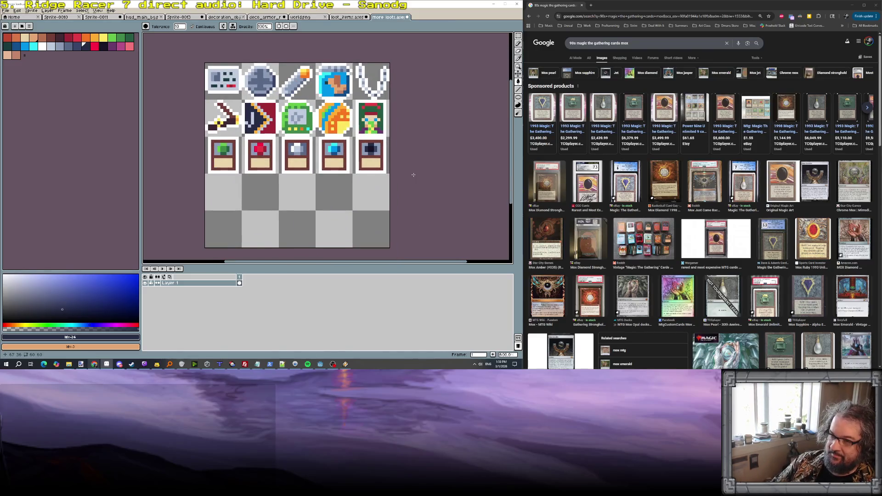
scroll(323, 162, up, 3)
alt+click(286, 148)
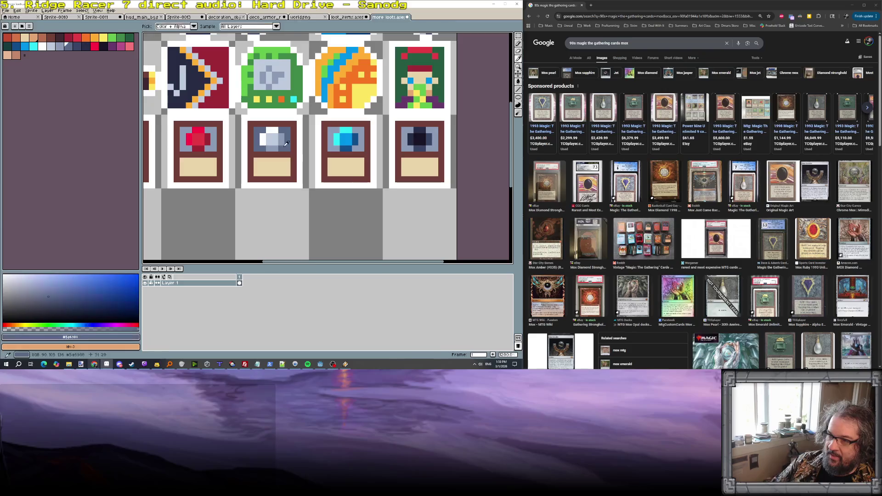
scroll(213, 147, down, 3)
click(164, 145)
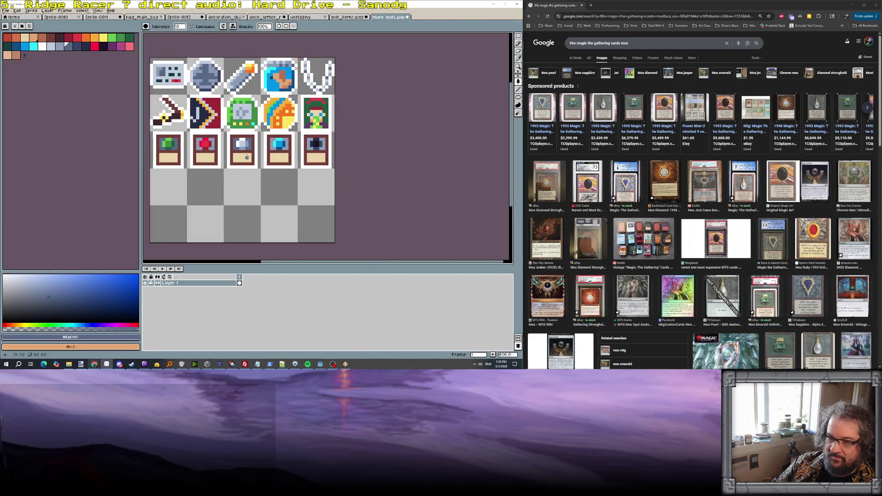
click(211, 144)
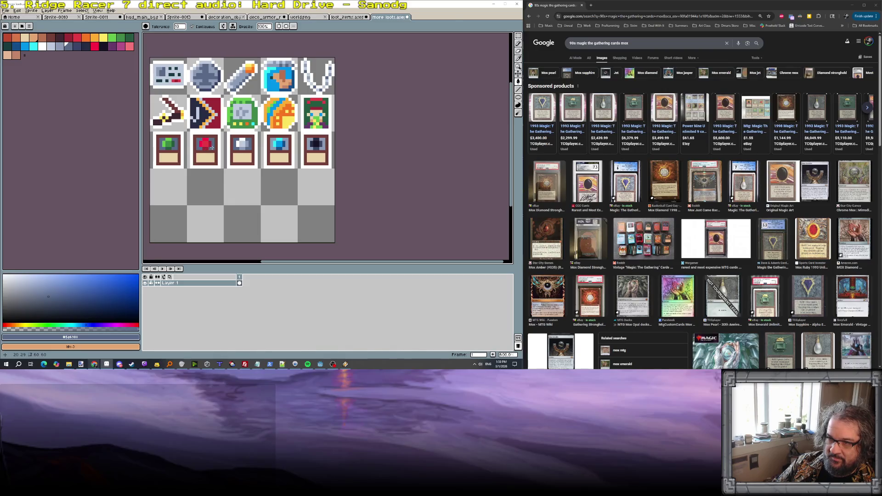
click(310, 148)
scroll(375, 144, down, 1)
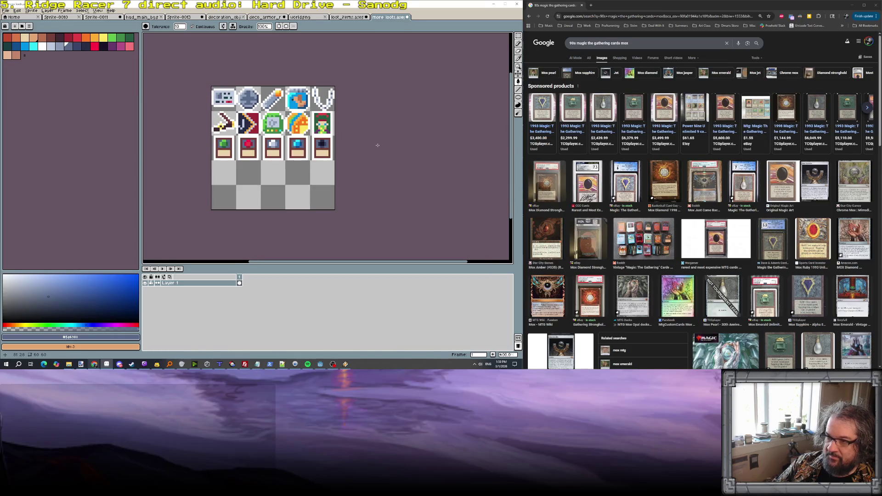